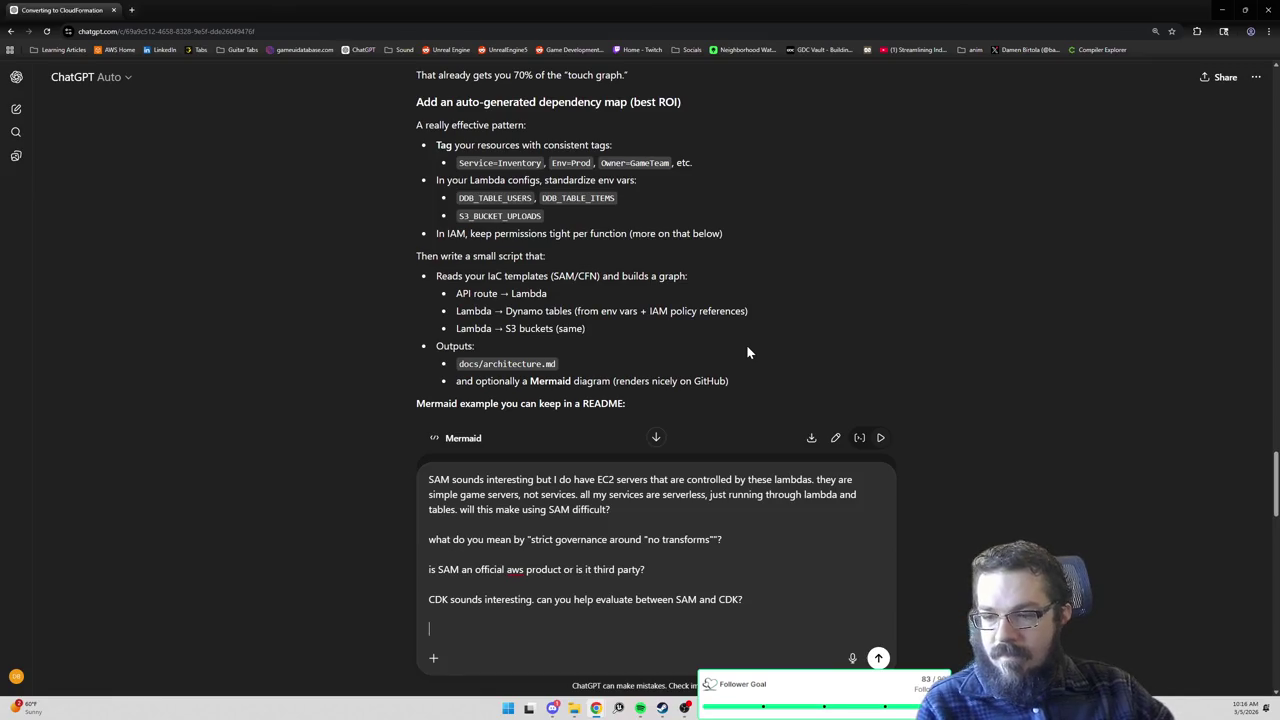
# Add a new draft line: 'Mermaid diagram sounds familiar. refresh my memory what that is?'.
pyautogui.hotkey('shift', 'Return')
pyautogui.write('Mermaid d')
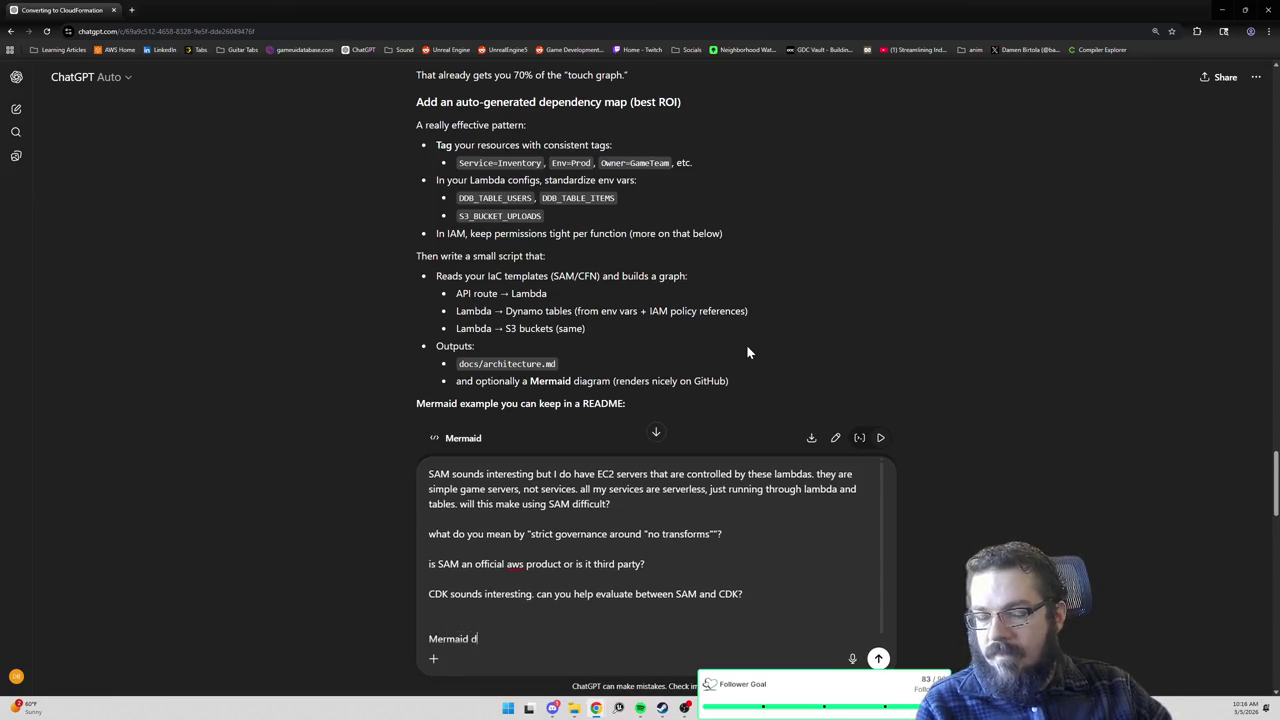
pyautogui.write('iagram sounds famil')
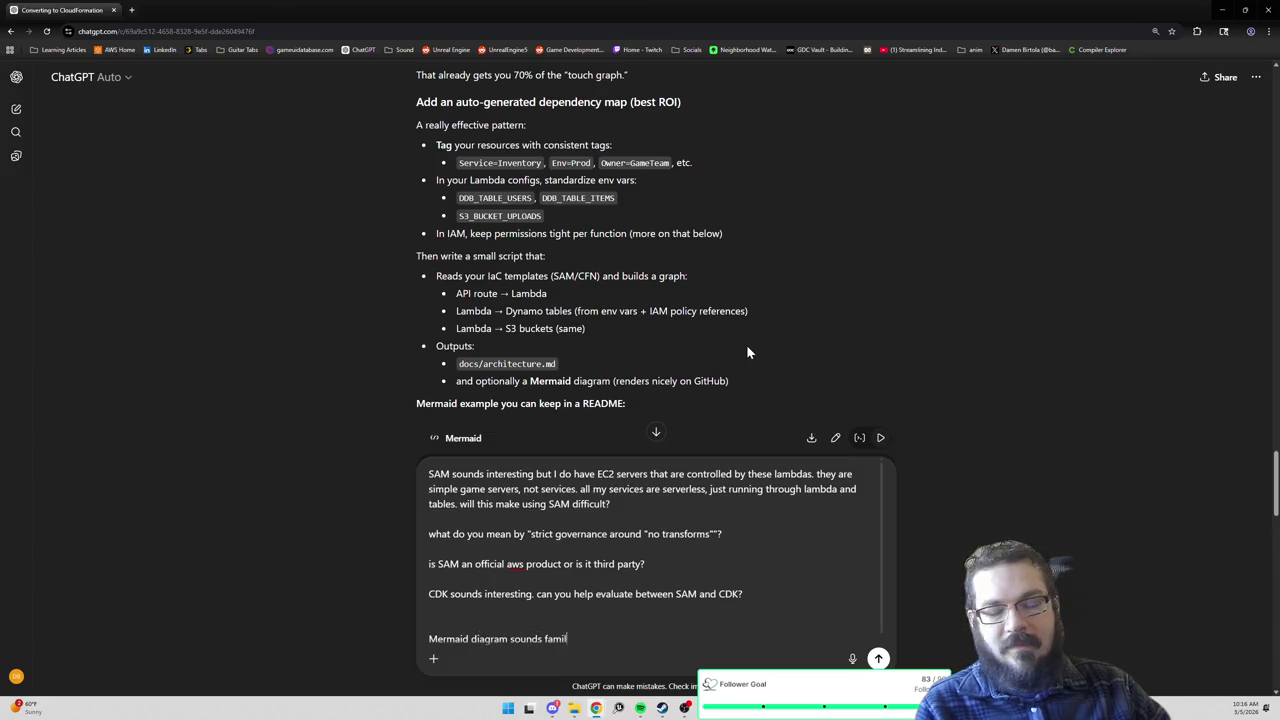
pyautogui.write('iar. refresh my memory')
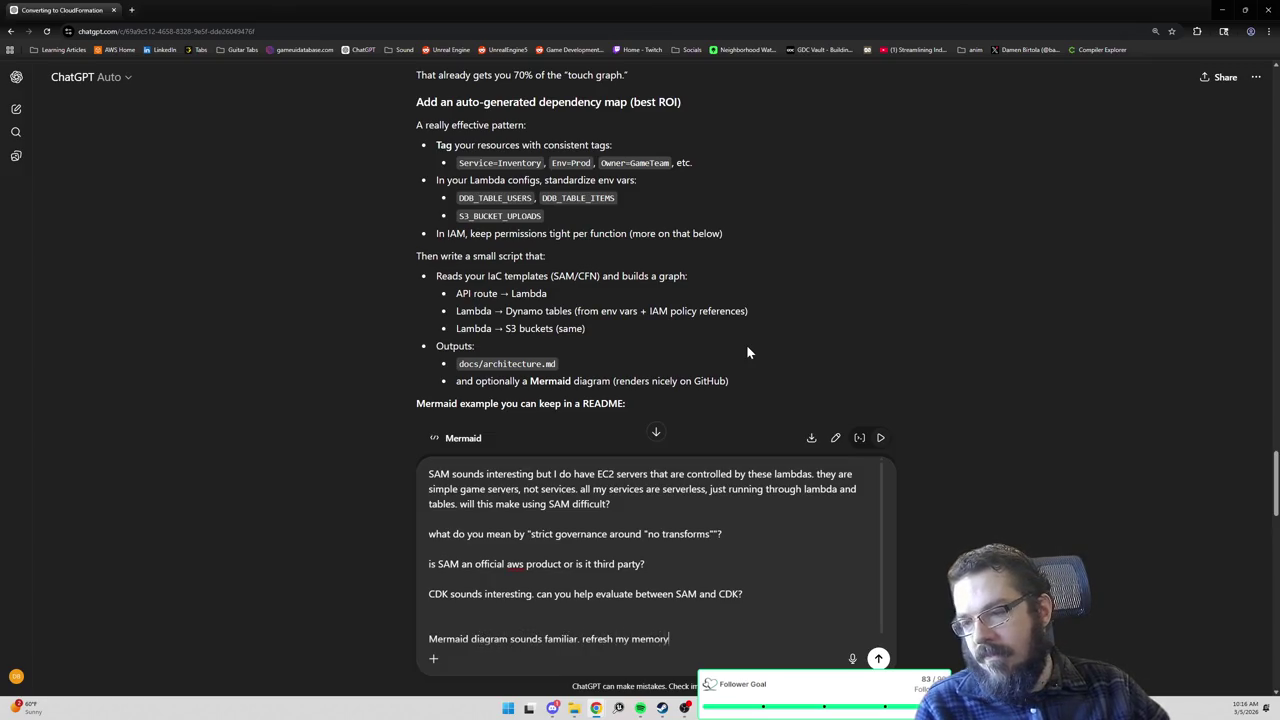
pyautogui.write(' what that is?')
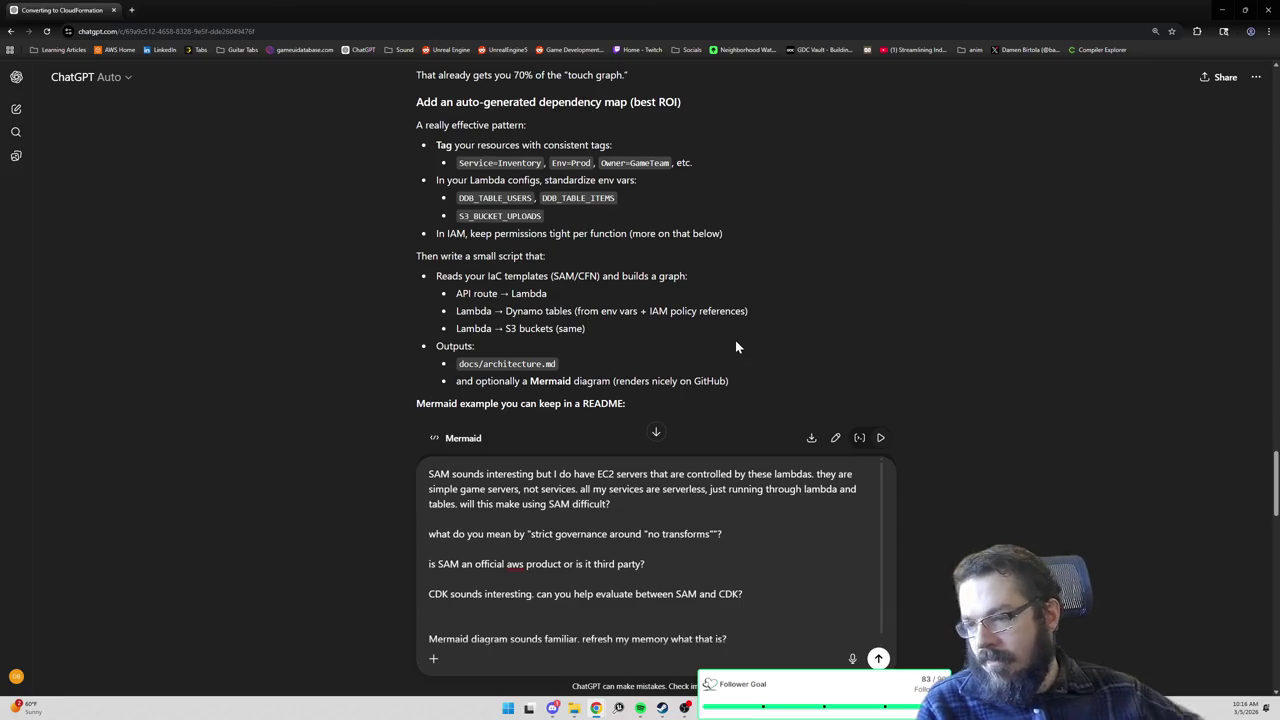
pyautogui.scroll(-3, 734, 337)
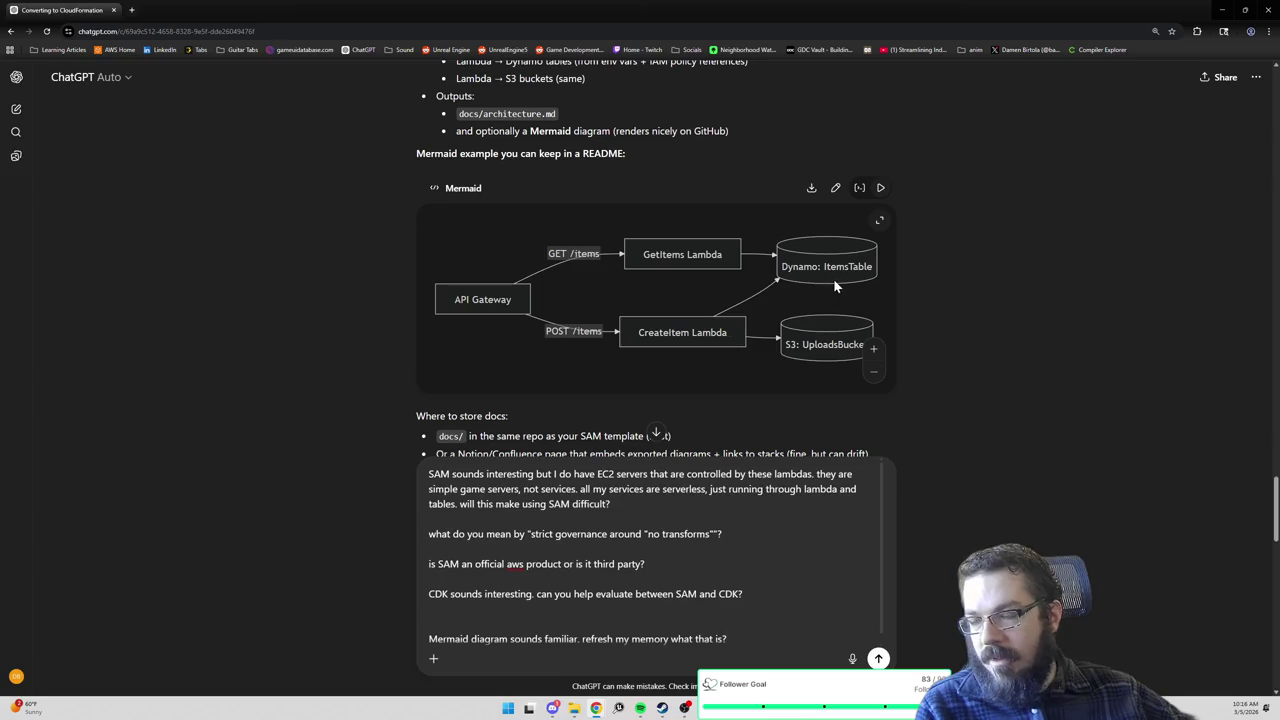
# Scroll down through ChatGPT's answer to review it while drafting the follow-up.
pyautogui.scroll(-2, 994, 339)
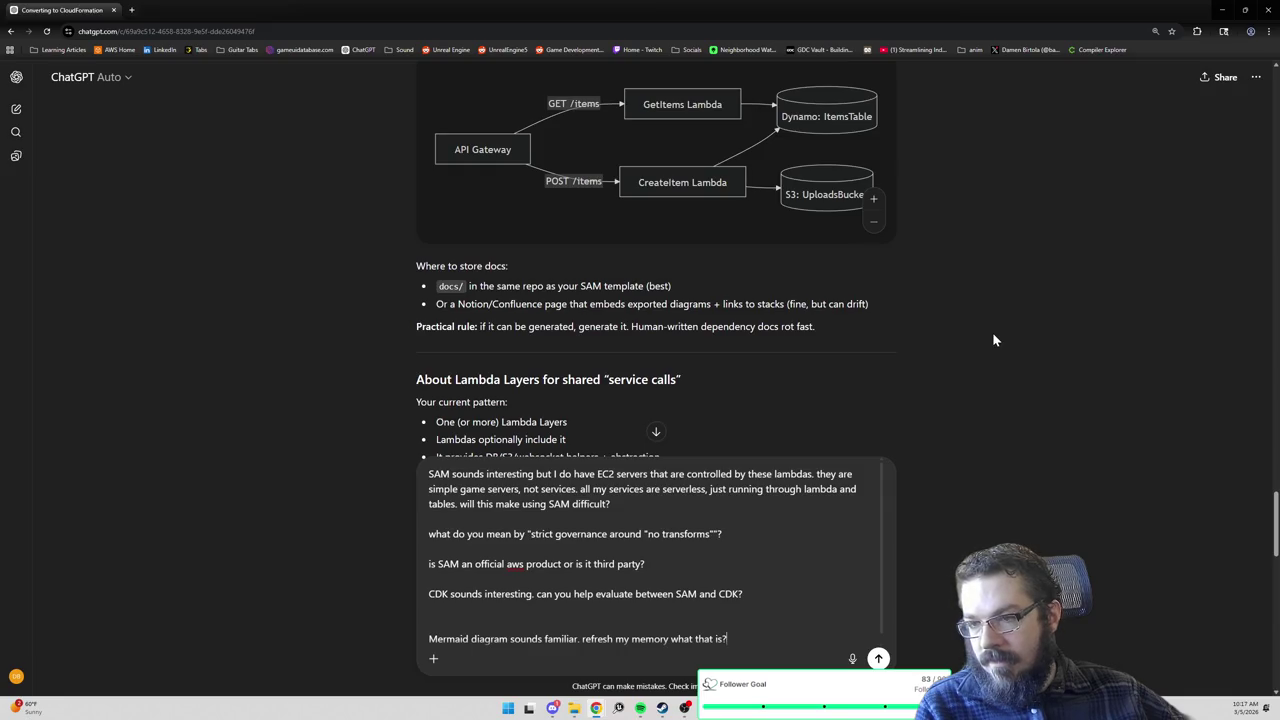
pyautogui.scroll(-2, 955, 333)
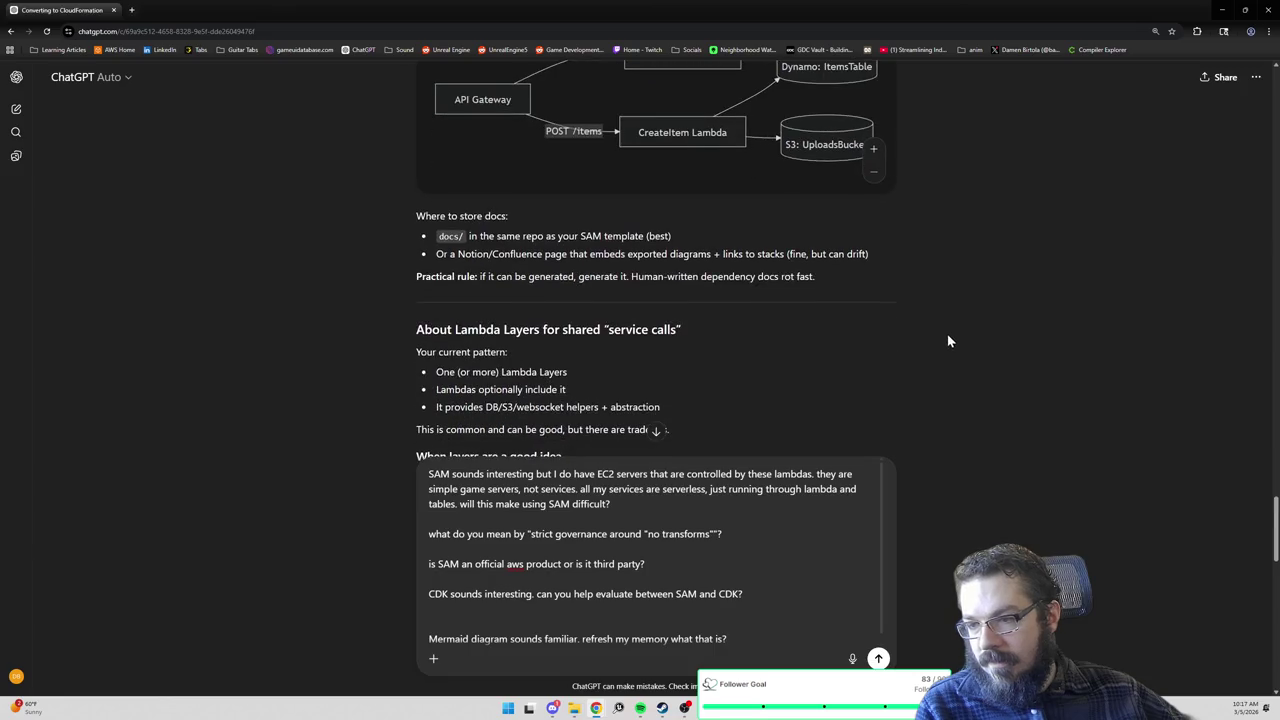
pyautogui.scroll(-1, 930, 326)
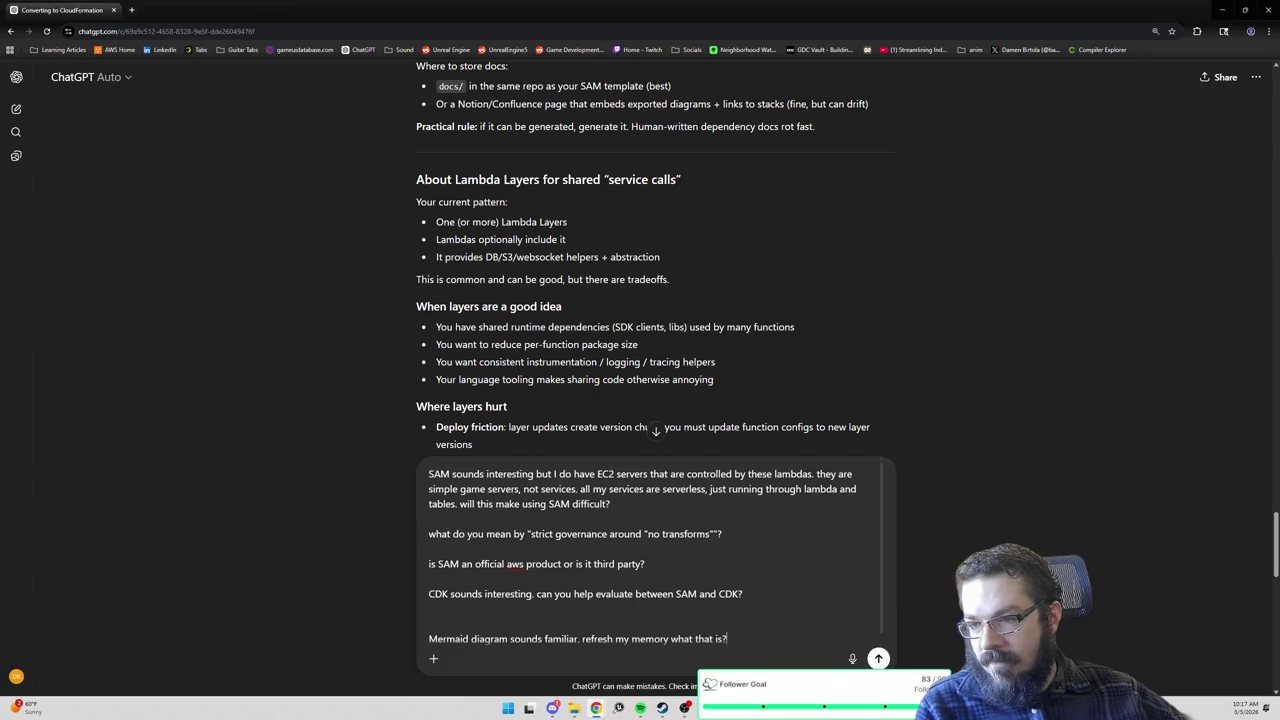
pyautogui.scroll(-1, 494, 238)
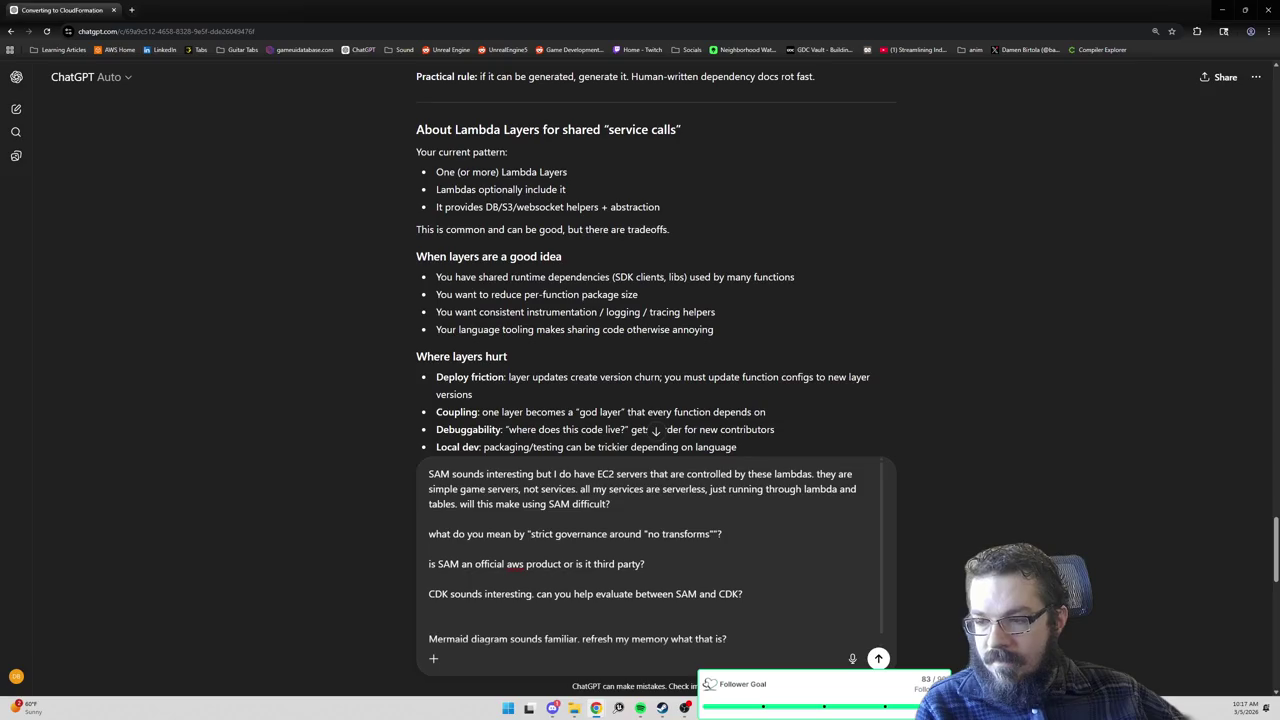
pyautogui.scroll(-1, 656, 263)
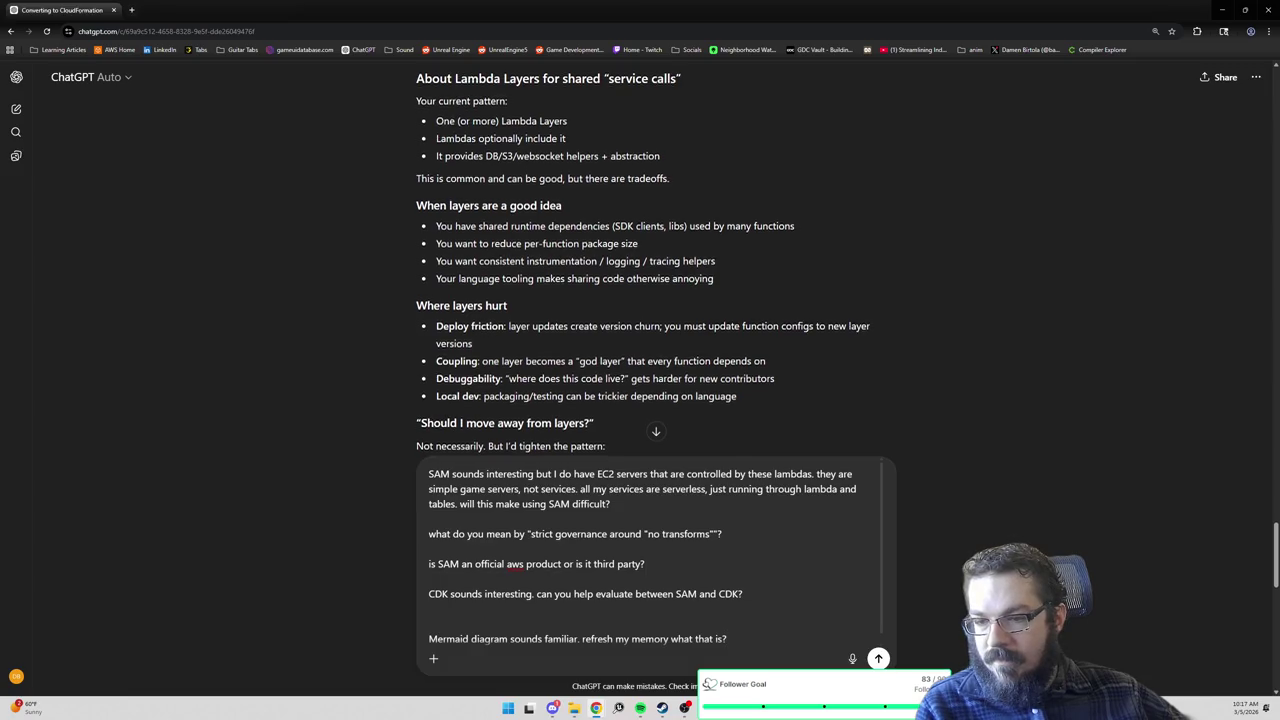
pyautogui.scroll(-1, 545, 273)
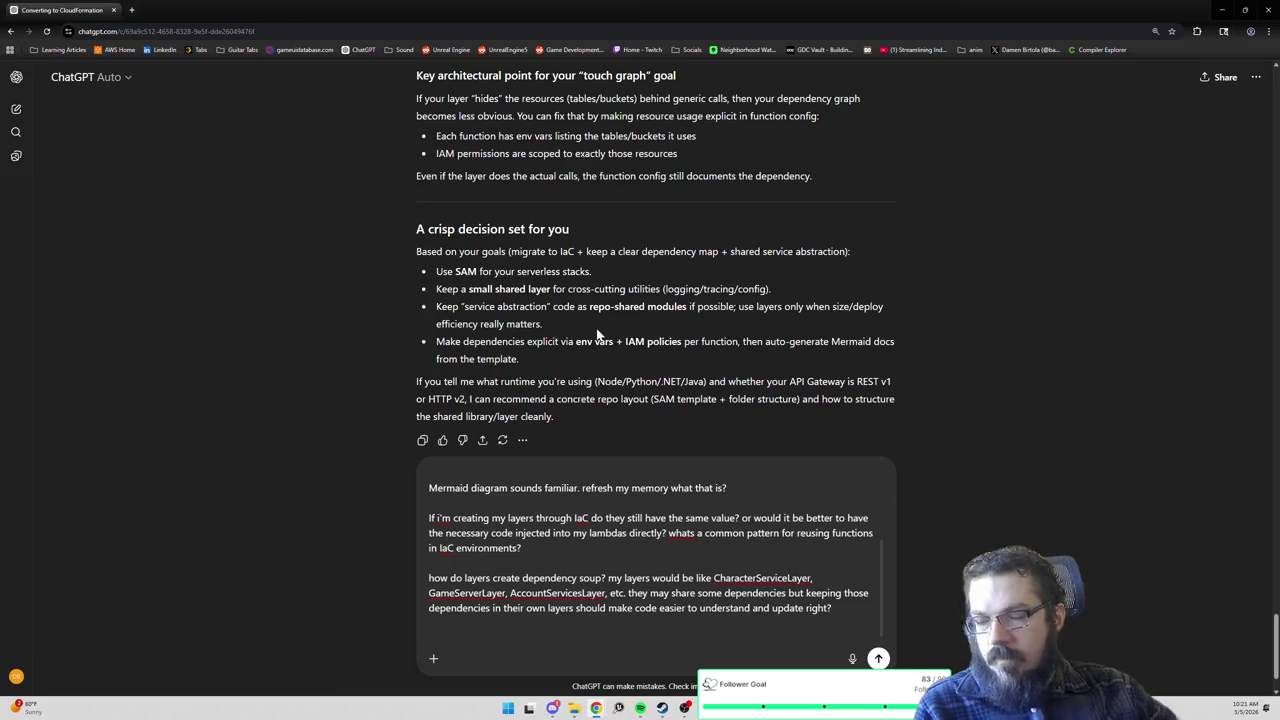
# Ask what is meant by 'Keep service abstraction code as repo-shared modules if possible'.
pyautogui.write('what do you mean by "K')
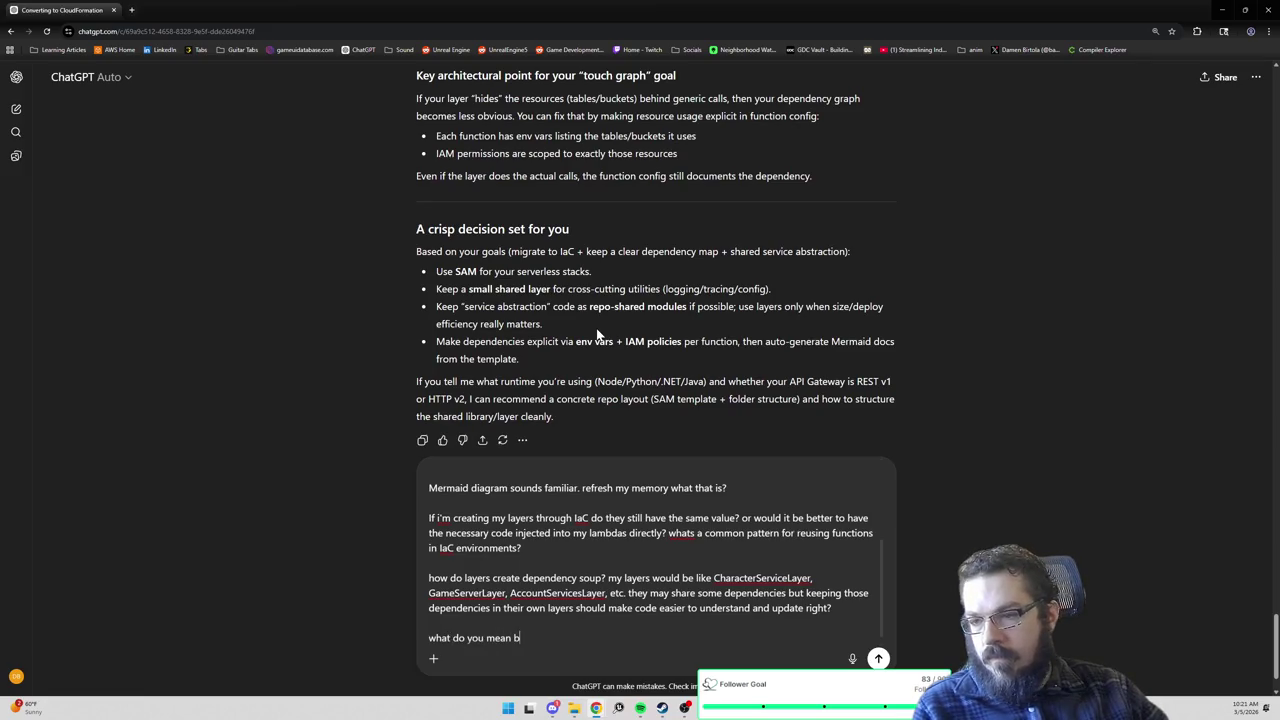
pyautogui.write('eep ser')
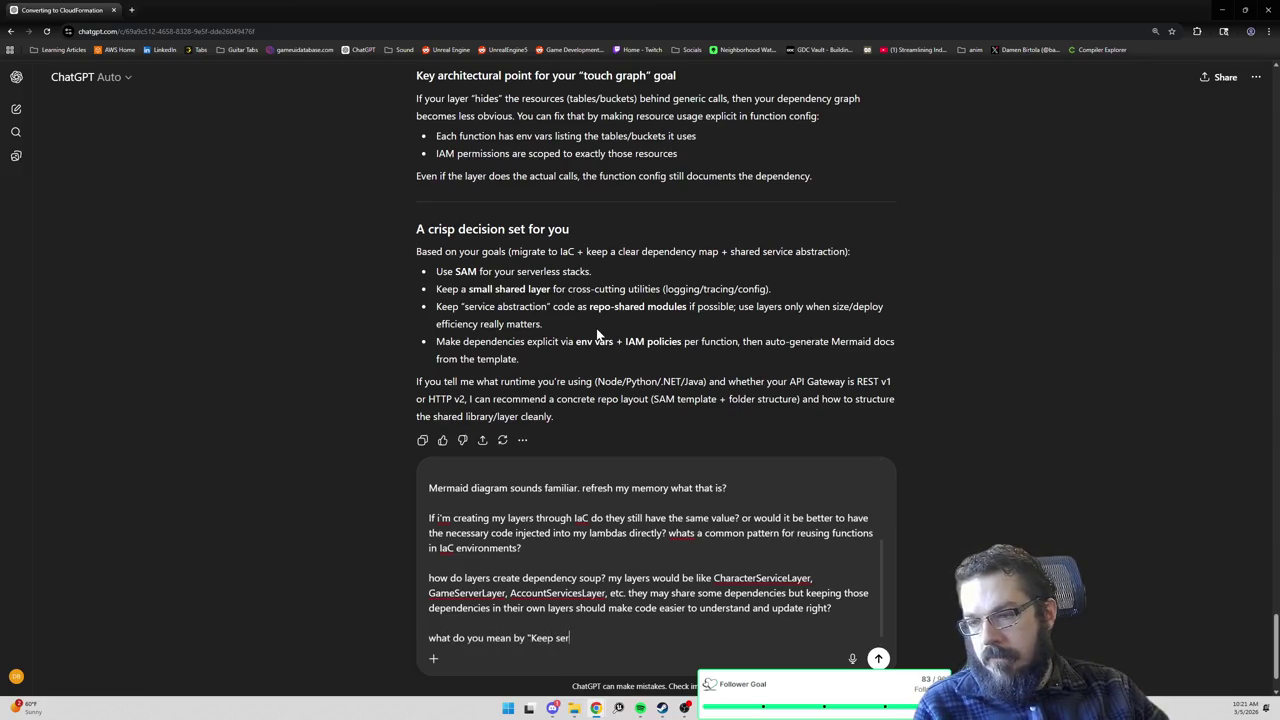
pyautogui.write('vice abstraction co')
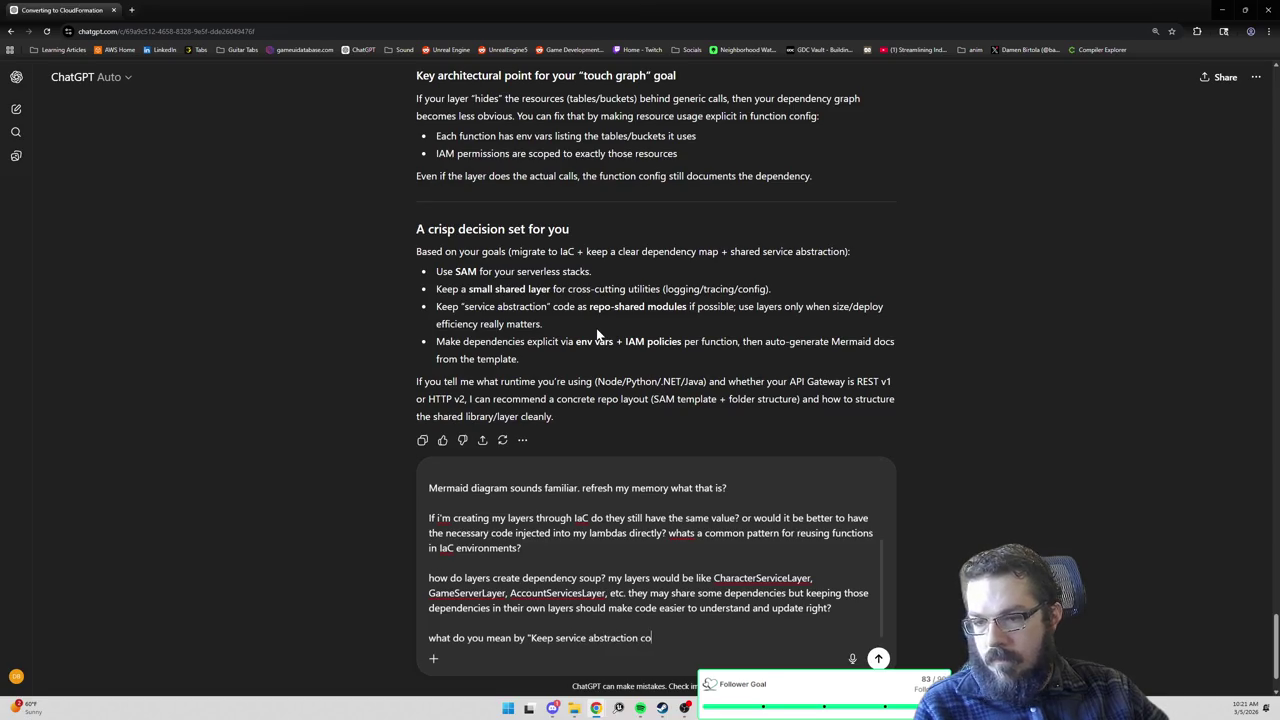
pyautogui.write('de as repo-shared m')
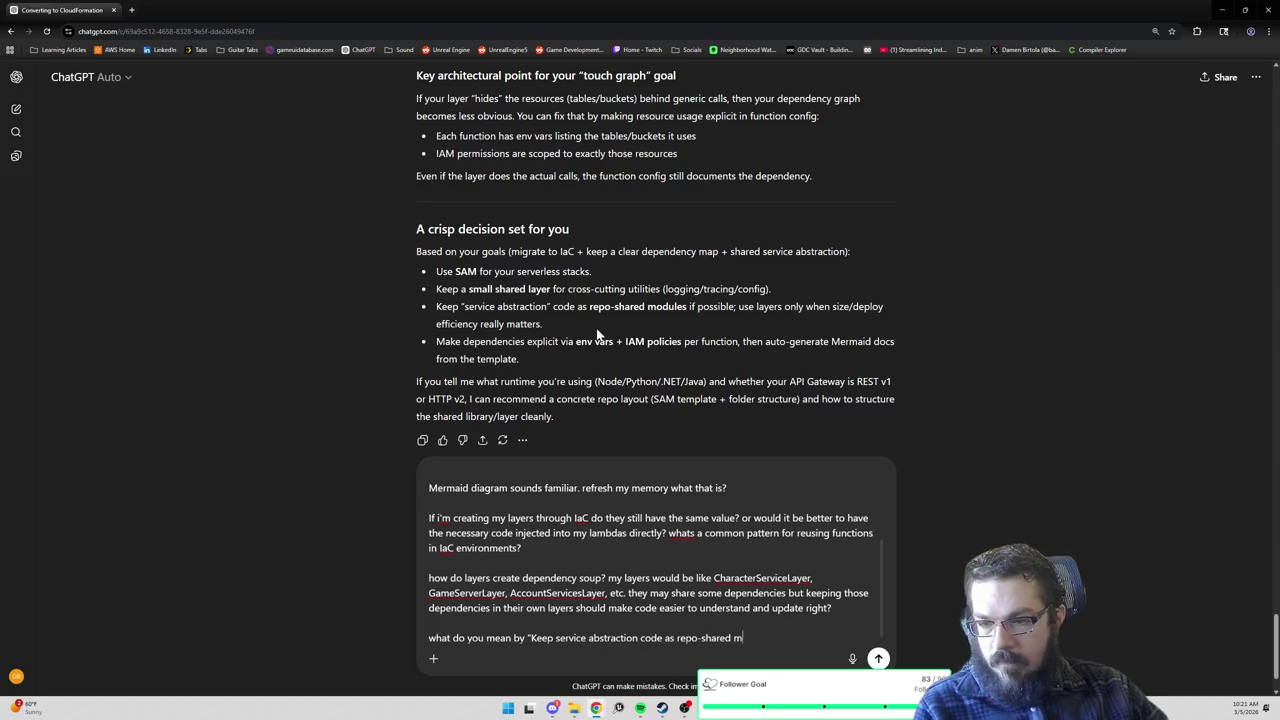
pyautogui.write('odules if possible"?')
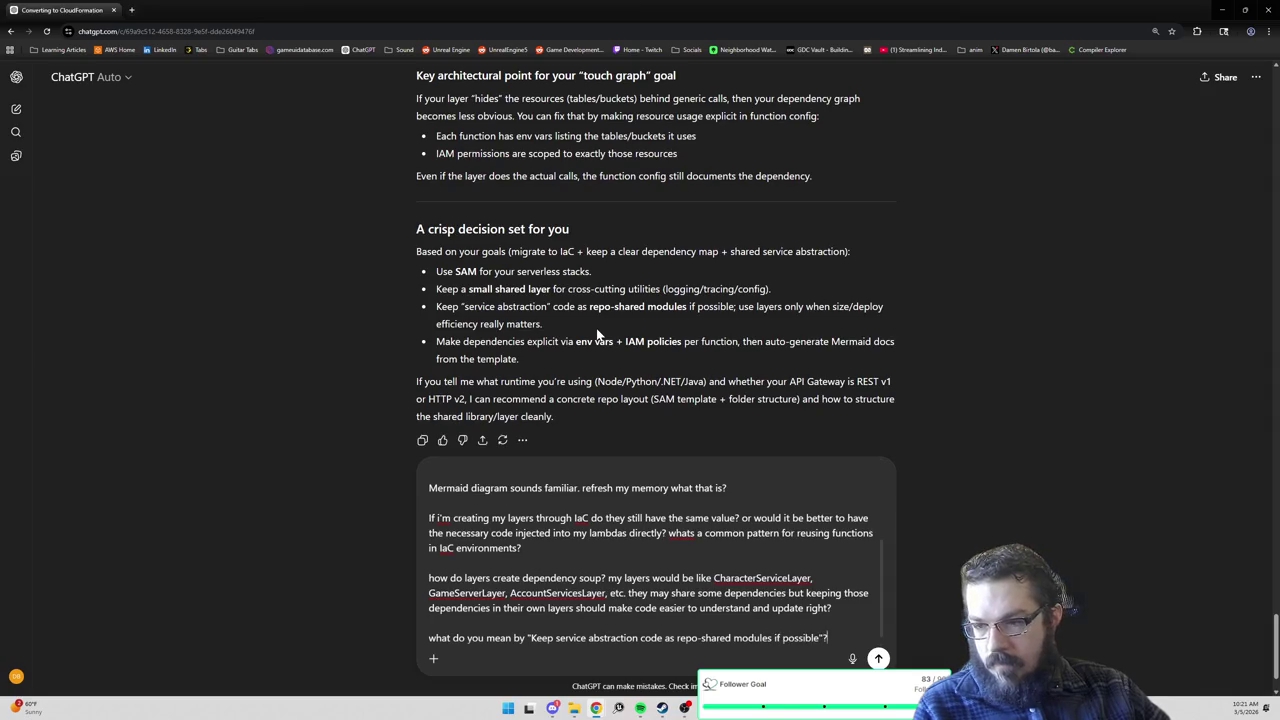
pyautogui.hotkey('shift', 'Return')
pyautogui.hotkey('shift', 'Return')
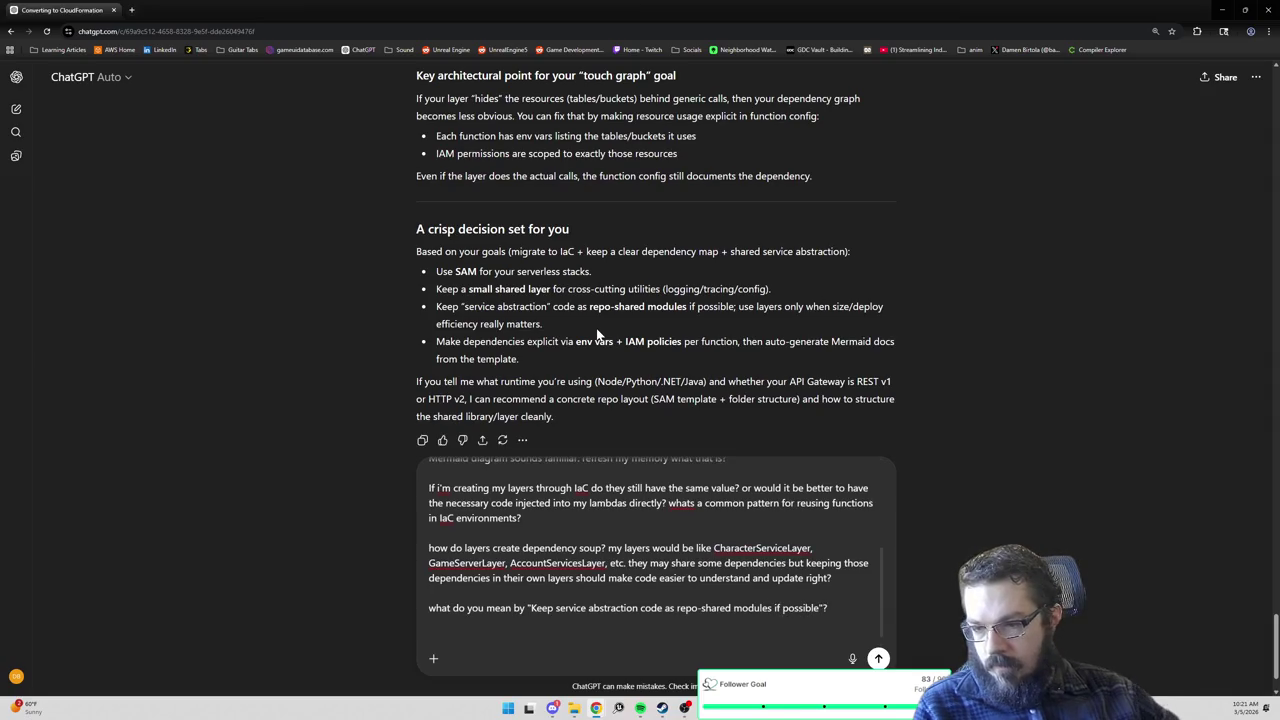
pyautogui.scroll(-1, 594, 290)
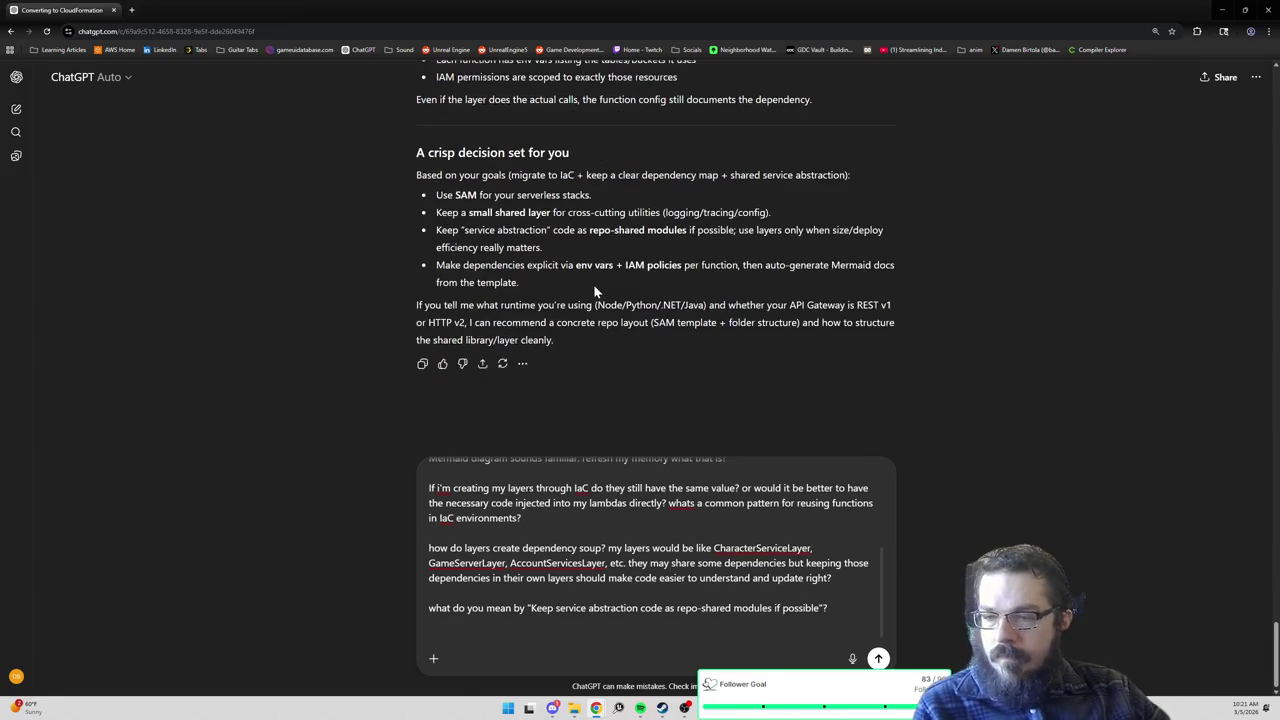
# Add 'i'm using python and the api gateway is mostly web sockets.' and send the message.
pyautogui.write("i'm using python")
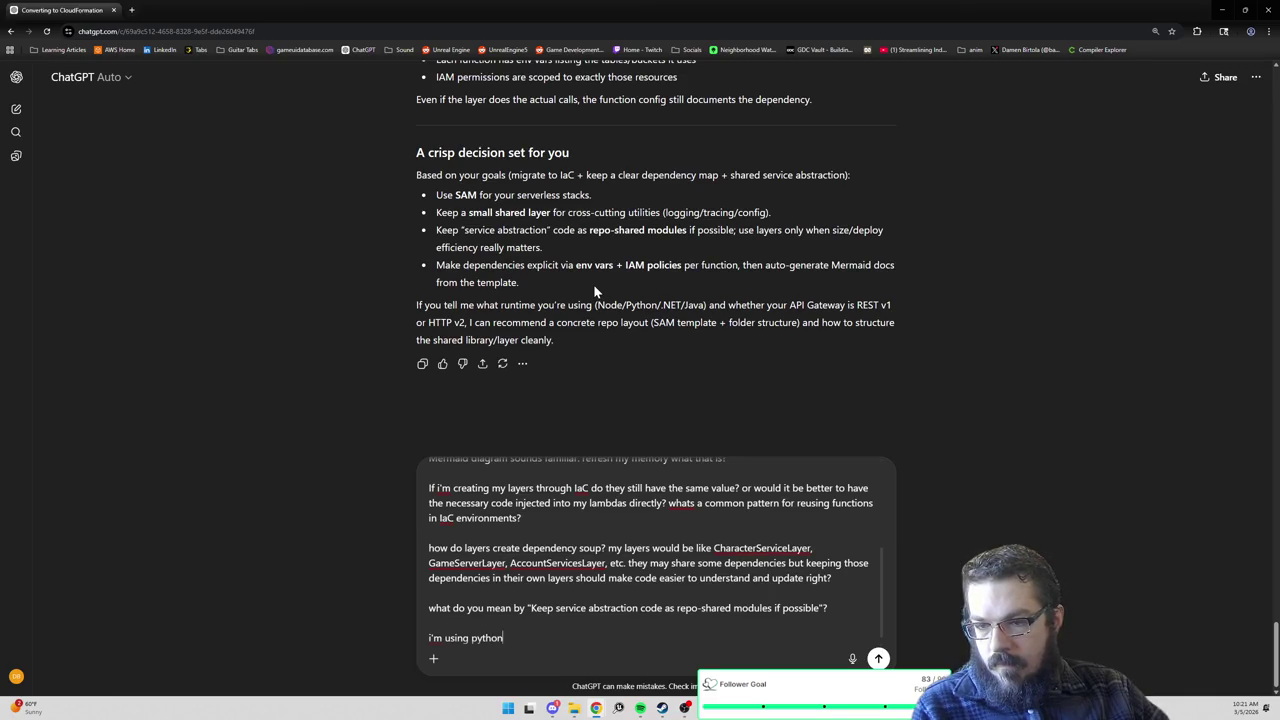
pyautogui.write(' and the api gatw')
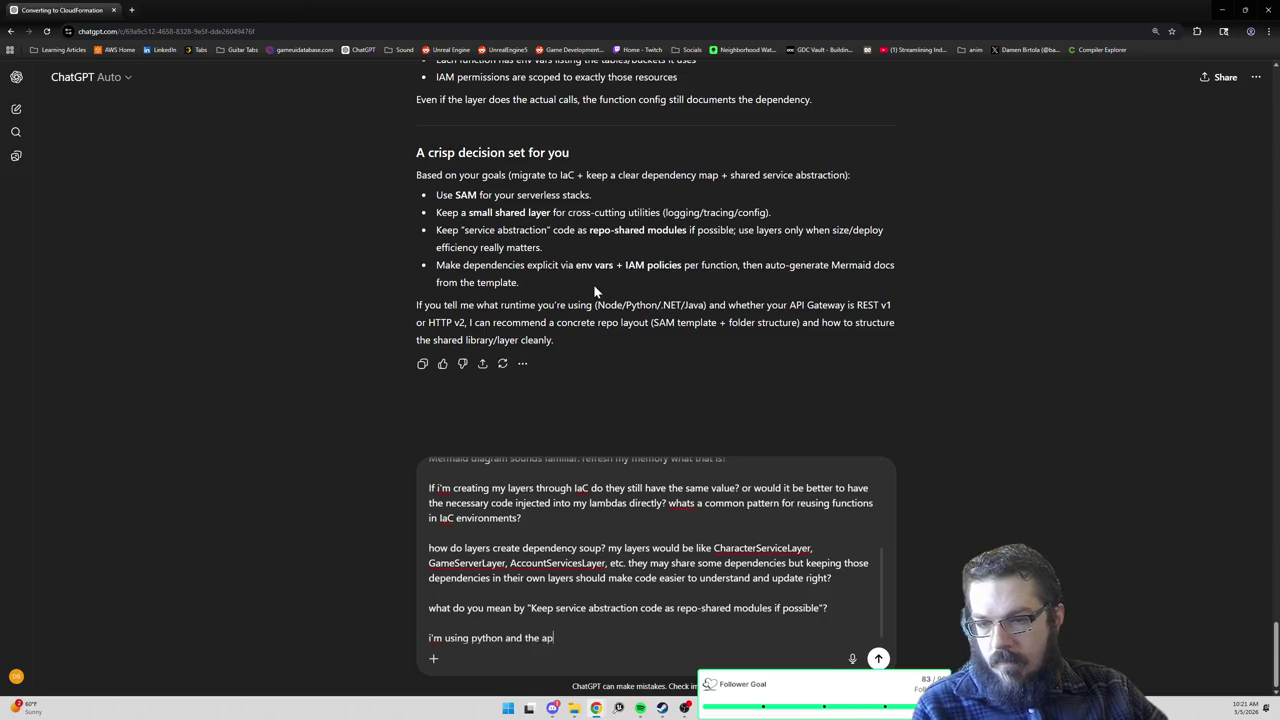
pyautogui.press('BackSpace')
pyautogui.press('BackSpace')
pyautogui.write('teway is ')
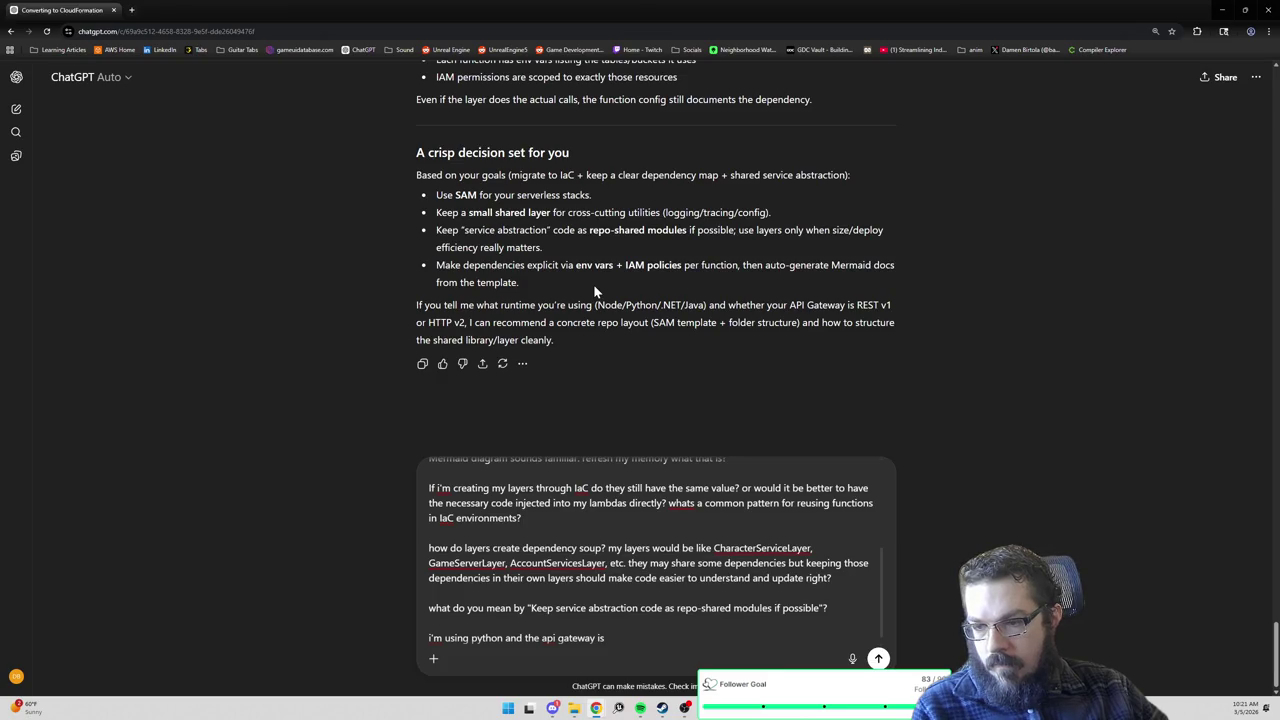
pyautogui.write('mostly web sockets')
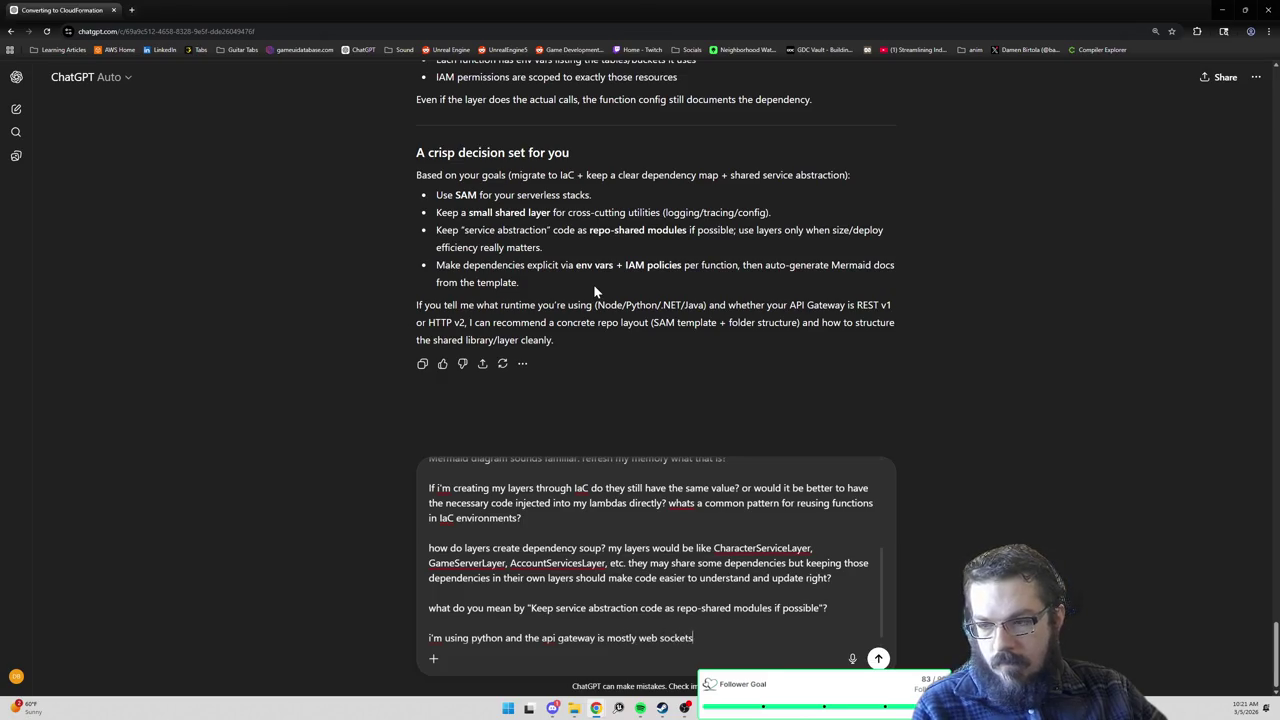
pyautogui.write('.')
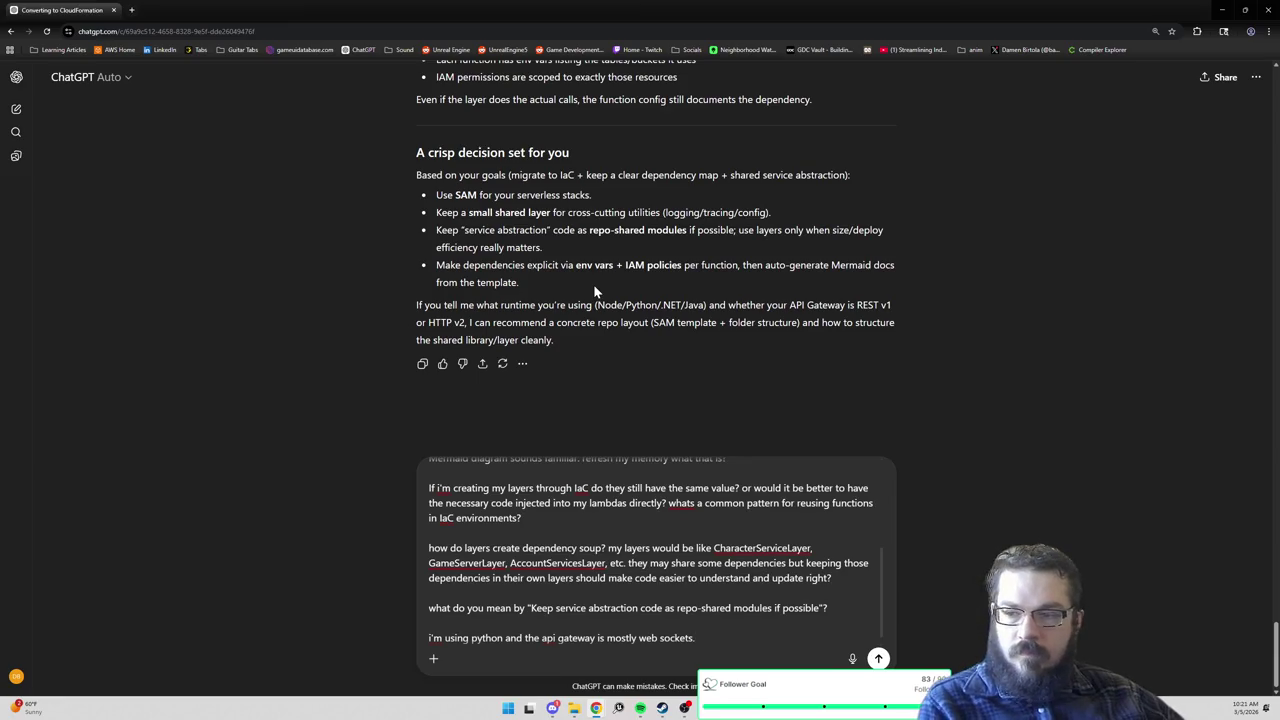
pyautogui.press('Return')
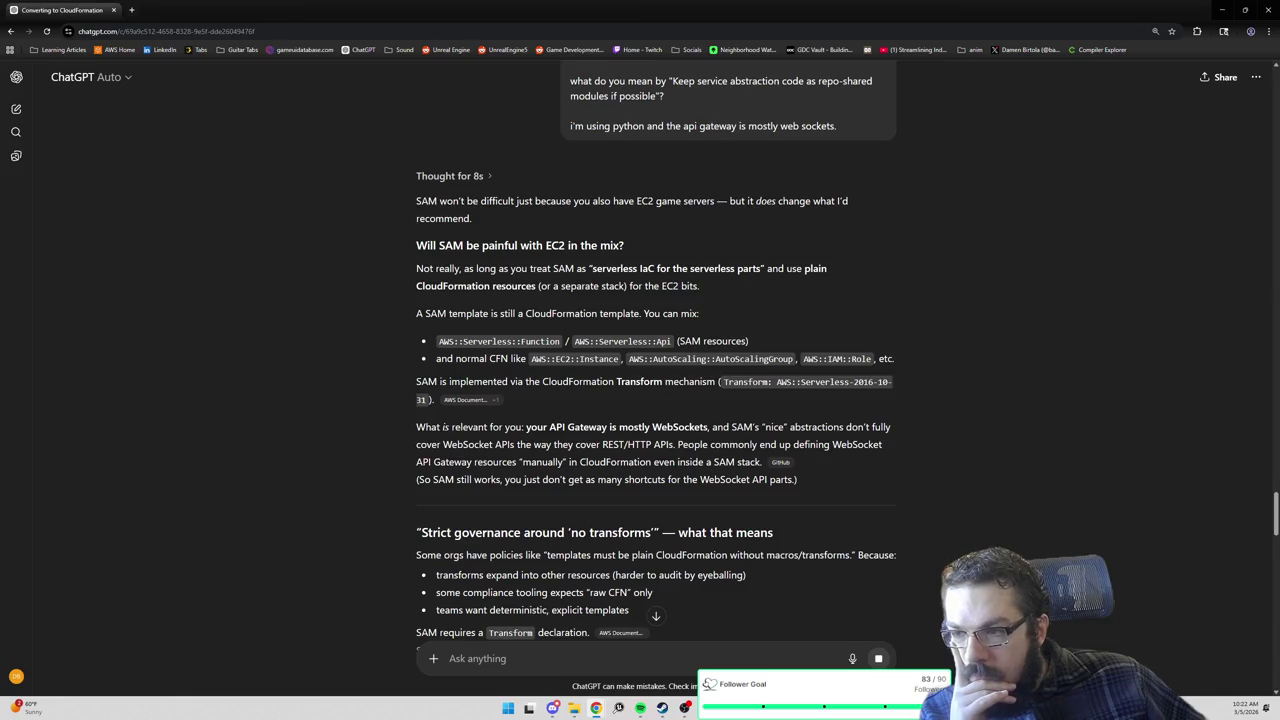
pyautogui.moveTo(481, 201); pyautogui.dragTo(561, 207)
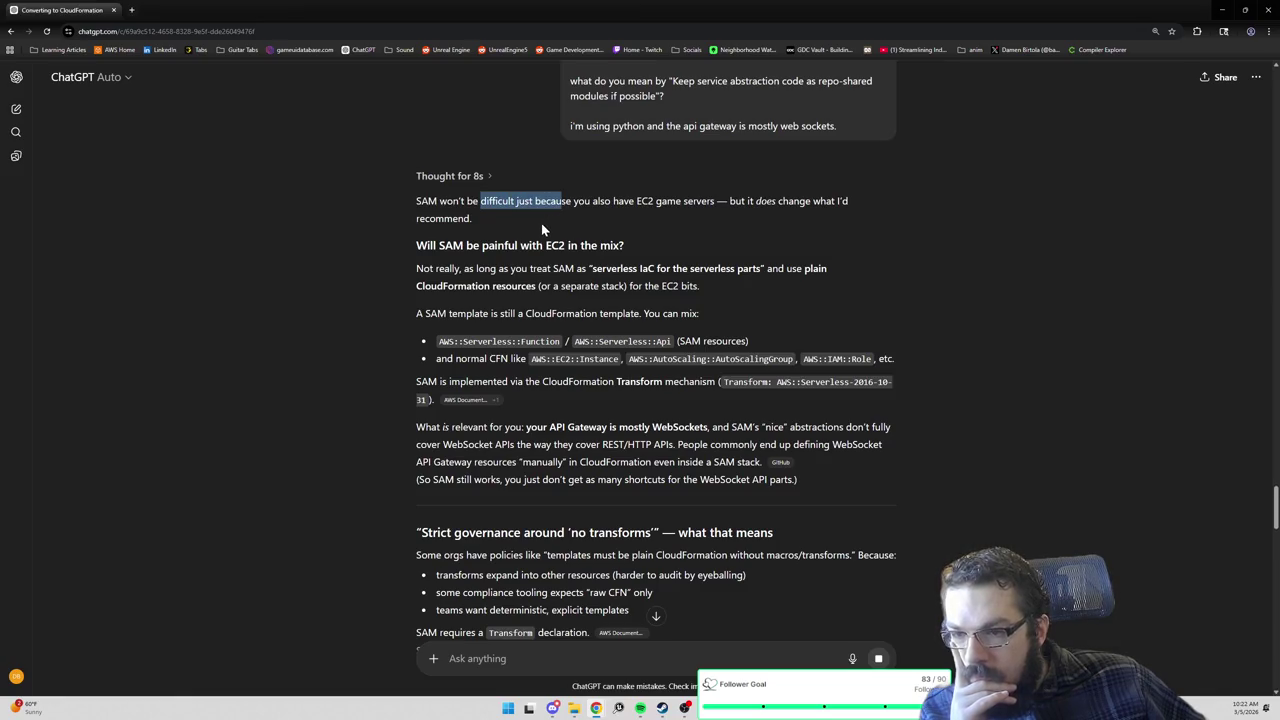
pyautogui.scroll(-1, 541, 230)
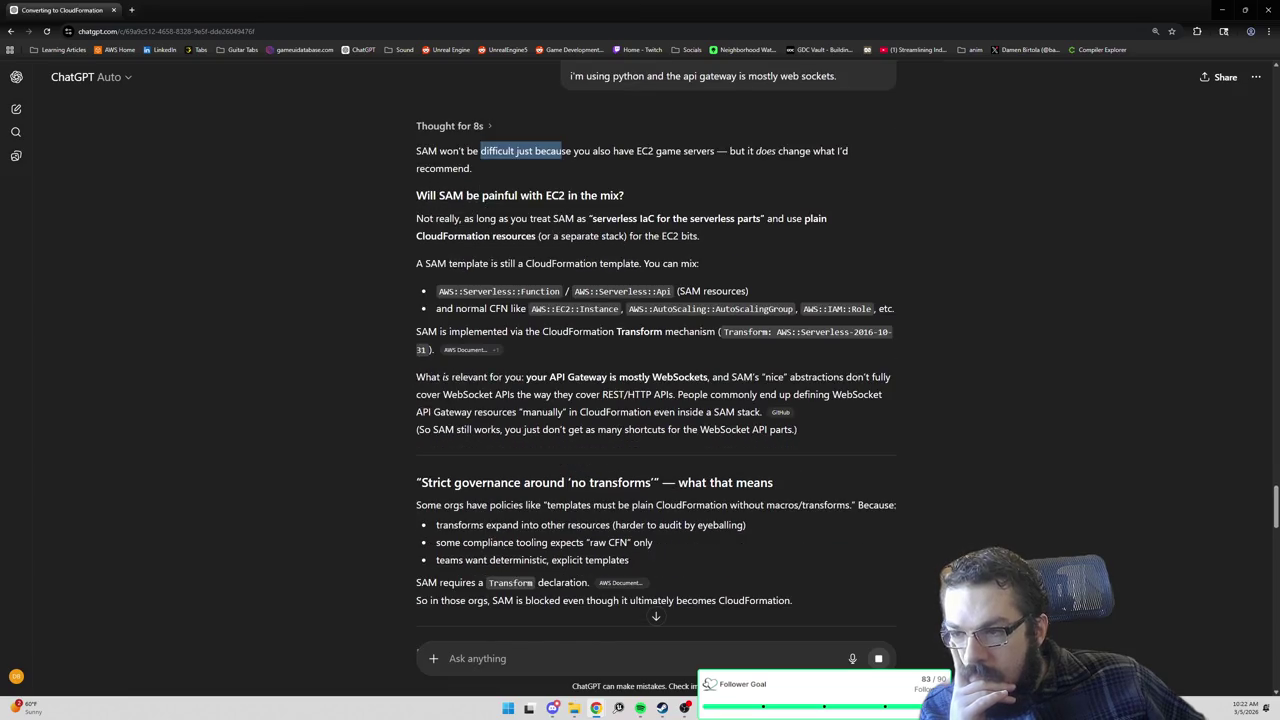
pyautogui.moveTo(449, 218); pyautogui.dragTo(586, 218)
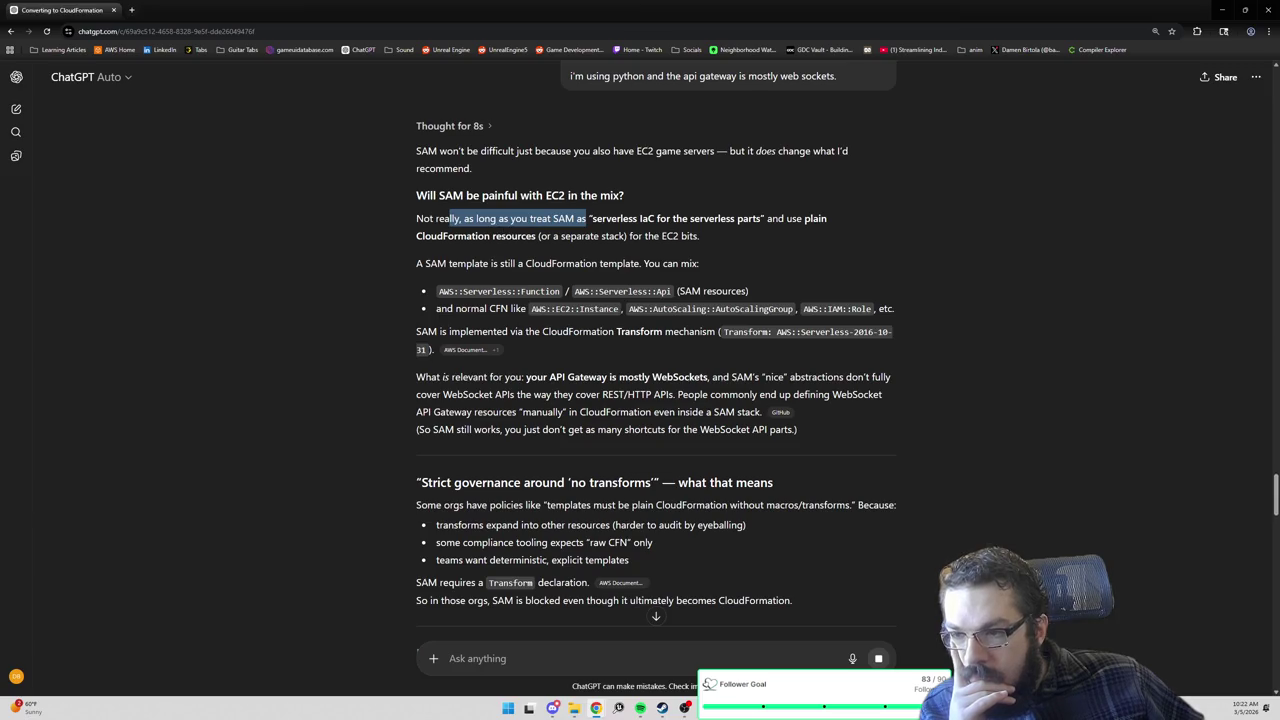
pyautogui.click(474, 263)
pyautogui.moveTo(474, 263); pyautogui.dragTo(514, 263)
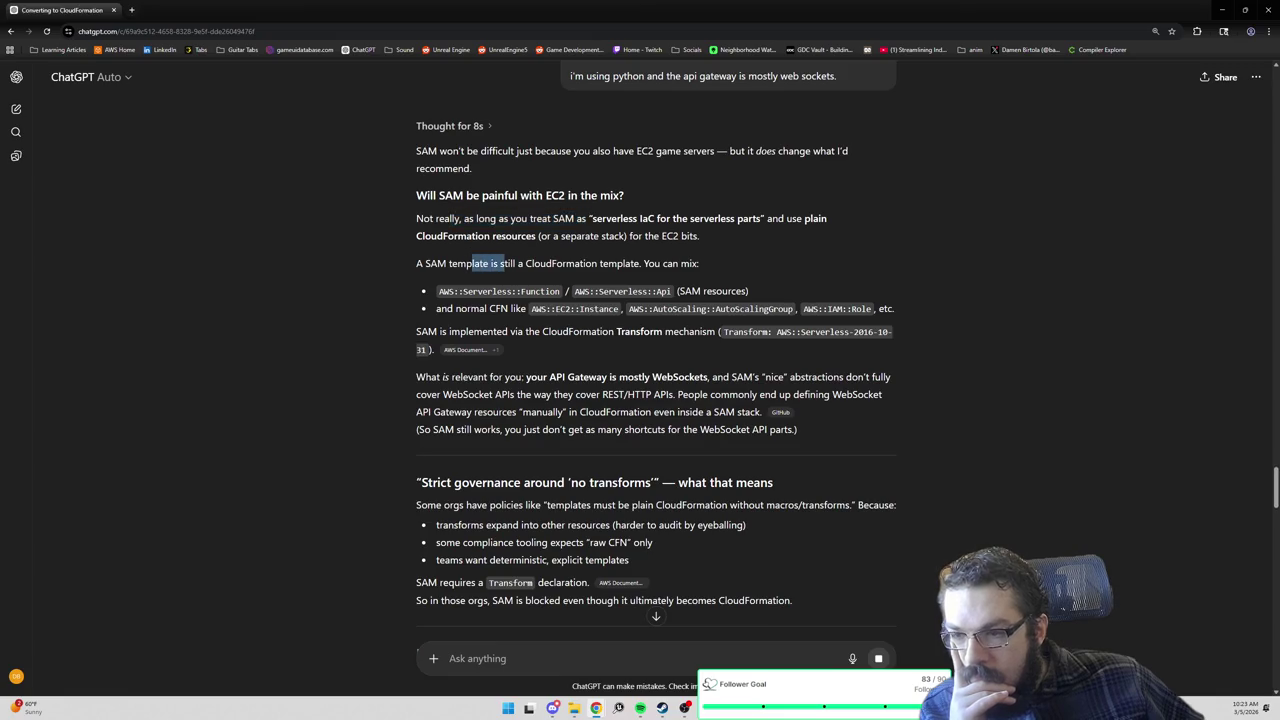
pyautogui.scroll(-1, 503, 277)
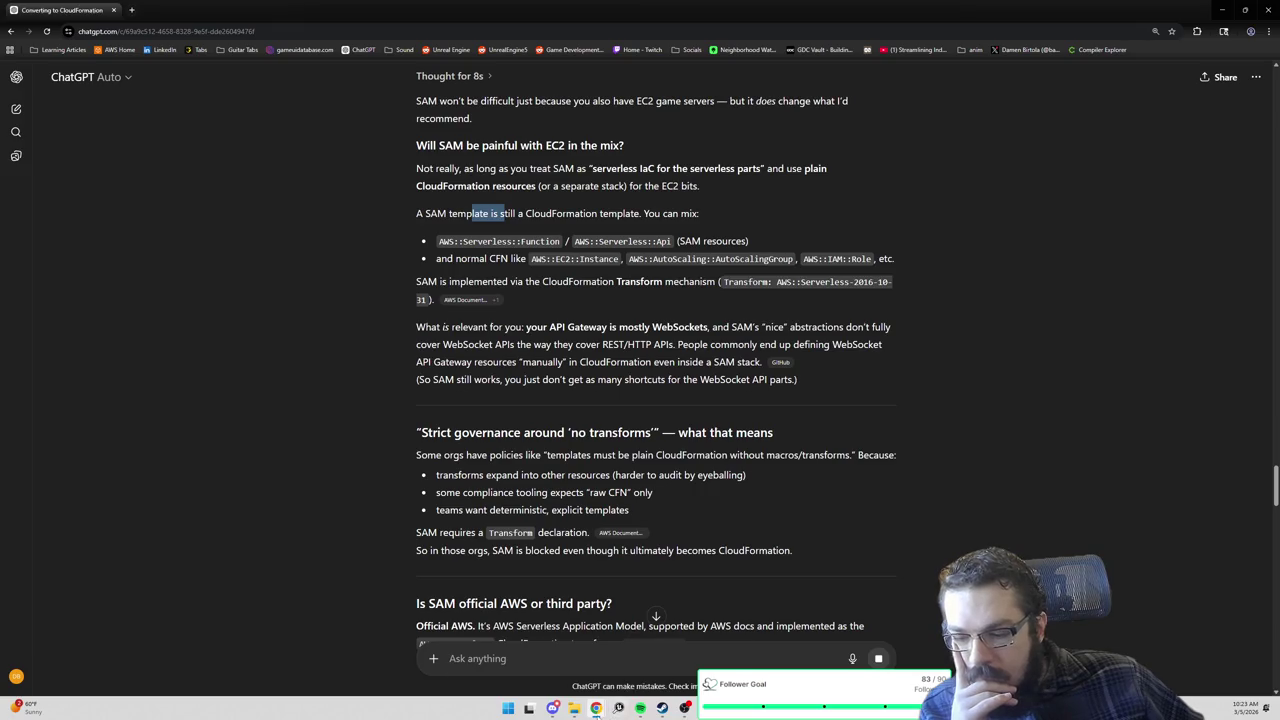
pyautogui.moveTo(598, 708)
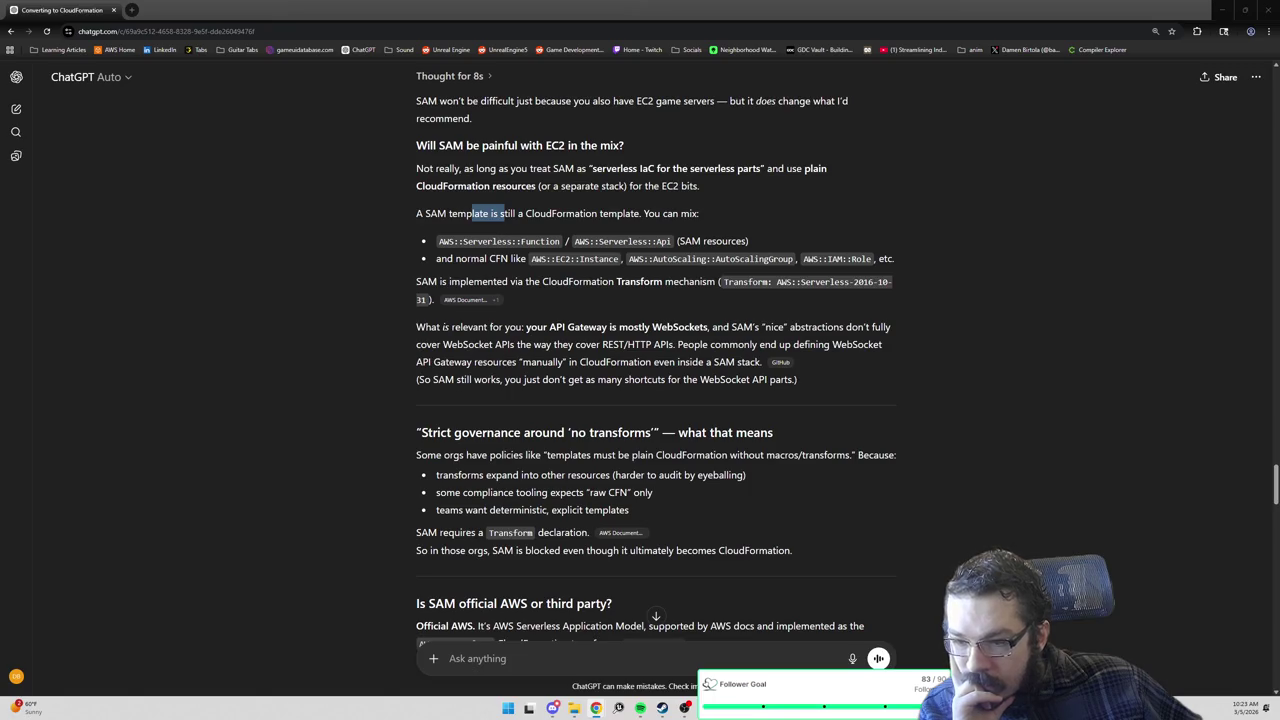
pyautogui.scroll(-1, 656, 357)
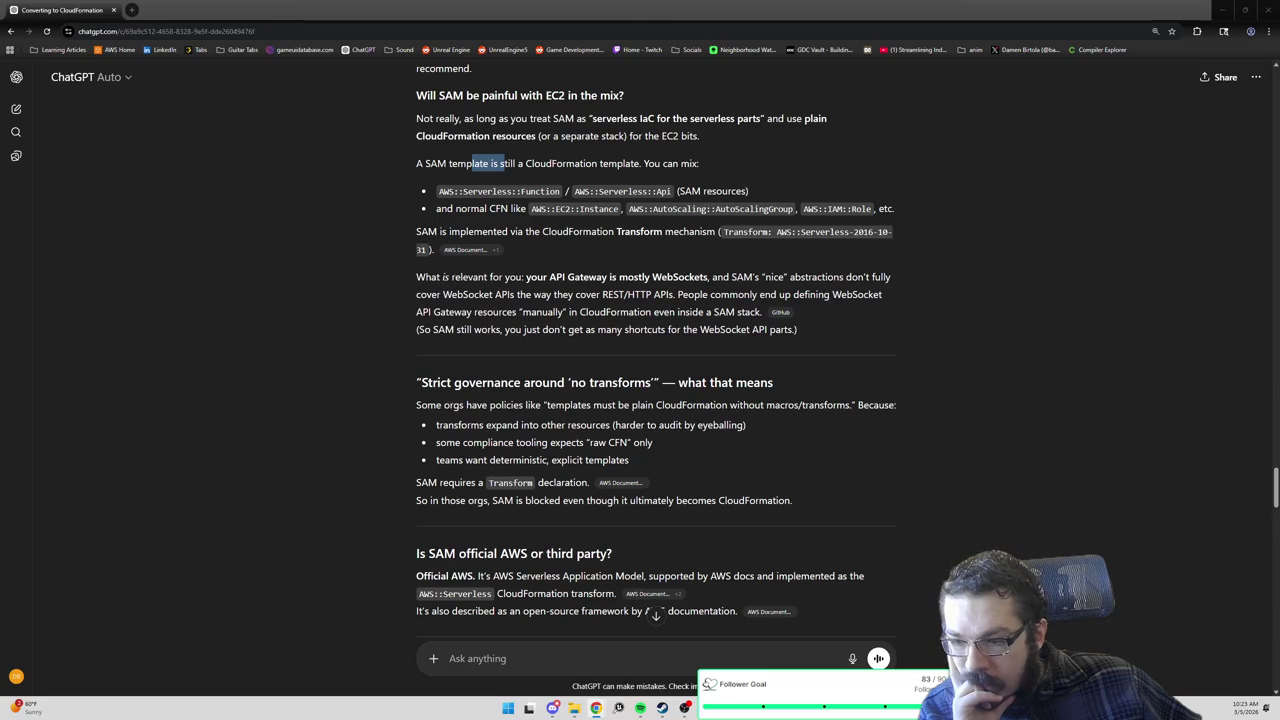
pyautogui.moveTo(477, 405); pyautogui.dragTo(590, 405)
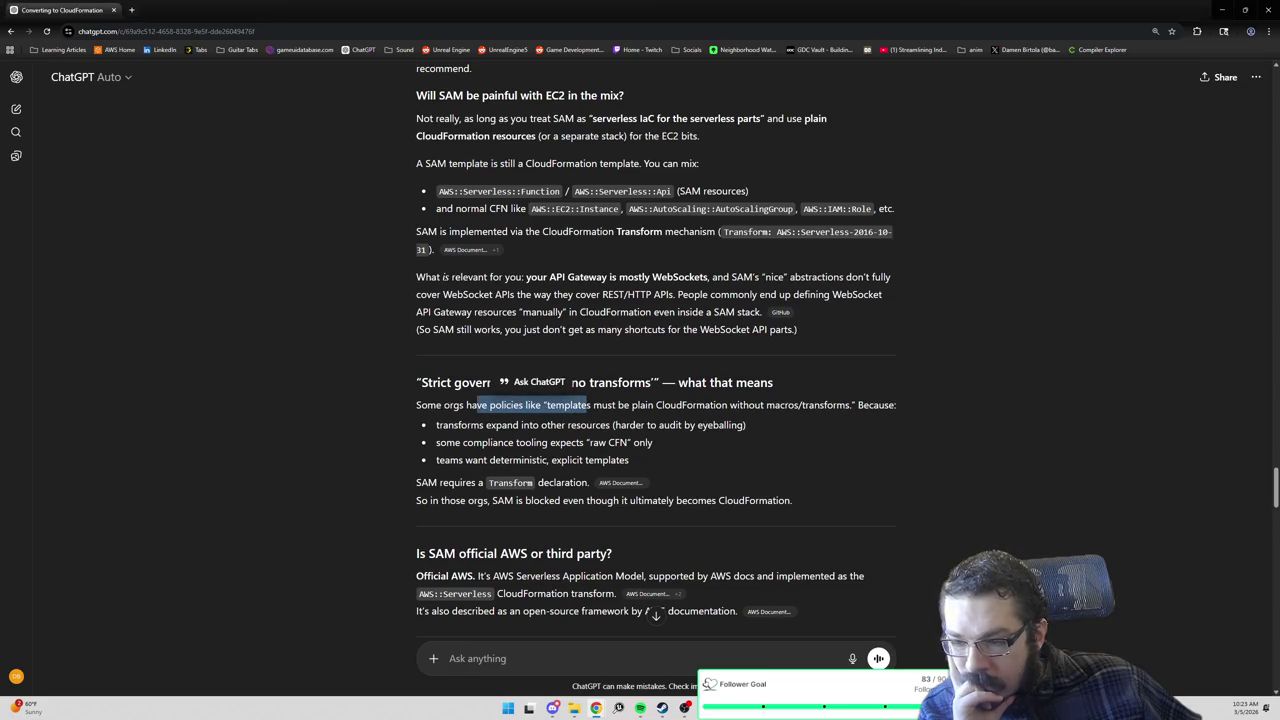
pyautogui.click(607, 419)
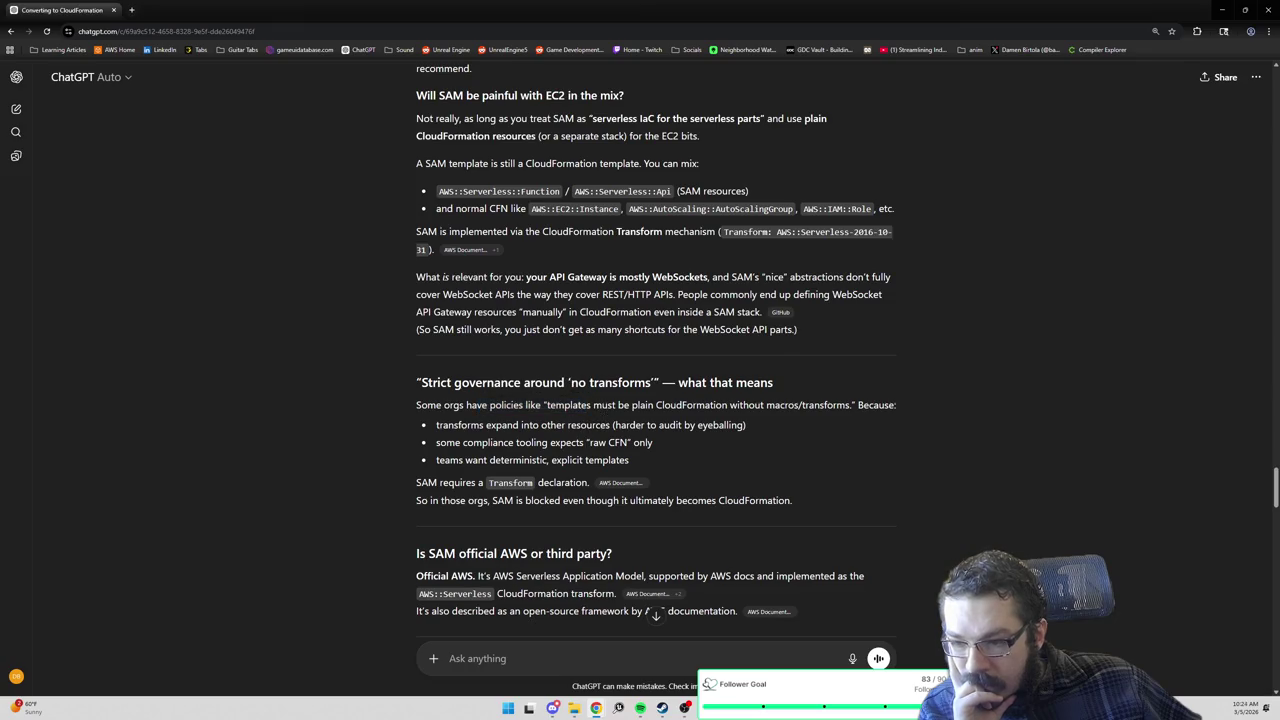
pyautogui.scroll(-1, 656, 352)
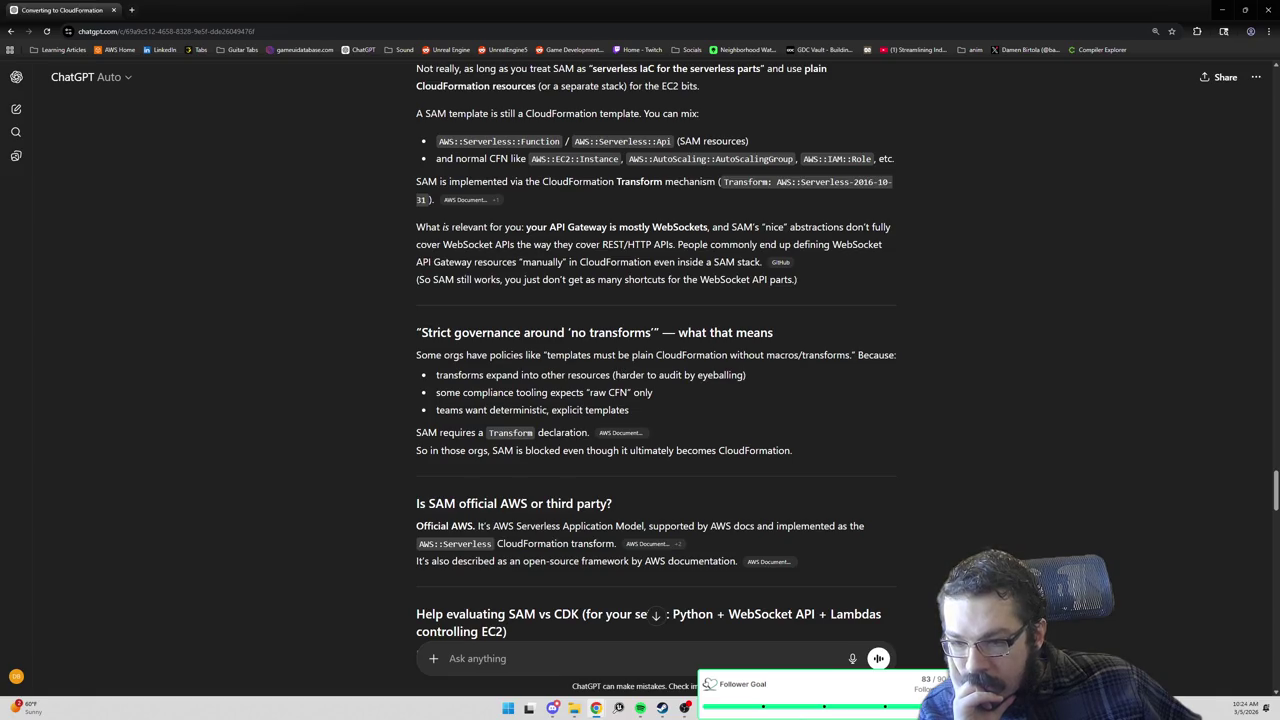
pyautogui.scroll(-1, 656, 352)
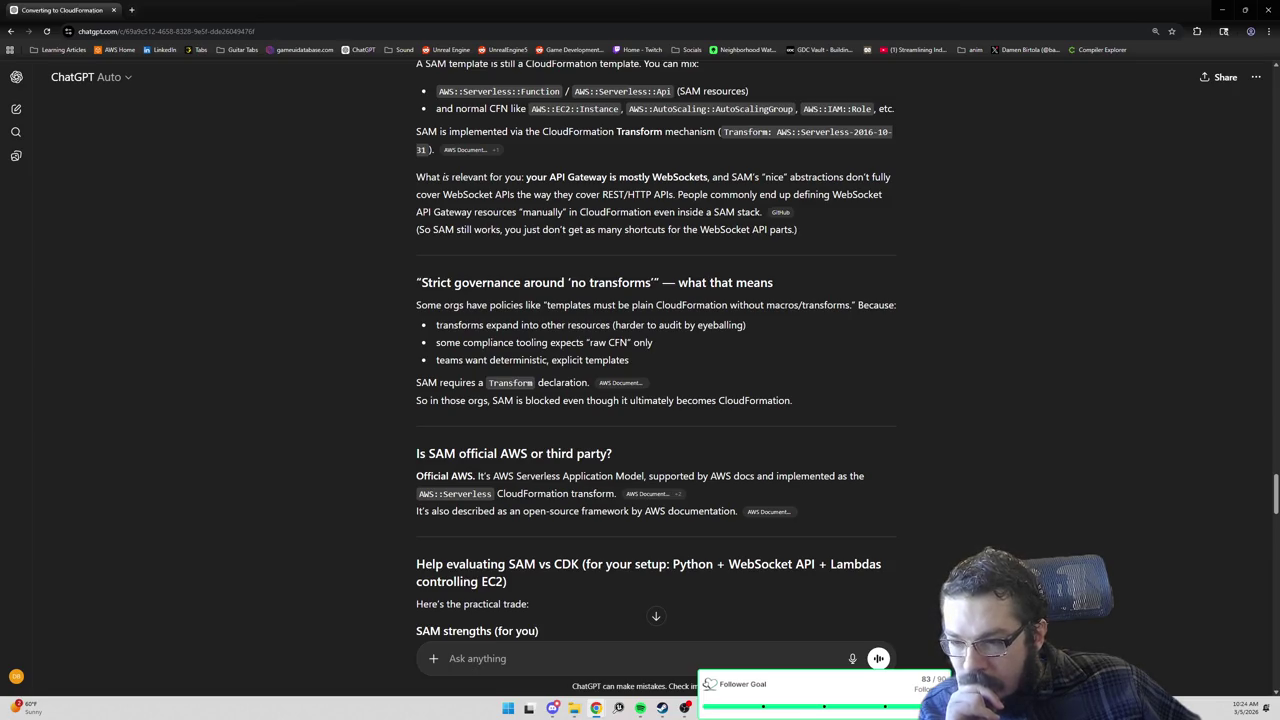
pyautogui.moveTo(611, 392)
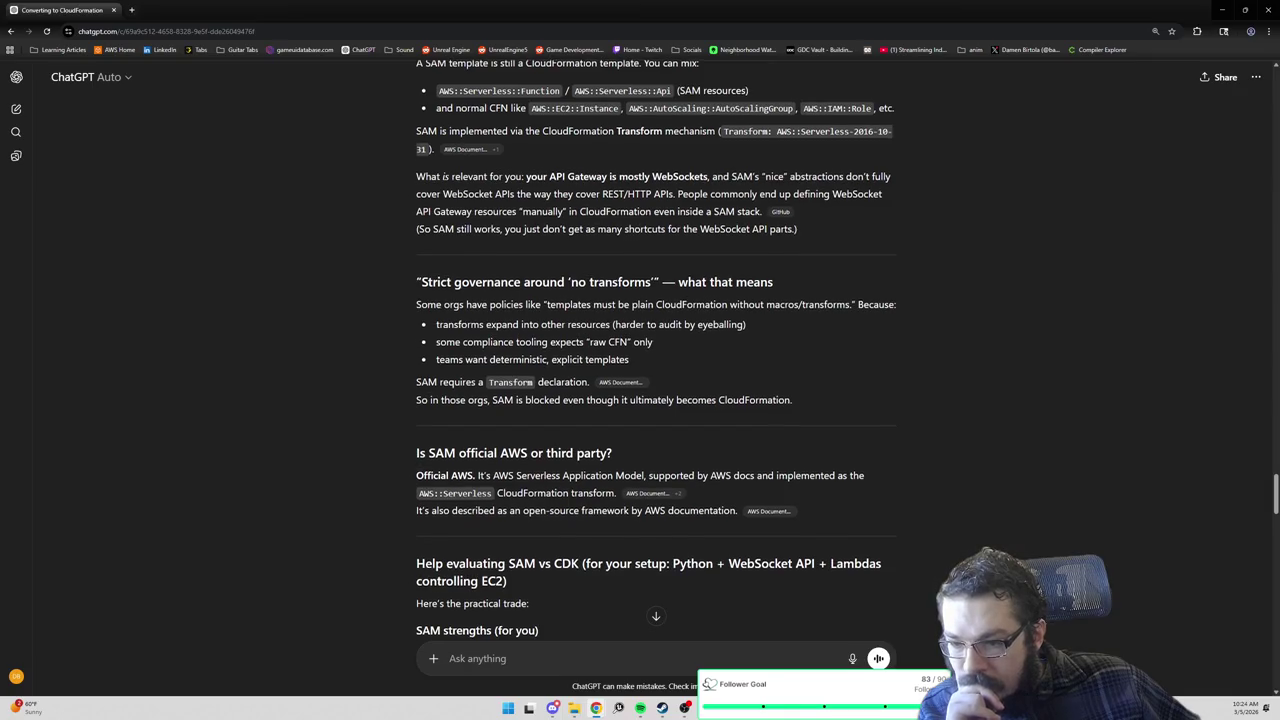
# Open the cited GitHub issue 'Websocket support #7975' in a new tab and switch to it.
pyautogui.scroll(-1, 488, 400)
pyautogui.scroll(-1, 488, 400)
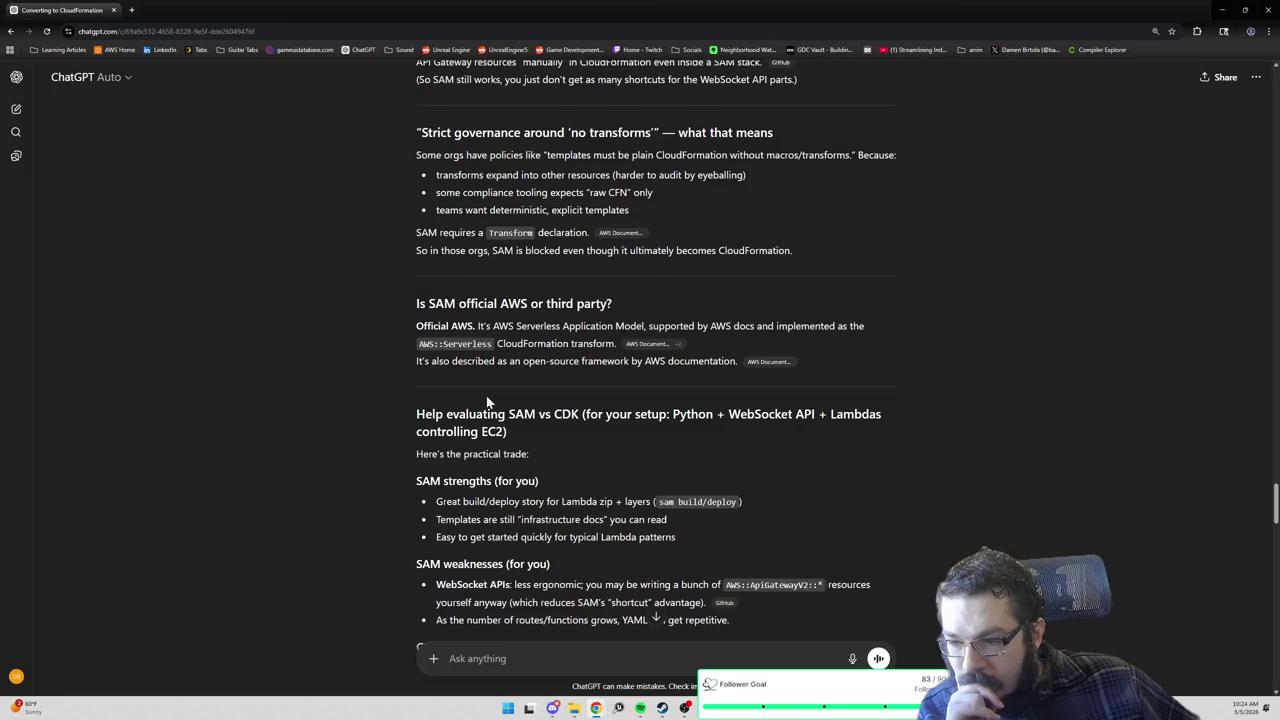
pyautogui.scroll(-1, 486, 395)
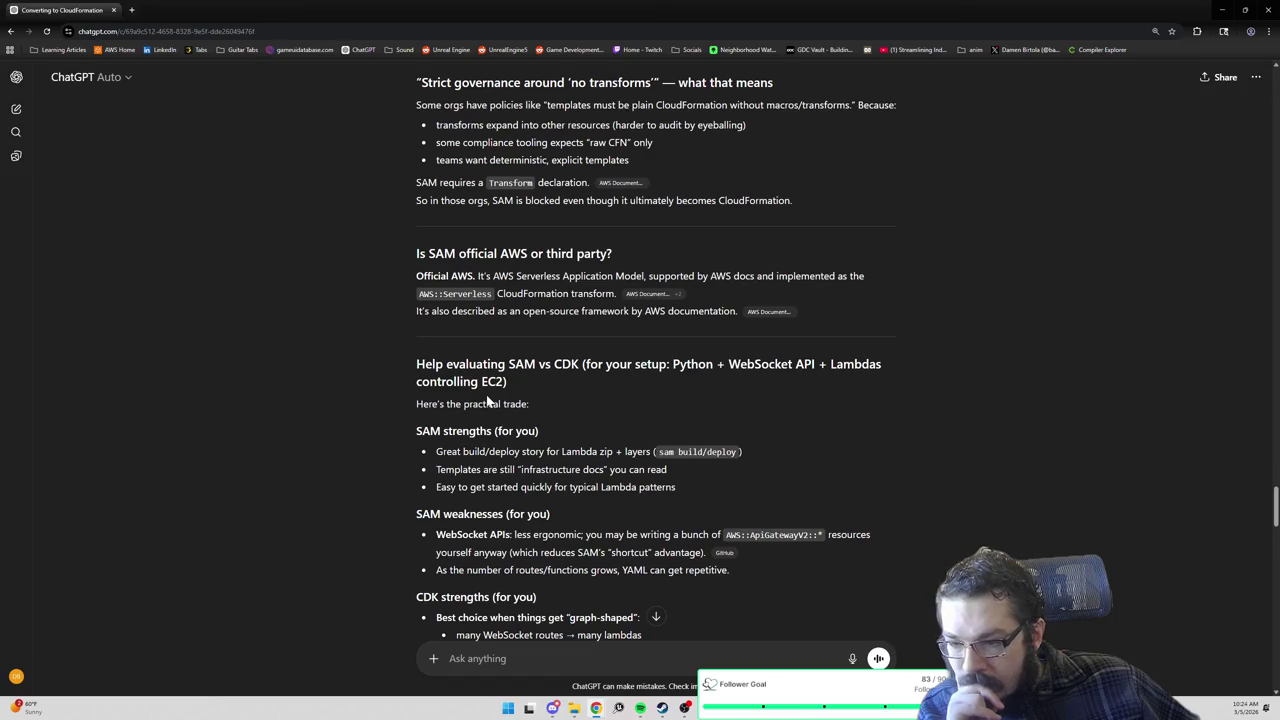
pyautogui.scroll(-1, 488, 400)
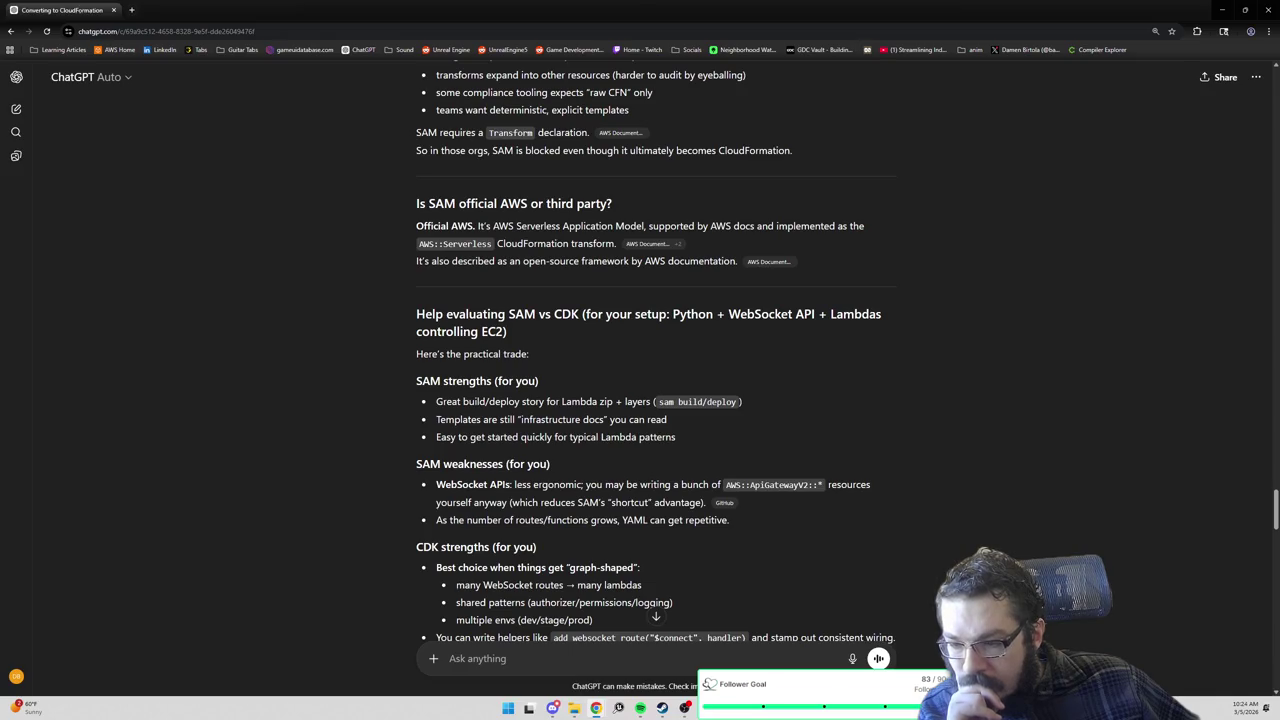
pyautogui.scroll(-1, 482, 410)
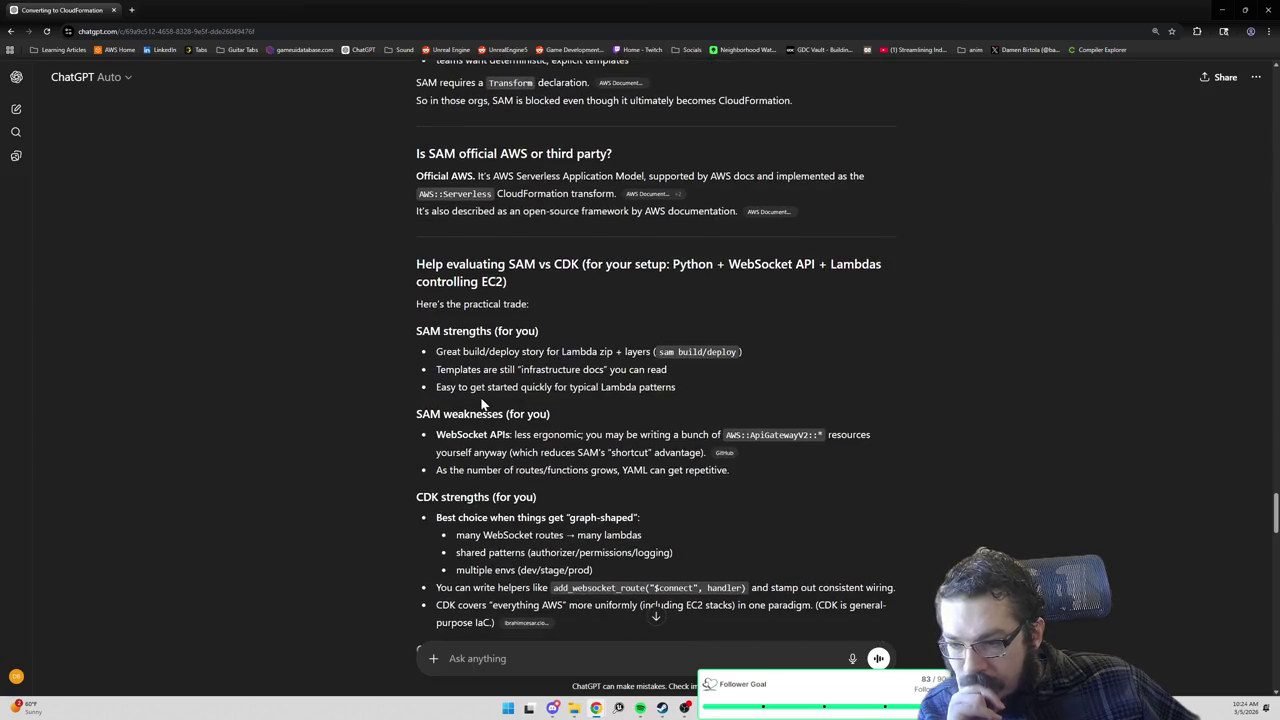
pyautogui.scroll(-1, 481, 402)
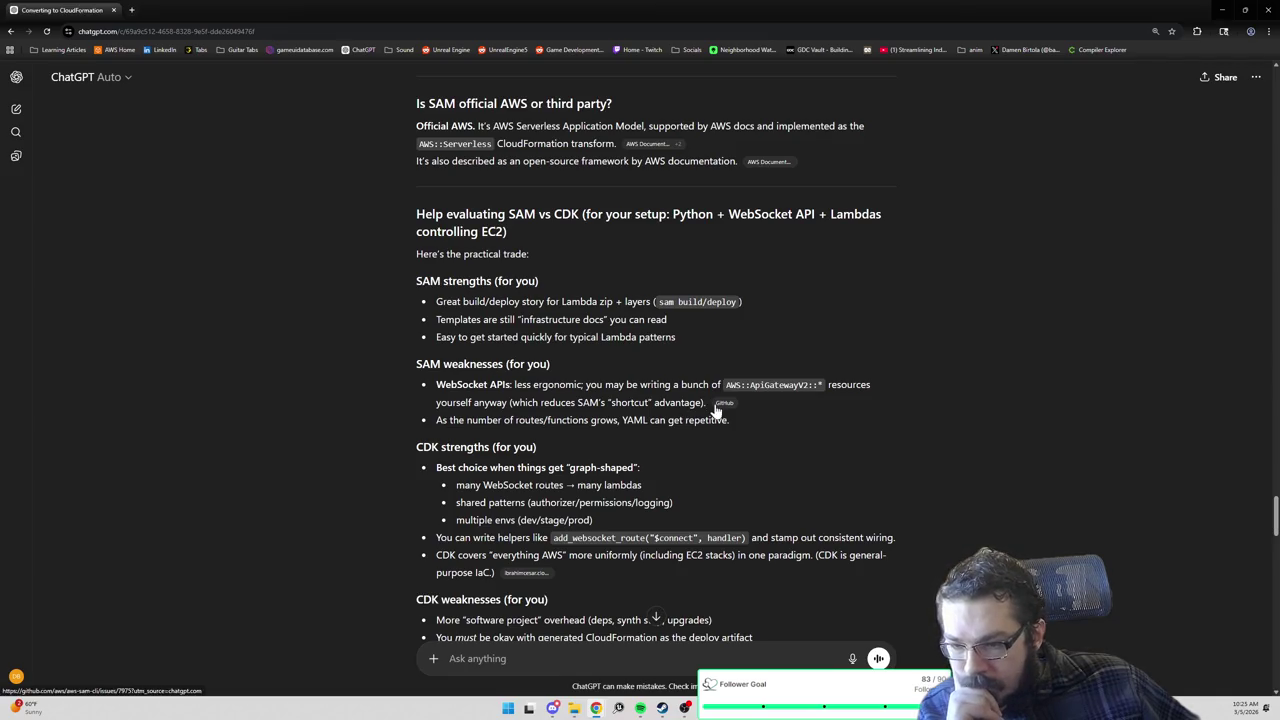
pyautogui.moveTo(717, 409)
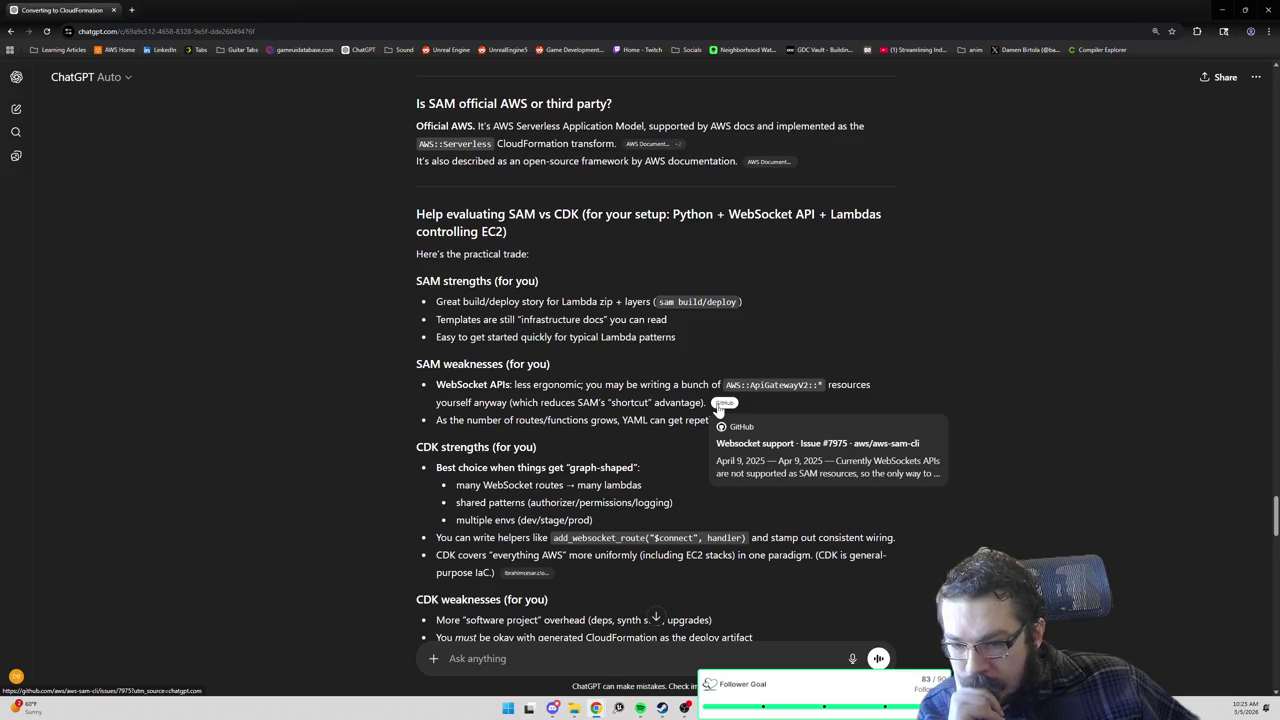
pyautogui.rightClick(717, 409)
pyautogui.click(741, 414)
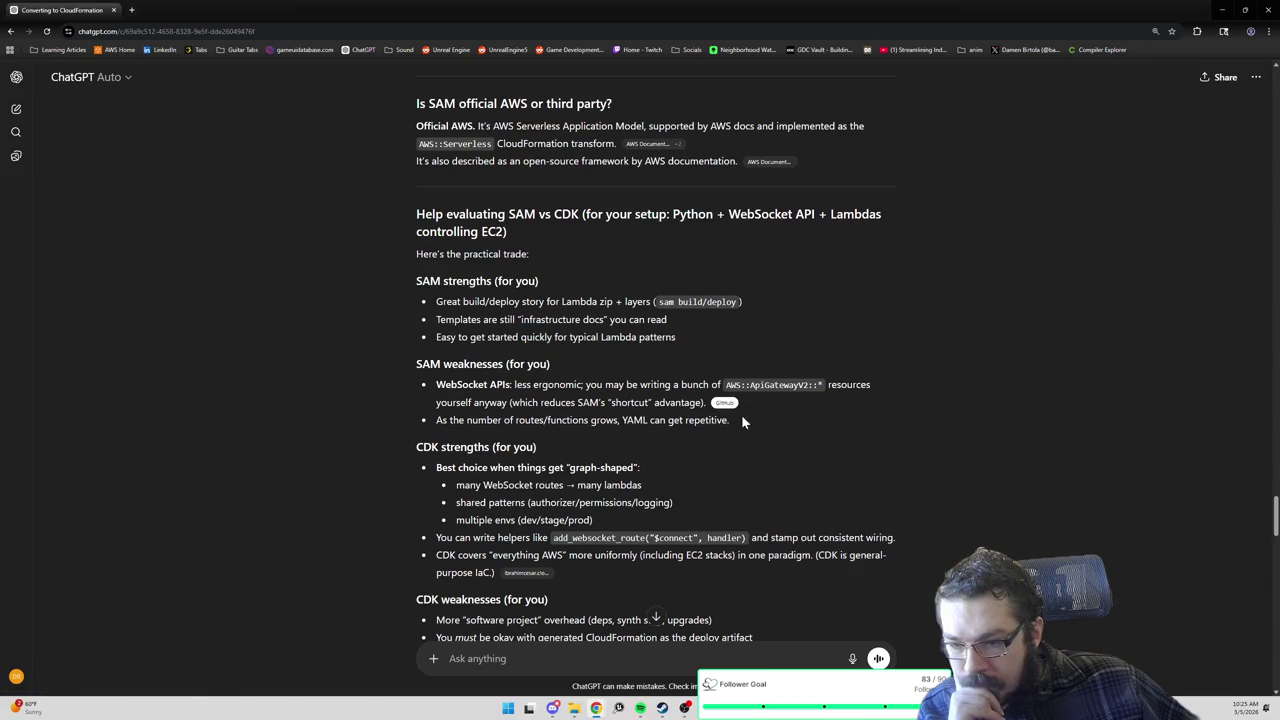
pyautogui.click(172, 14)
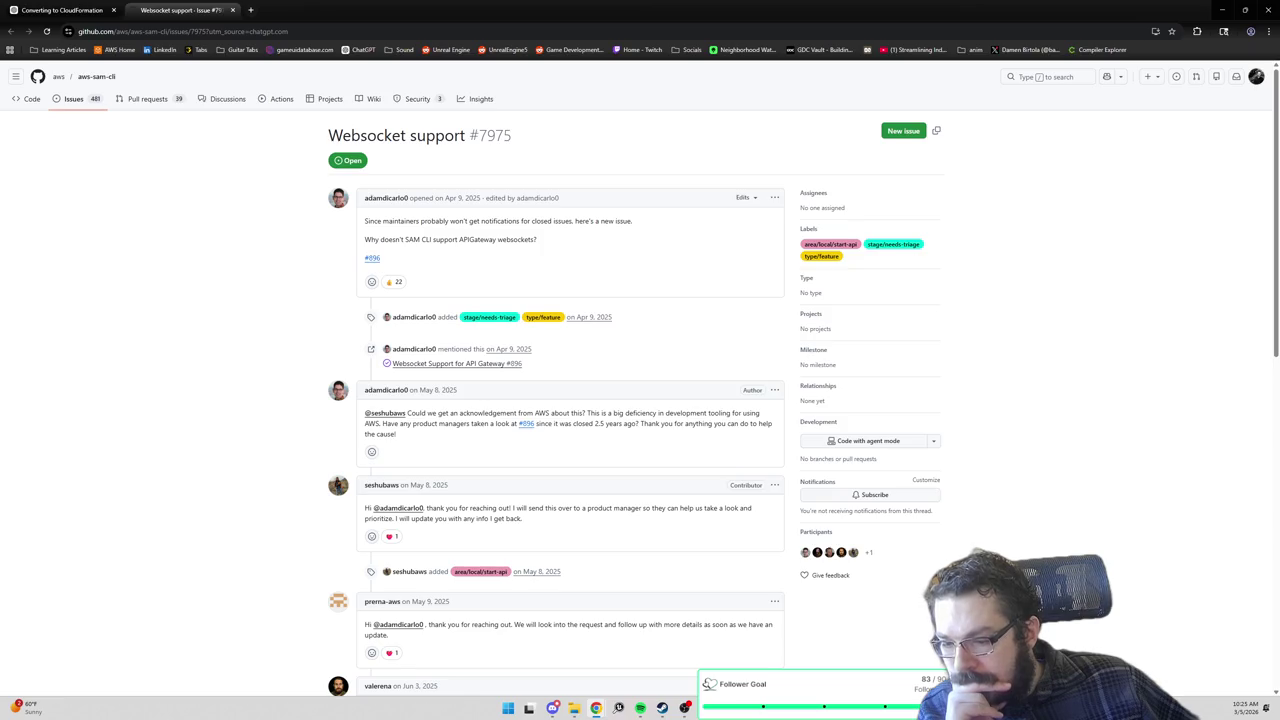
# Read through the issue #7975 comments, then close the GitHub tab to return to ChatGPT.
pyautogui.scroll(-3, 458, 510)
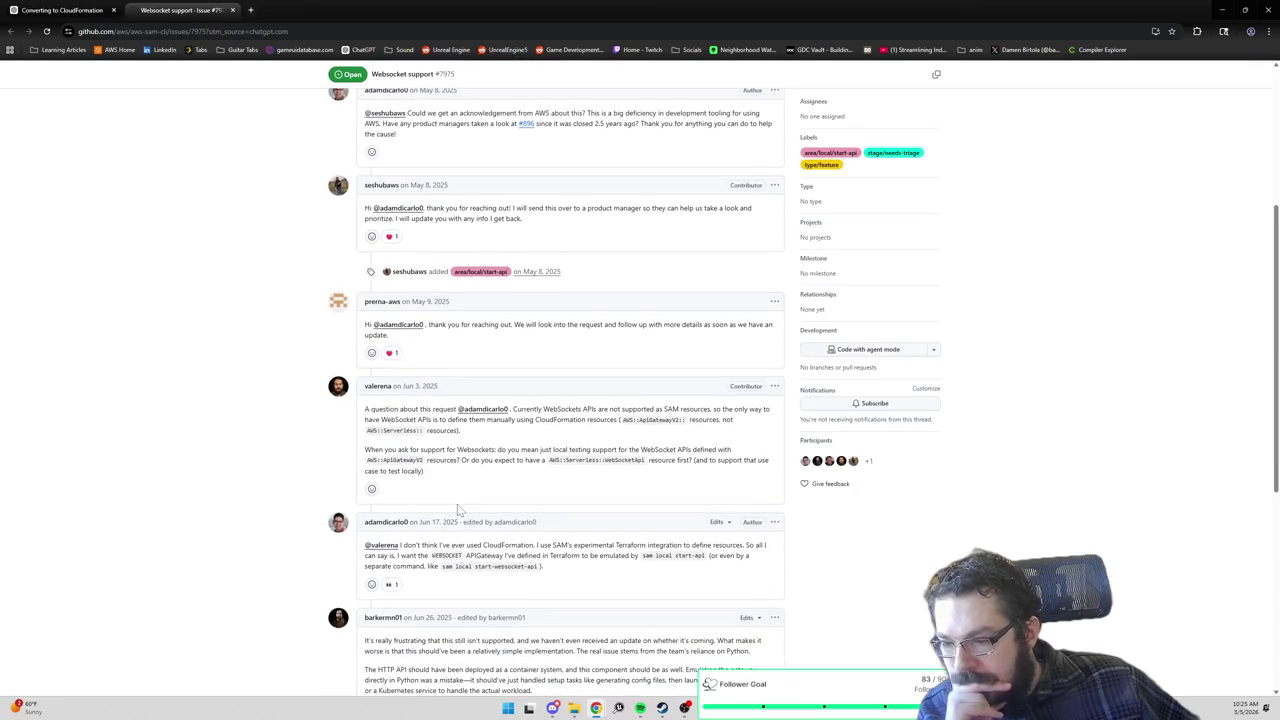
pyautogui.scroll(-1, 458, 510)
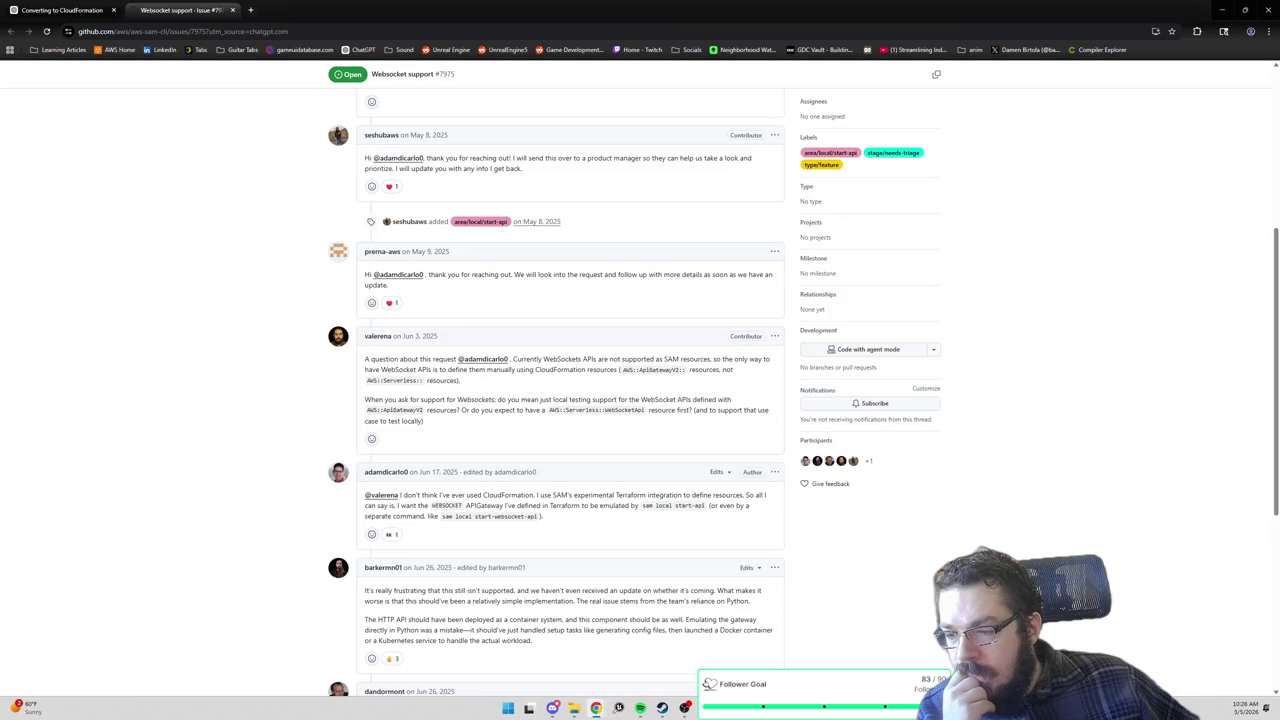
pyautogui.scroll(-1, 478, 507)
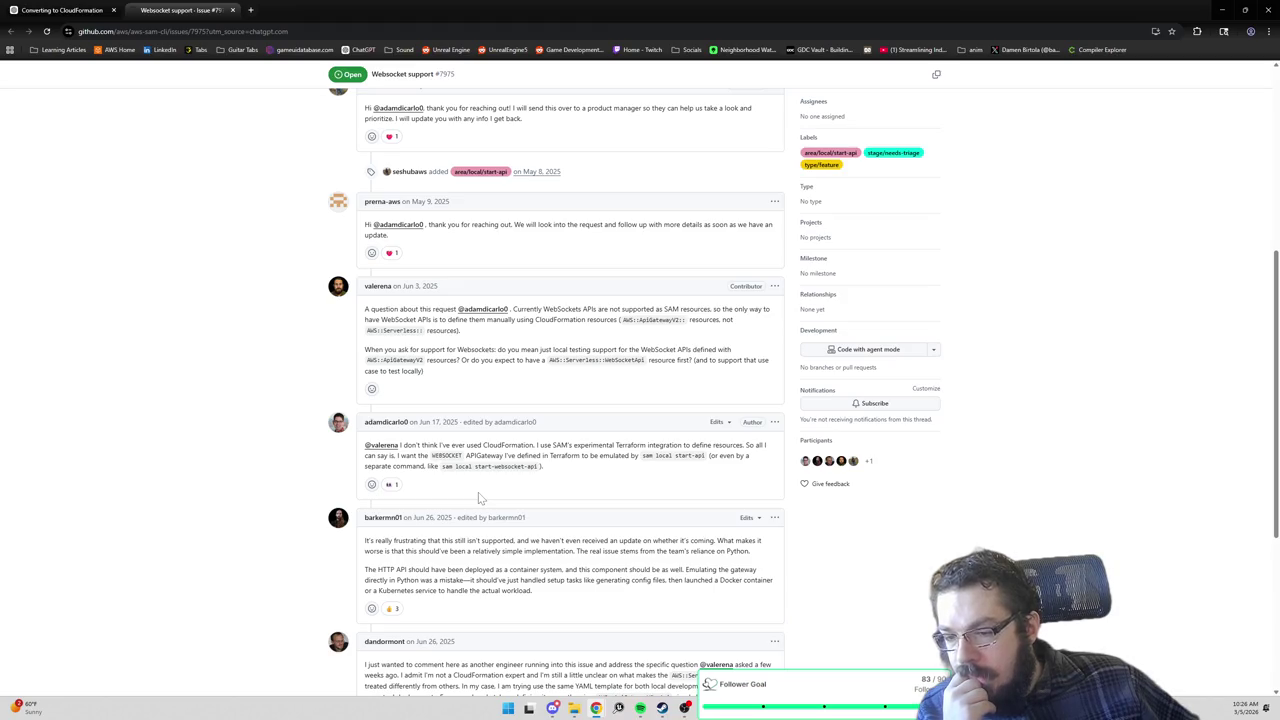
pyautogui.scroll(-1, 478, 492)
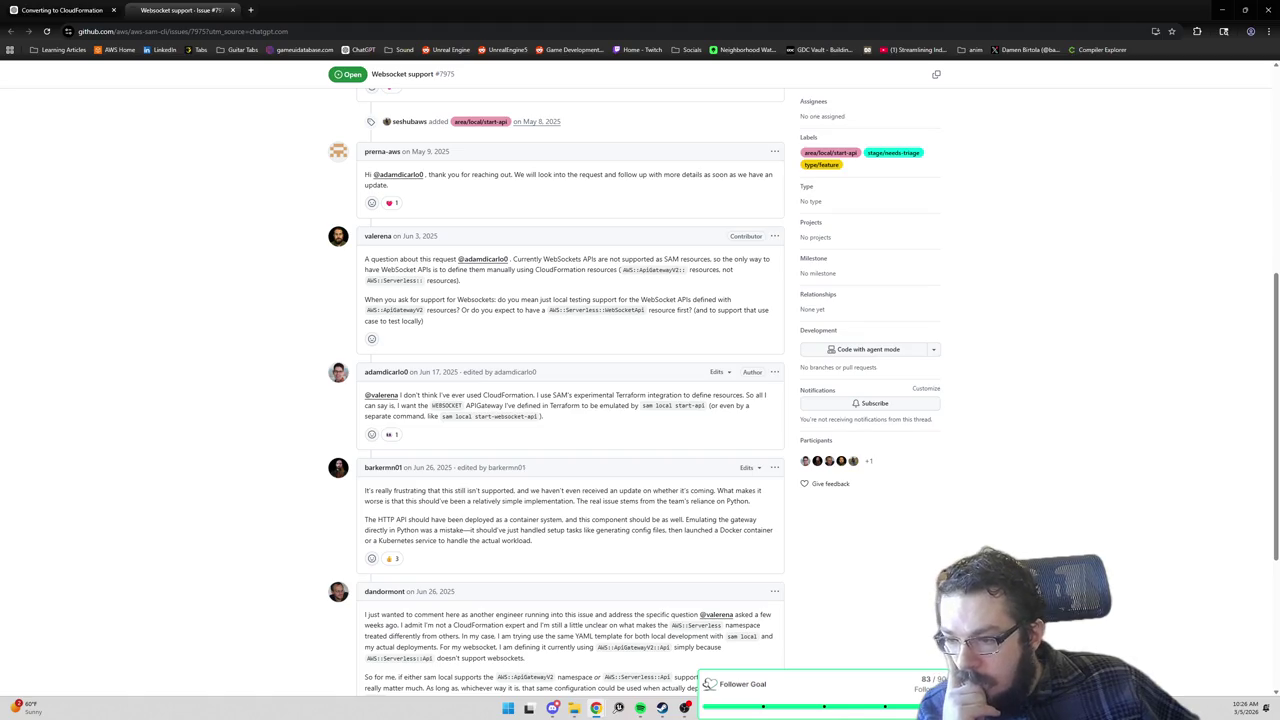
pyautogui.scroll(-1, 457, 510)
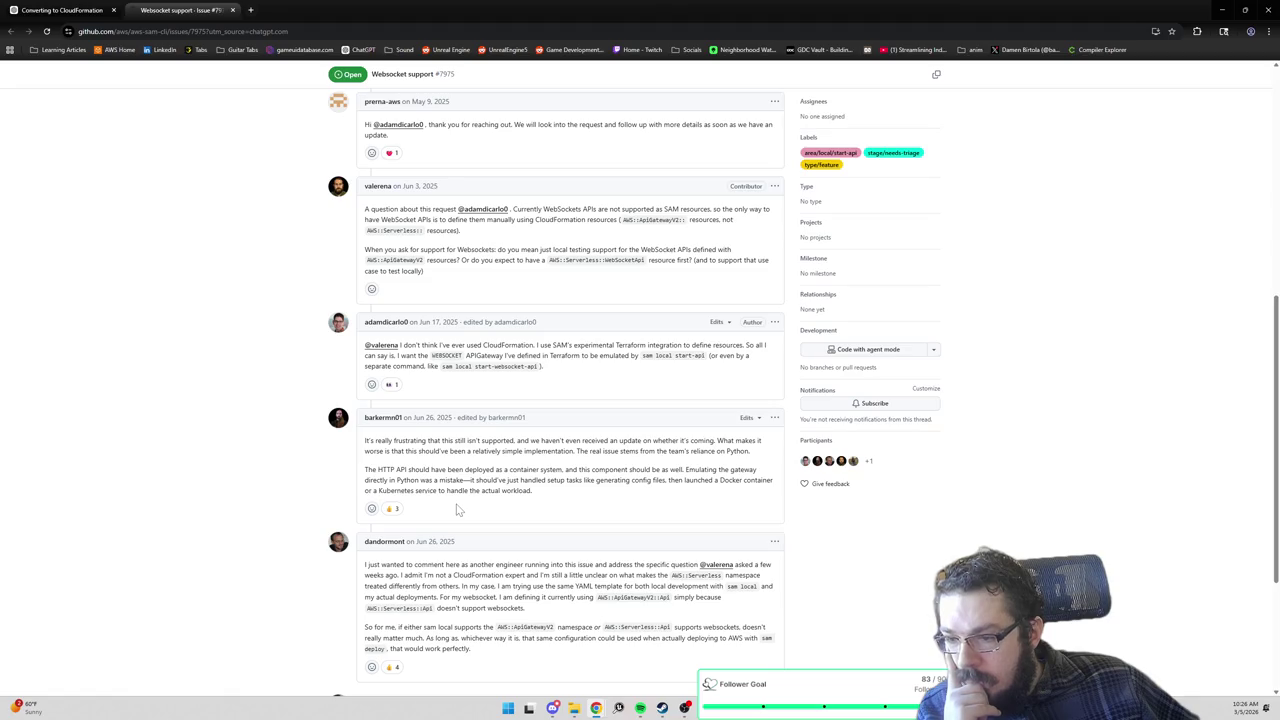
pyautogui.scroll(-1, 457, 510)
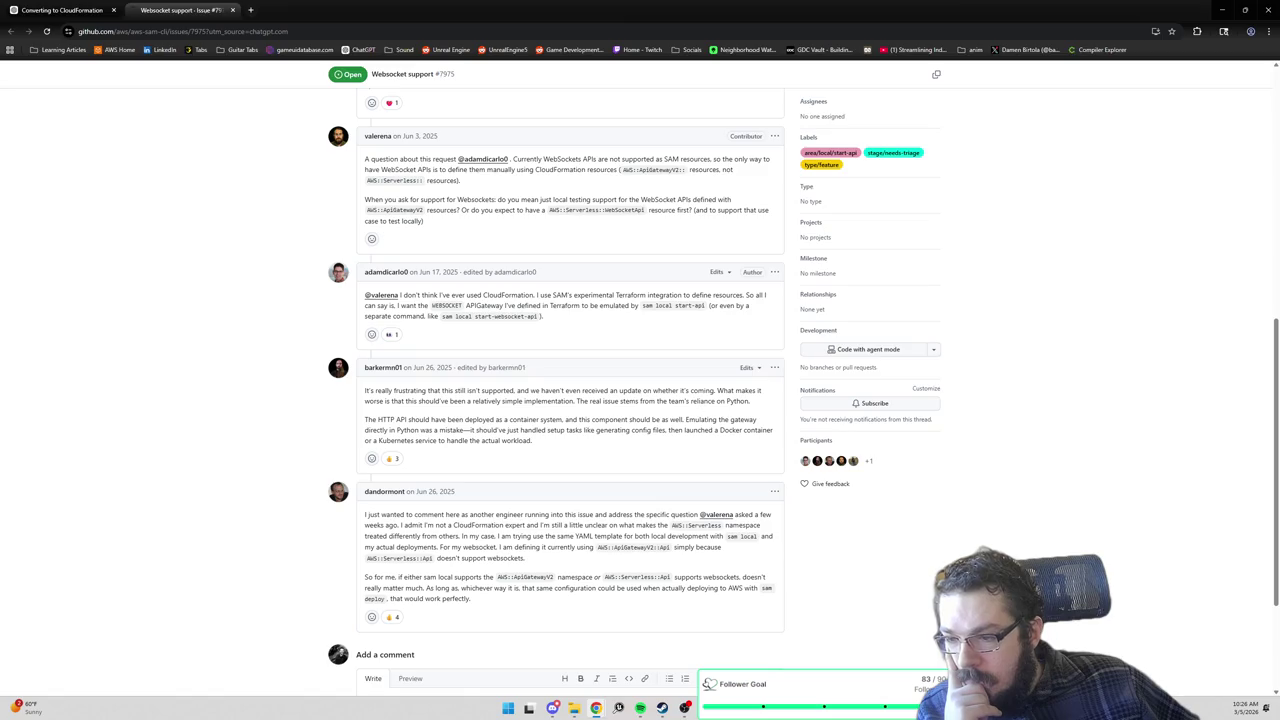
pyautogui.moveTo(420, 401); pyautogui.dragTo(437, 401)
pyautogui.scroll(-1, 435, 406)
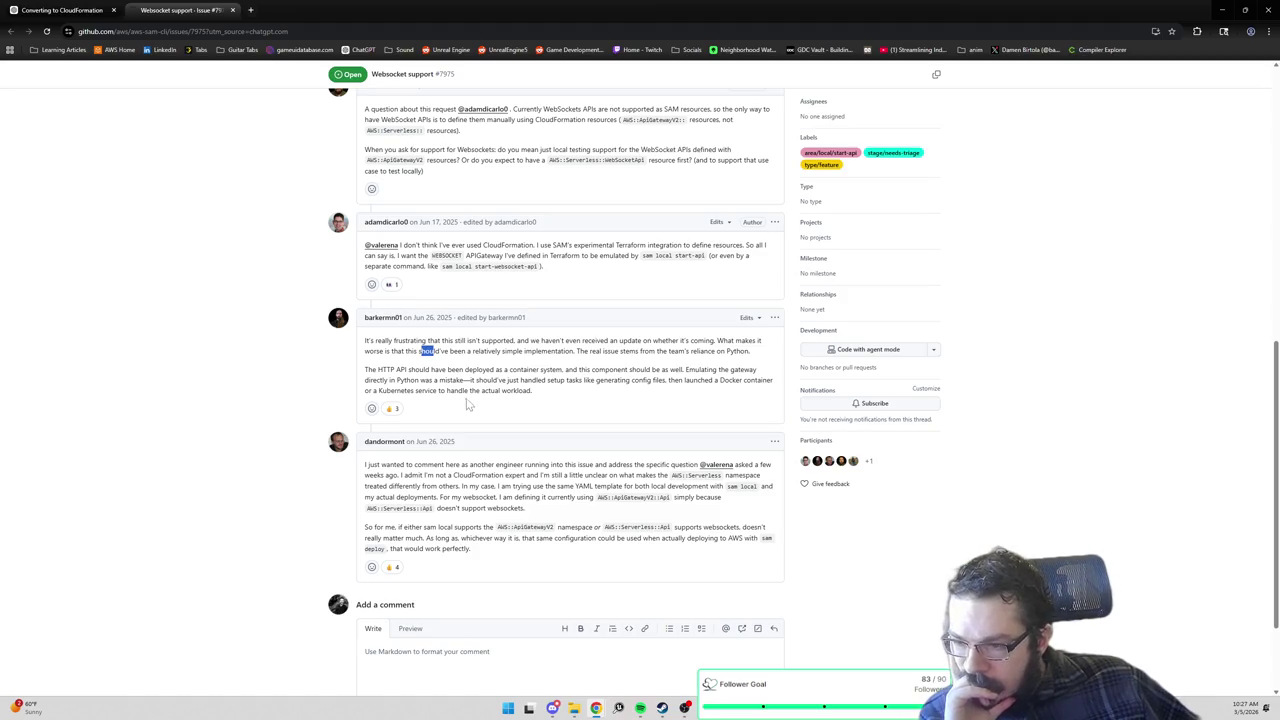
pyautogui.scroll(-1, 465, 404)
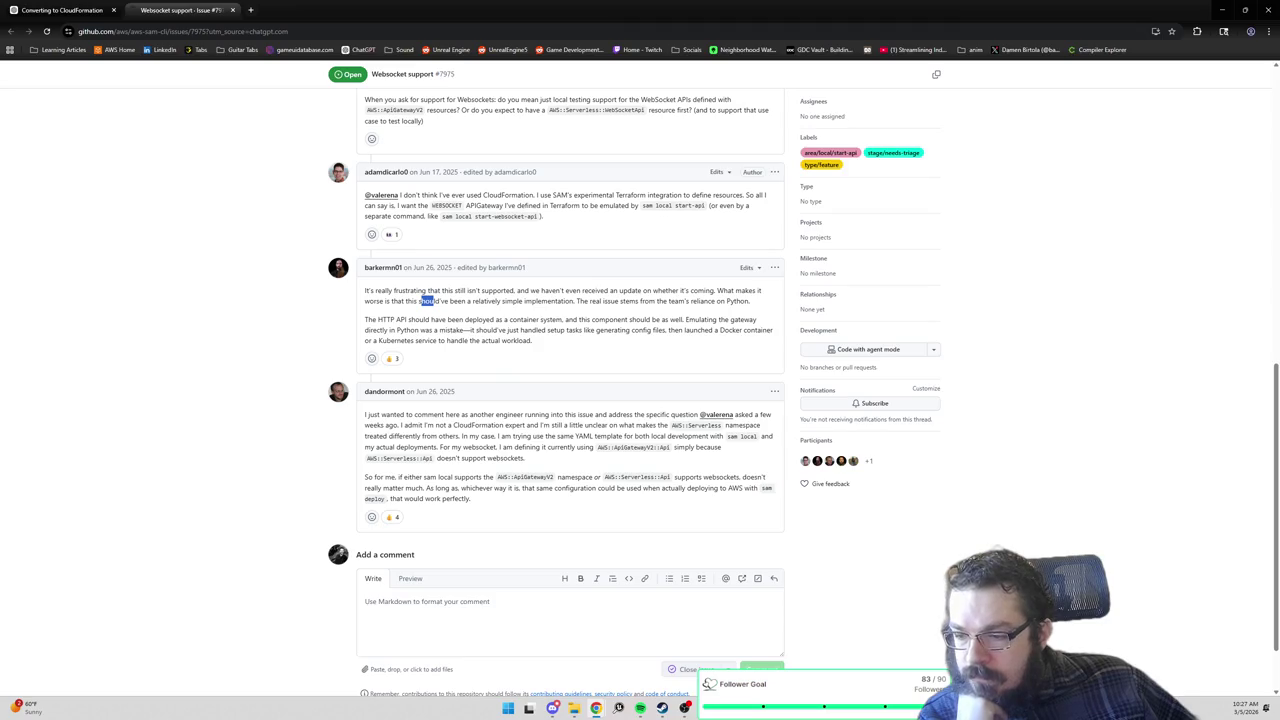
pyautogui.click(232, 10)
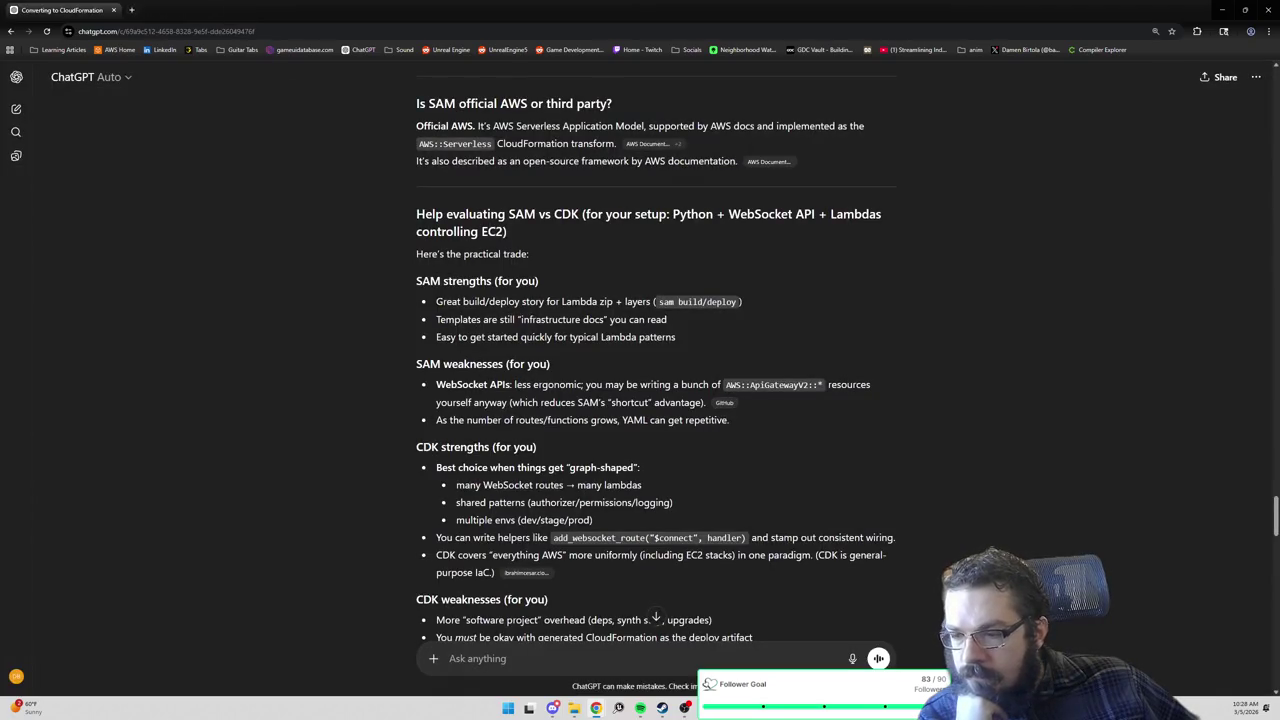
pyautogui.moveTo(466, 420); pyautogui.dragTo(562, 420)
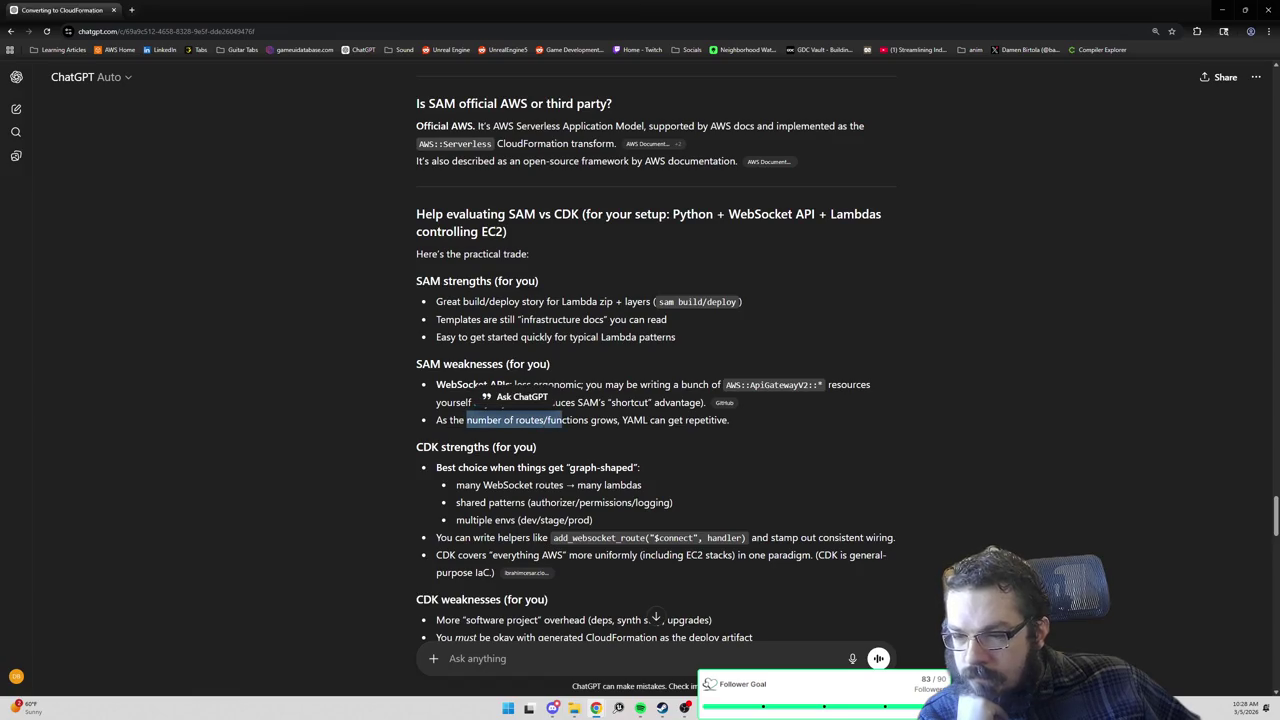
pyautogui.scroll(-1, 656, 354)
pyautogui.press('Escape')
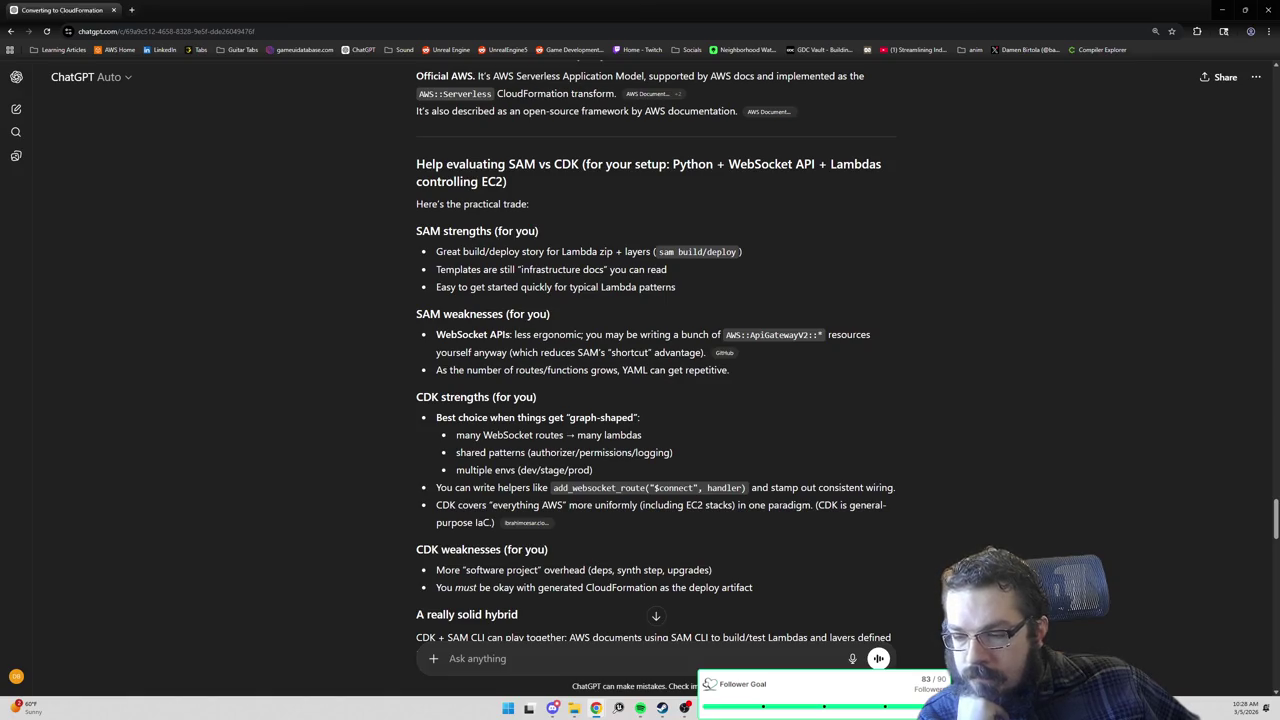
pyautogui.scroll(-1, 656, 354)
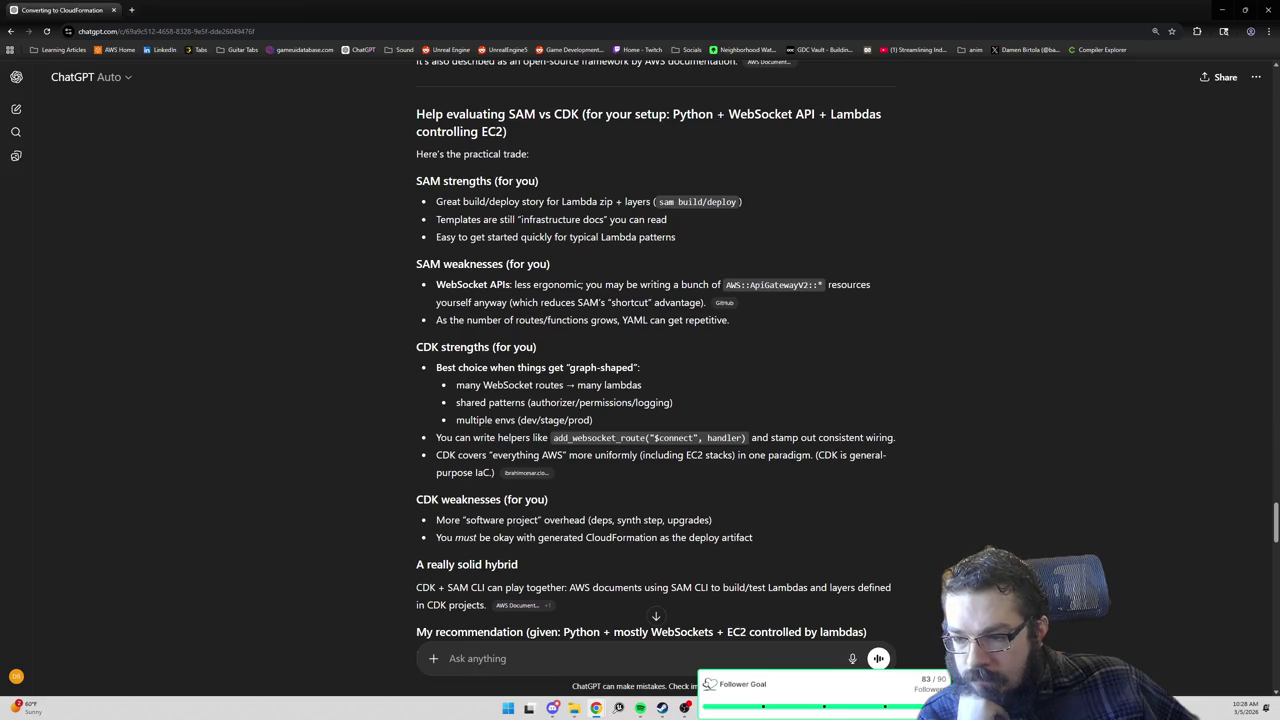
pyautogui.moveTo(516, 402); pyautogui.dragTo(597, 420)
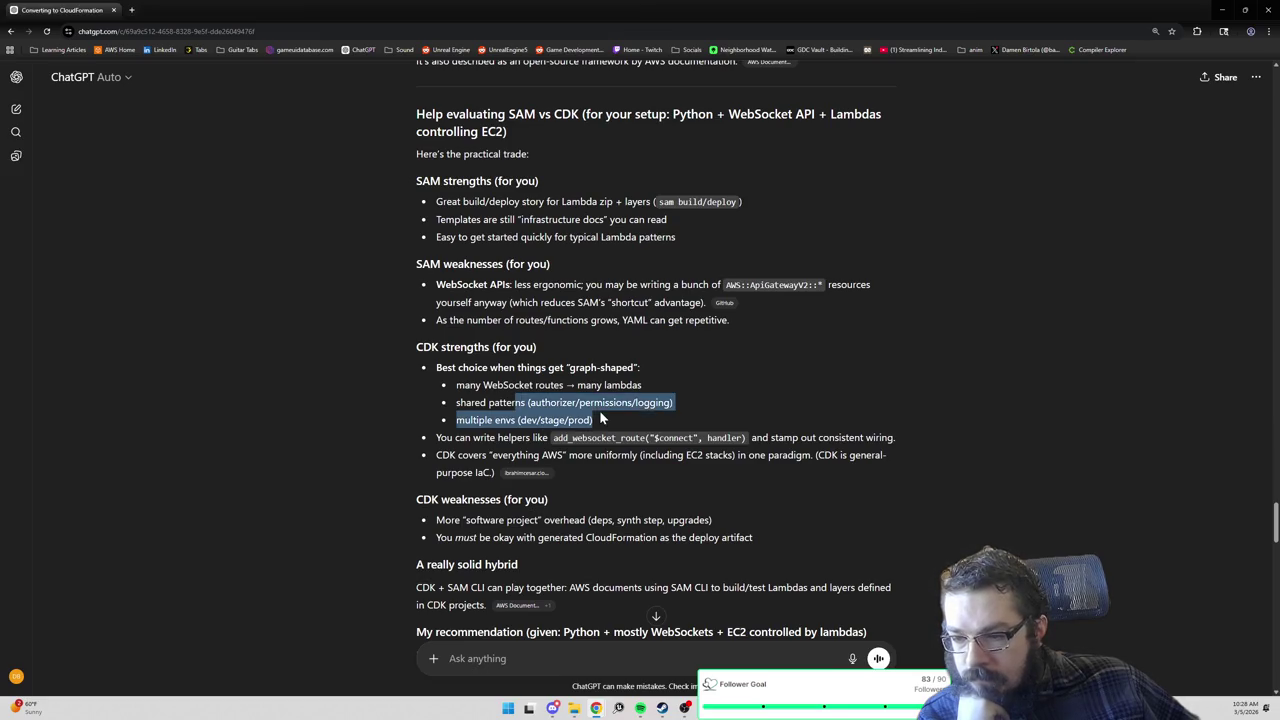
pyautogui.click(597, 420)
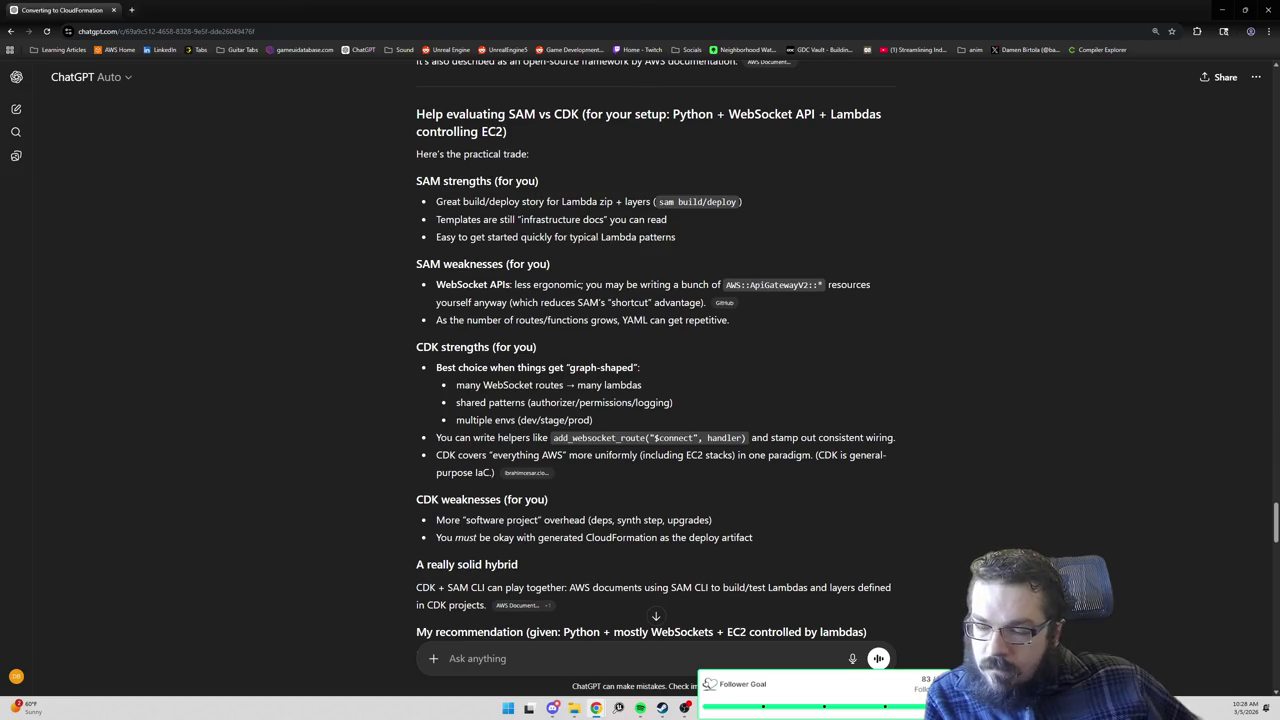
pyautogui.scroll(-1, 656, 350)
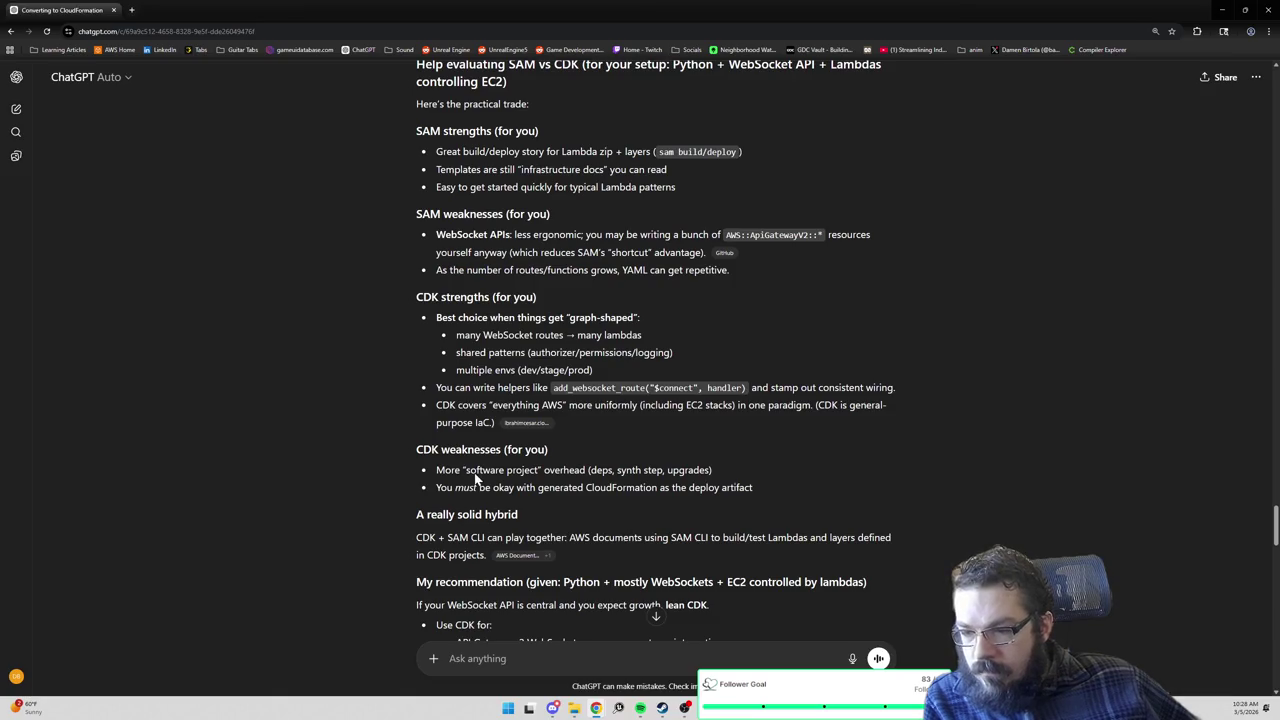
# Scroll down to the Mermaid refresher section and start a new draft with 'My web socket API is'.
pyautogui.scroll(-1, 477, 479)
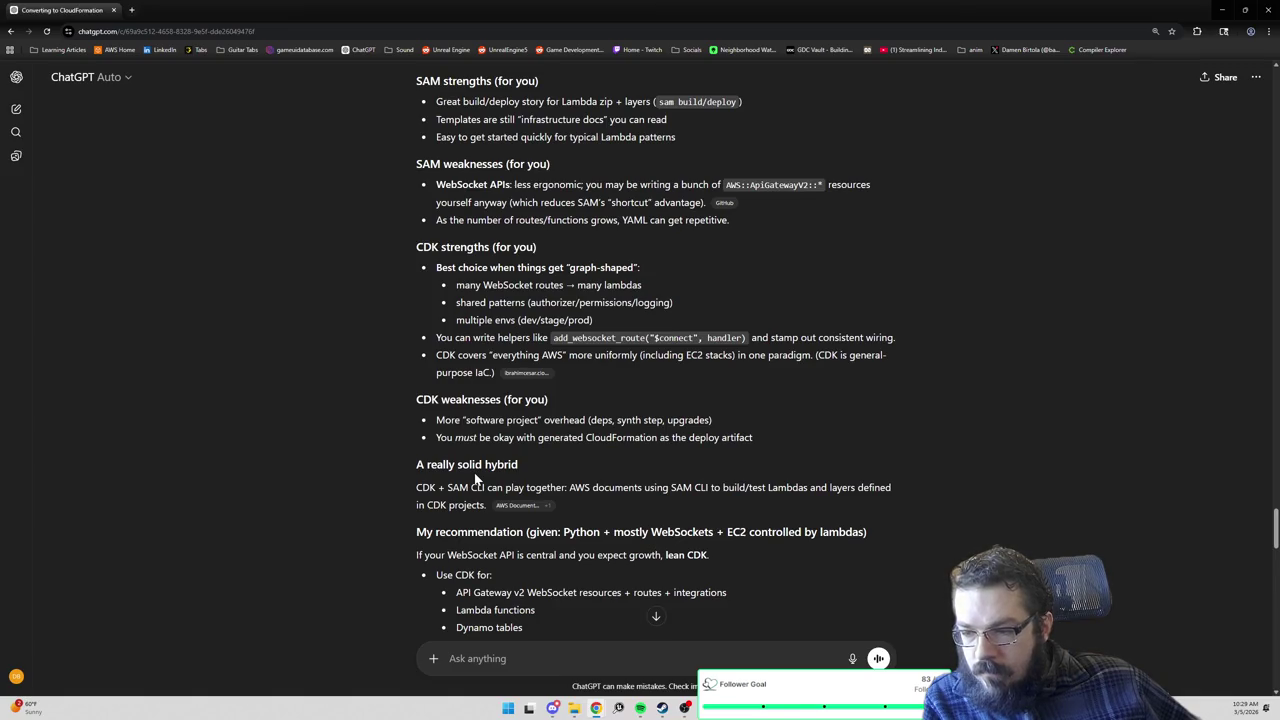
pyautogui.scroll(-1, 477, 479)
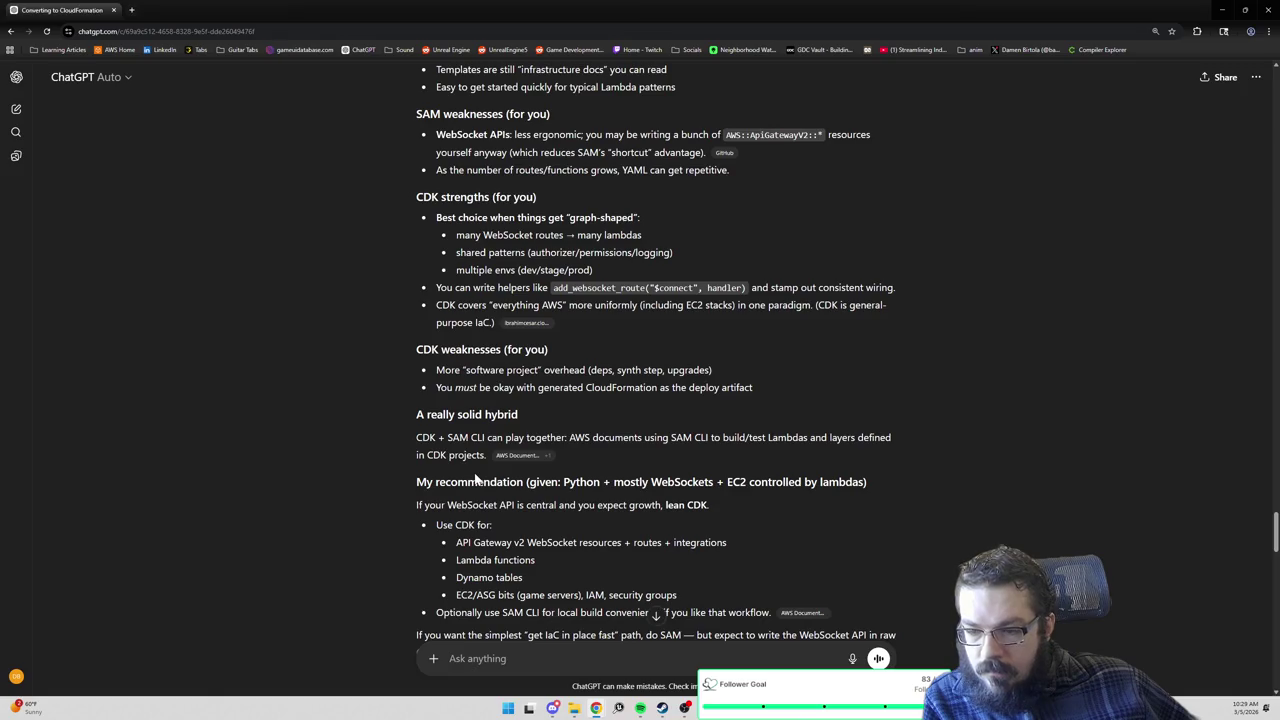
pyautogui.scroll(-1, 476, 479)
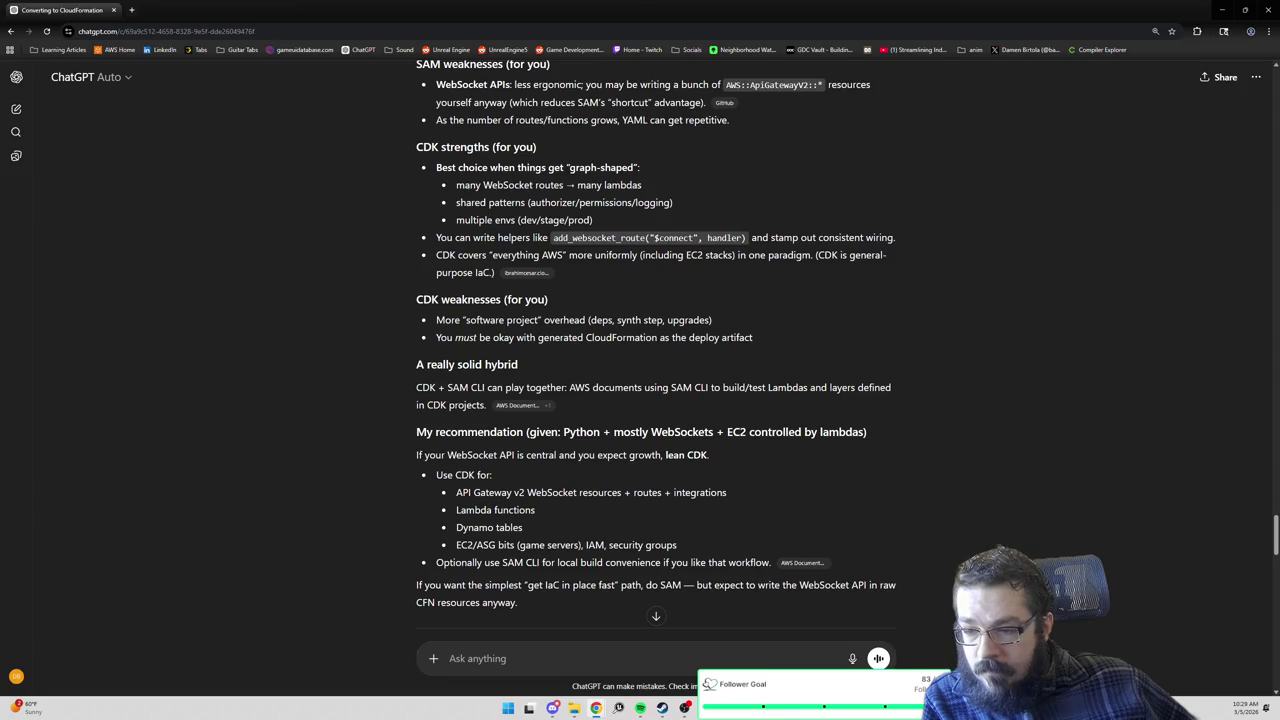
pyautogui.scroll(-1, 656, 355)
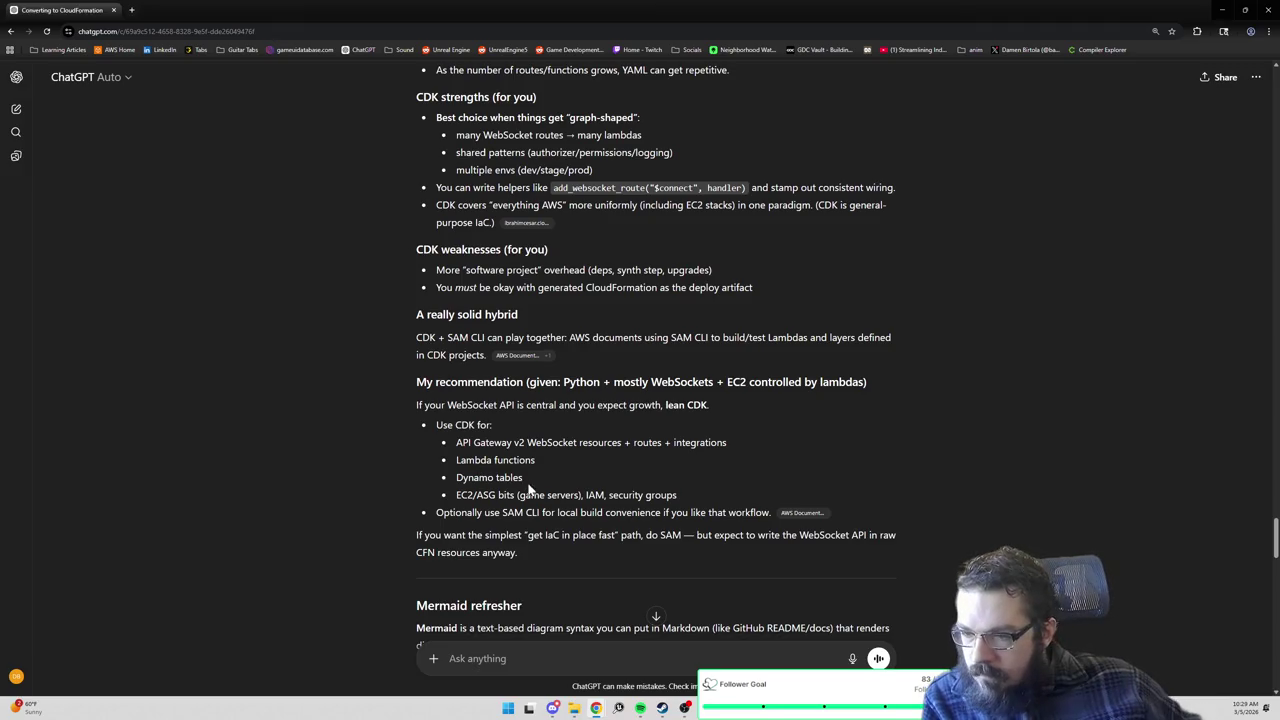
pyautogui.scroll(-1, 529, 488)
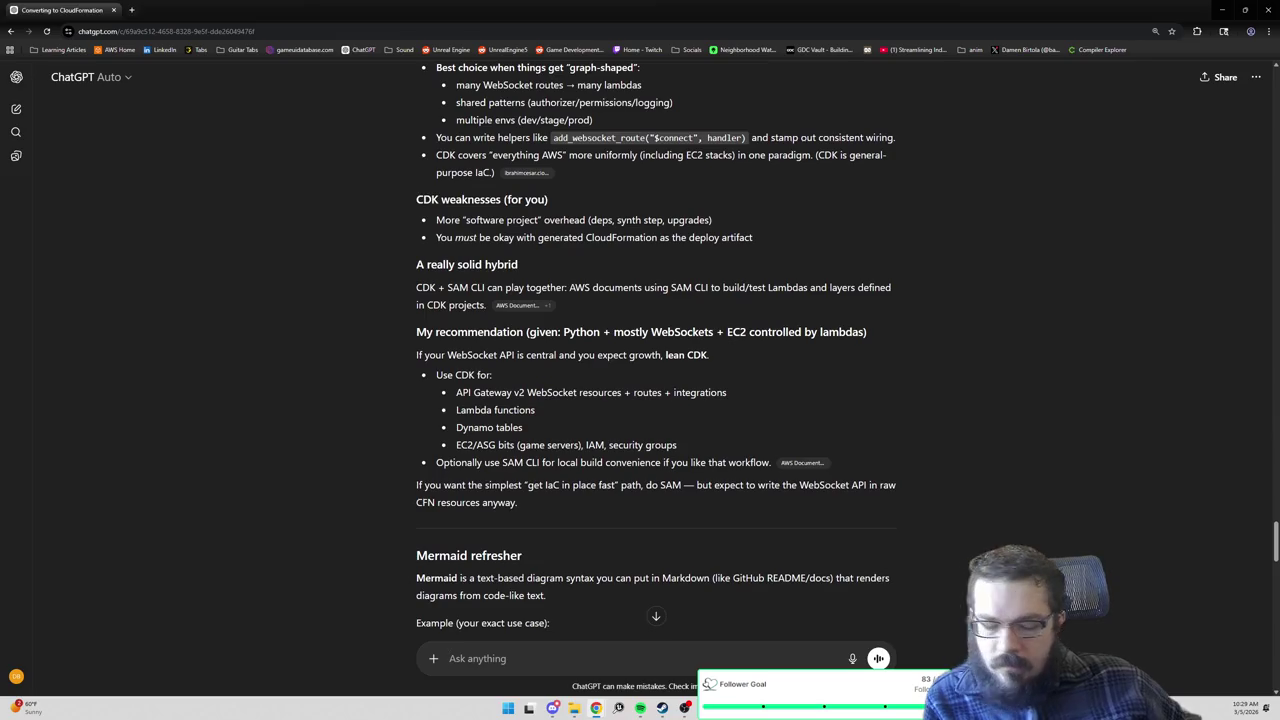
pyautogui.write('My web socket ')
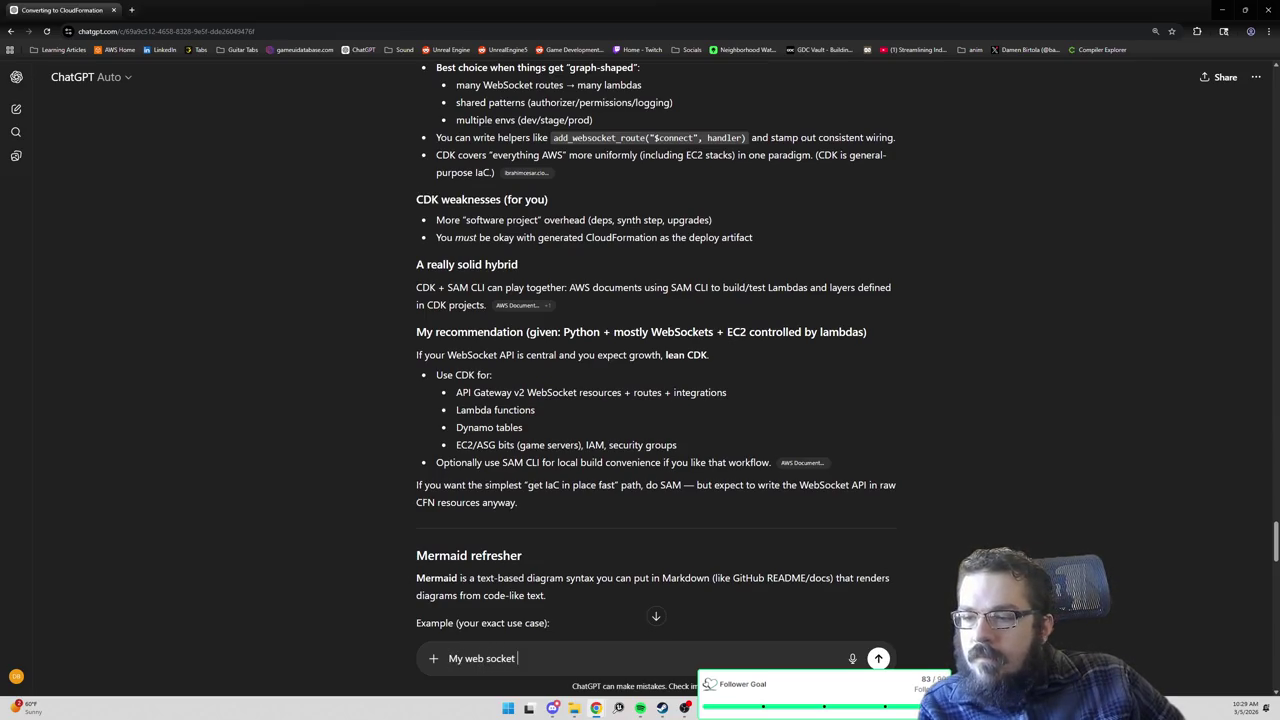
pyautogui.write('API is')
# Write and revise a first description of the API handling client frontend communications and chat messages.
pyautogui.write('be fairly minimal. ')
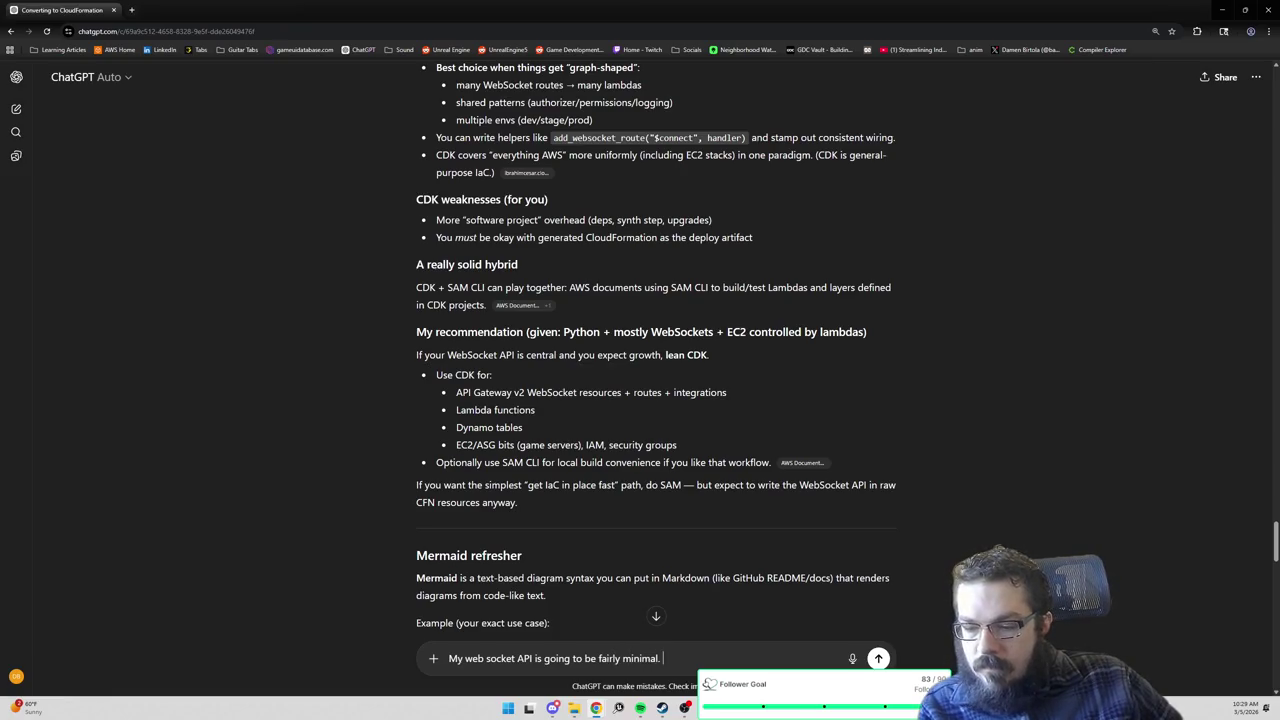
pyautogui.write('It just handles')
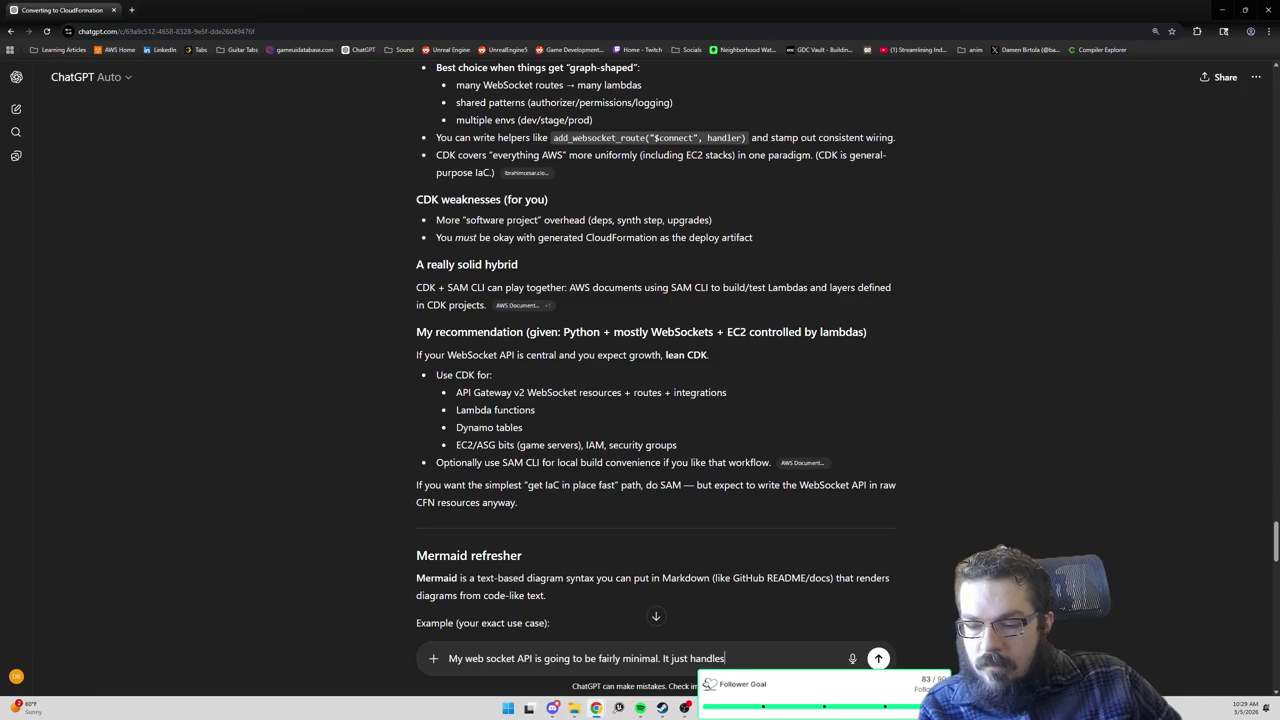
pyautogui.write(' client')
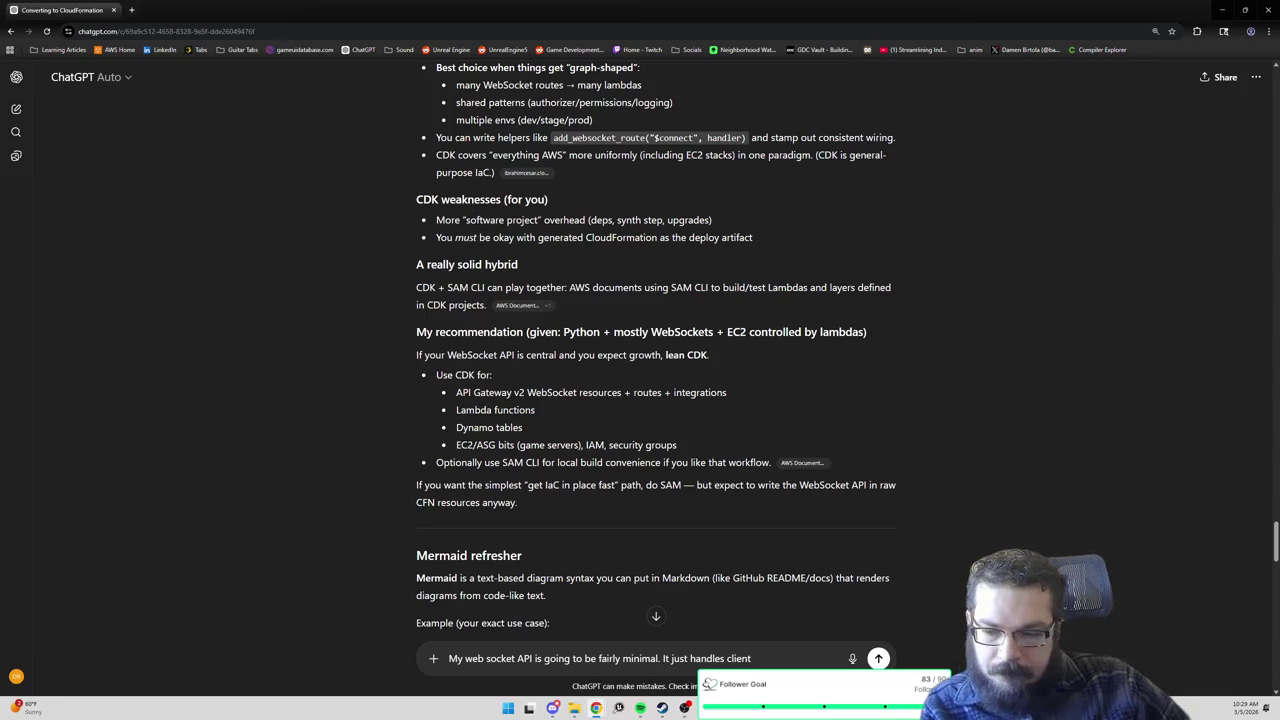
pyautogui.write(' frontend comm')
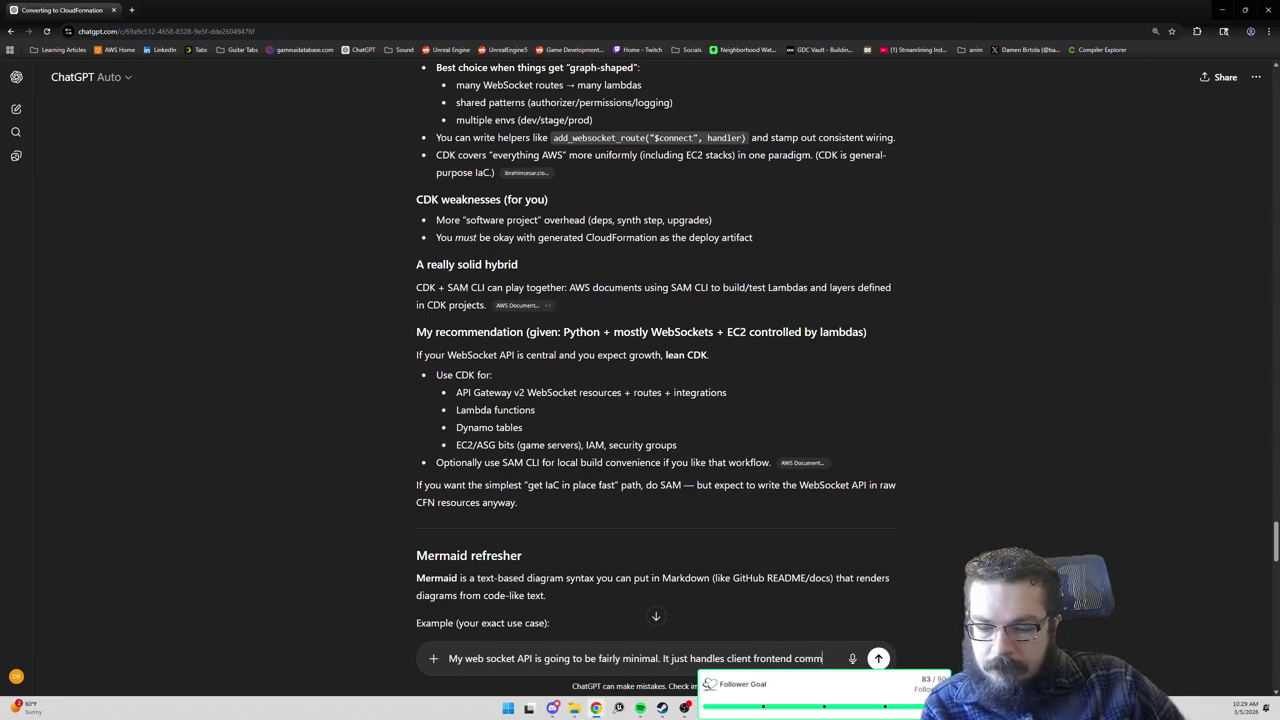
pyautogui.write('unications, and in t')
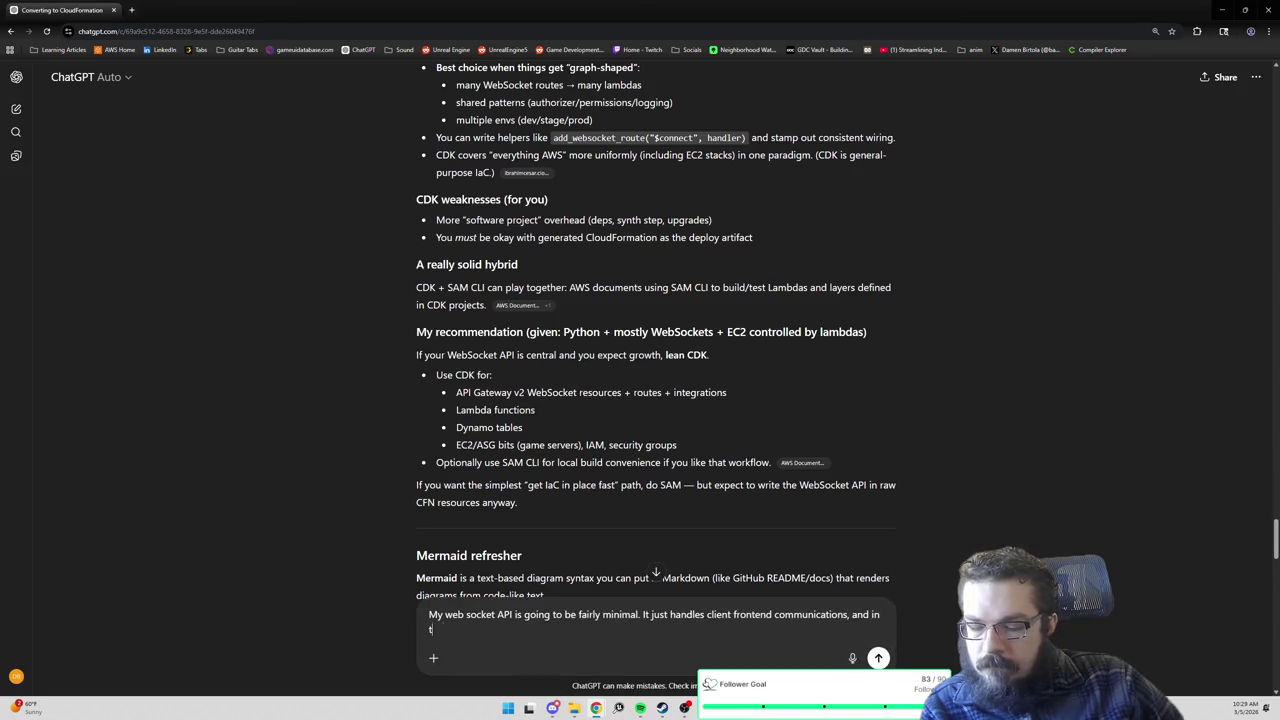
pyautogui.write('he future it migh')
pyautogui.press('BackSpace')
pyautogui.press('BackSpace')
pyautogui.press('BackSpace')
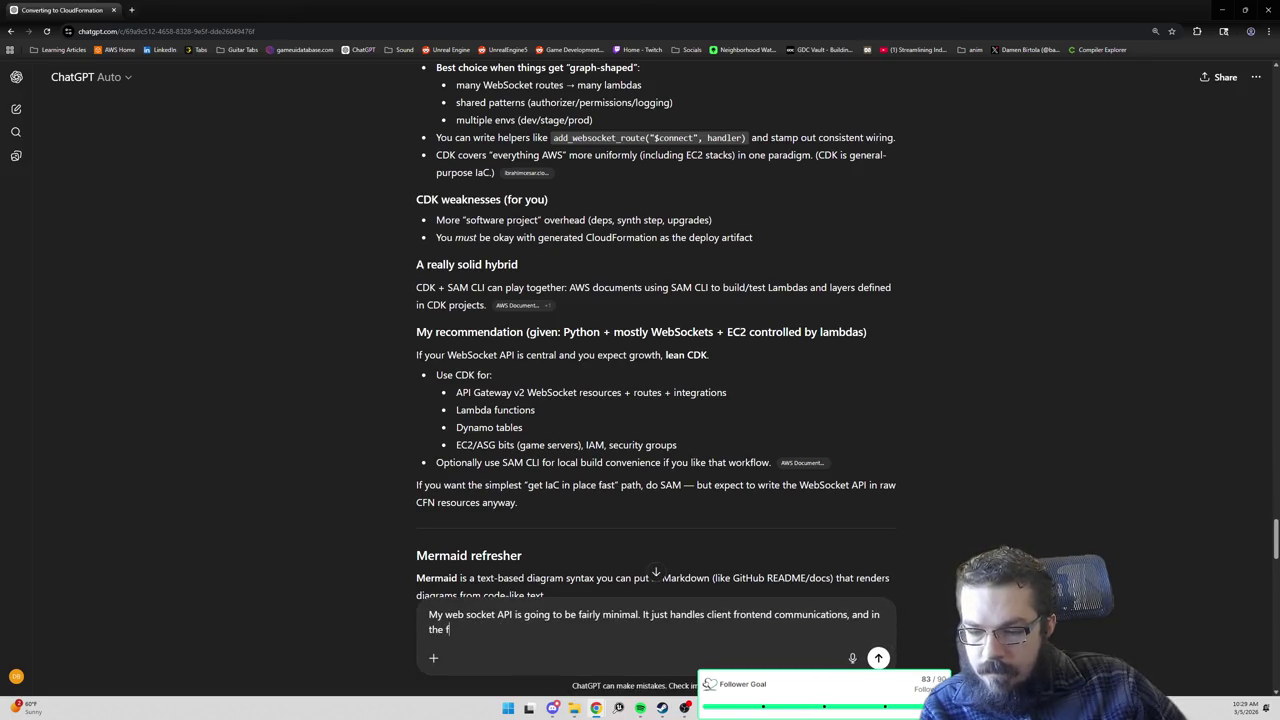
pyautogui.press('BackSpace')
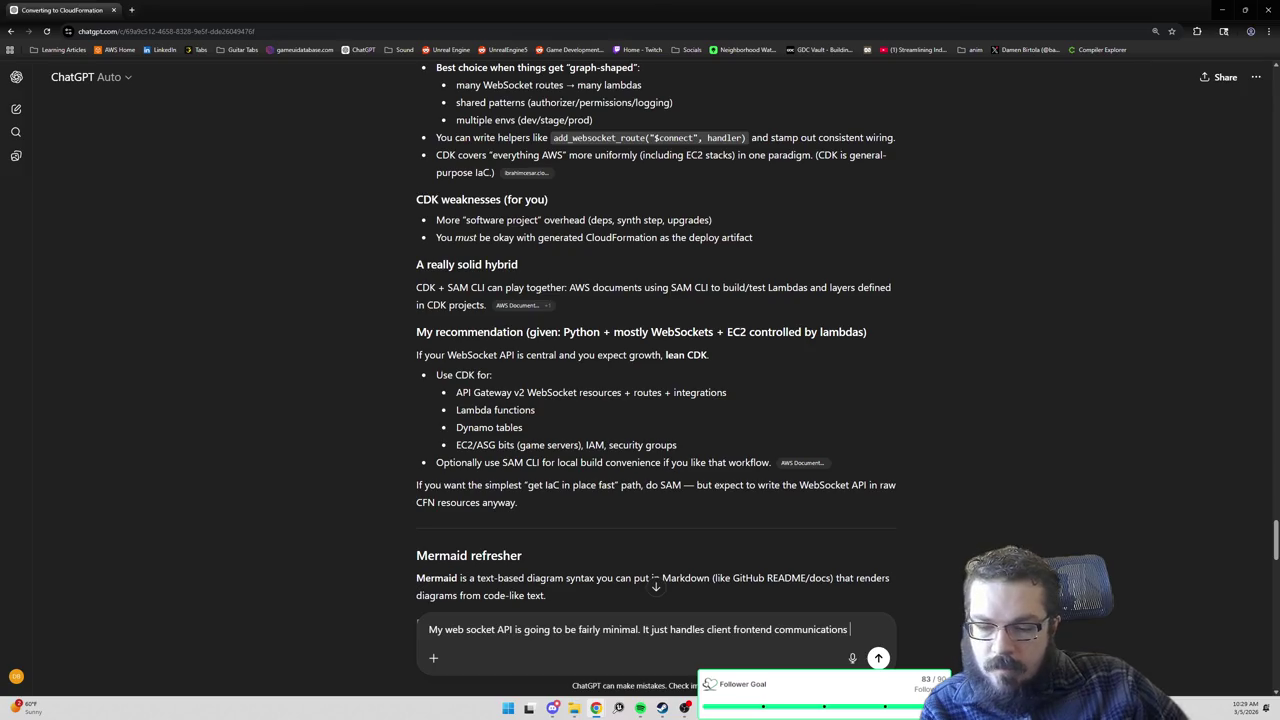
pyautogui.write('and')
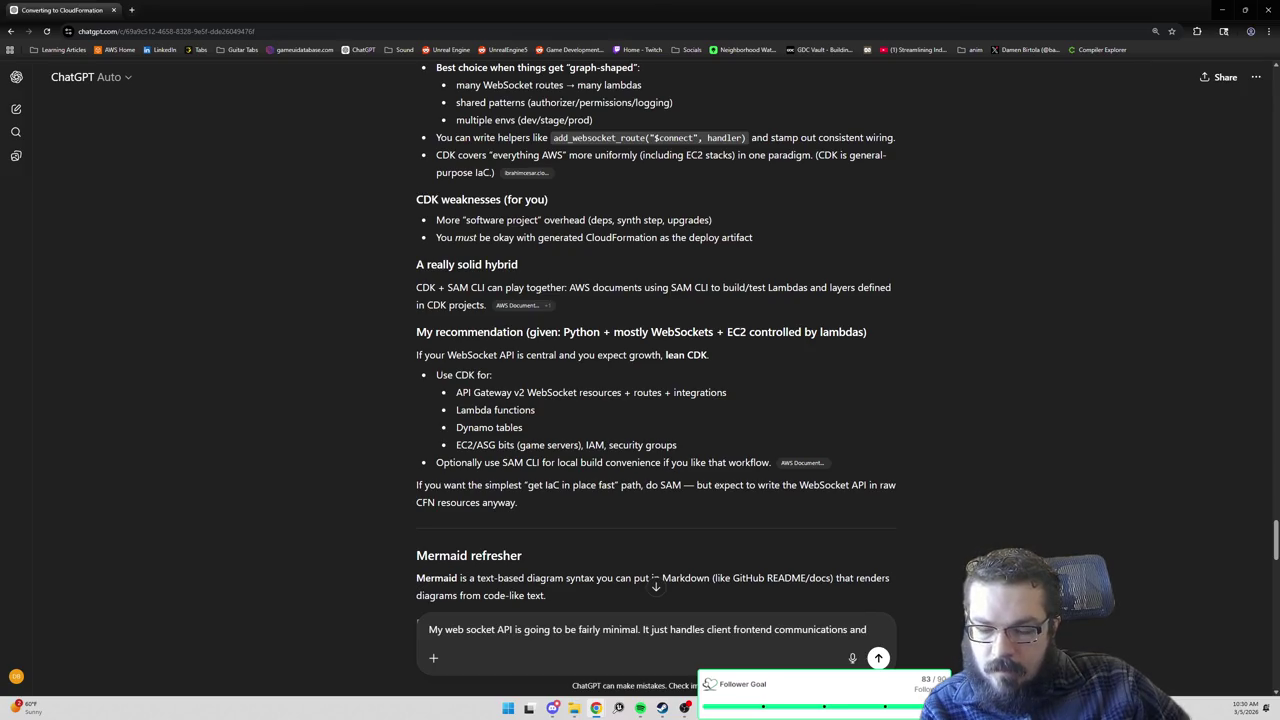
pyautogui.press('BackSpace')
pyautogui.press('BackSpace')
pyautogui.press('BackSpace')
pyautogui.write('s, chat mes')
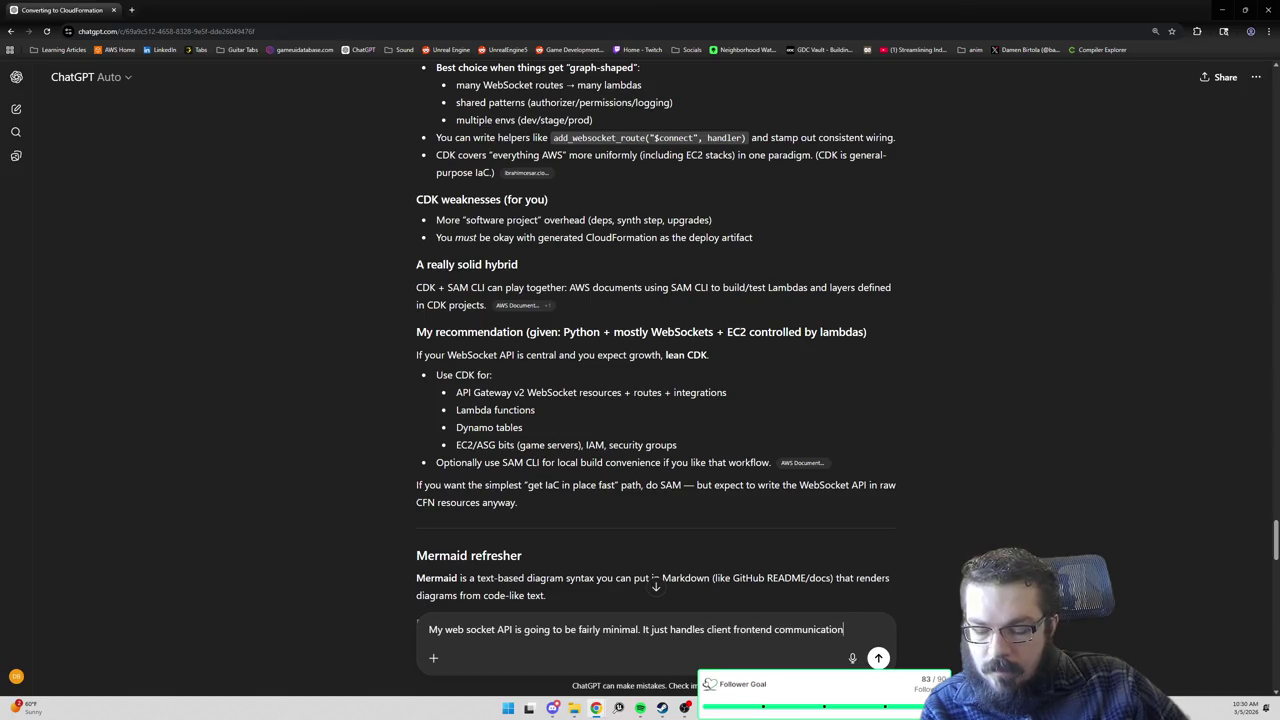
pyautogui.press('BackSpace')
pyautogui.press('BackSpace')
pyautogui.press('BackSpace')
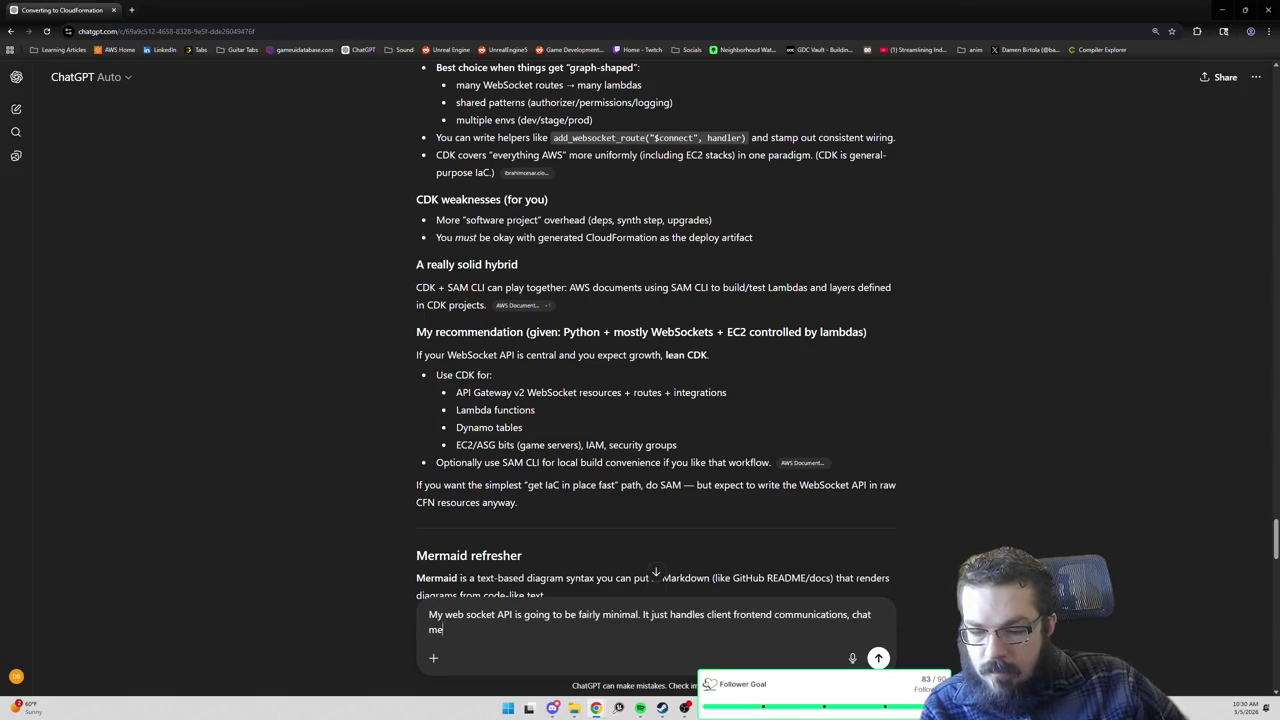
pyautogui.press('BackSpace')
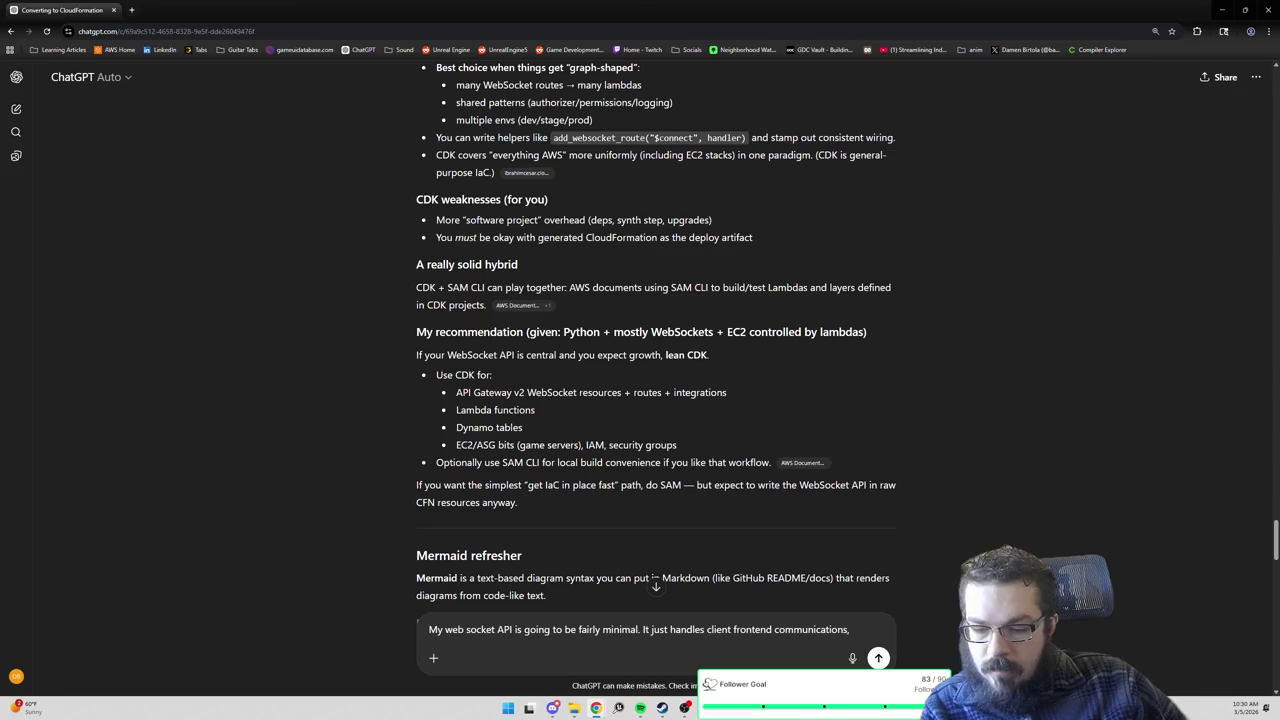
pyautogui.write('and chat message')
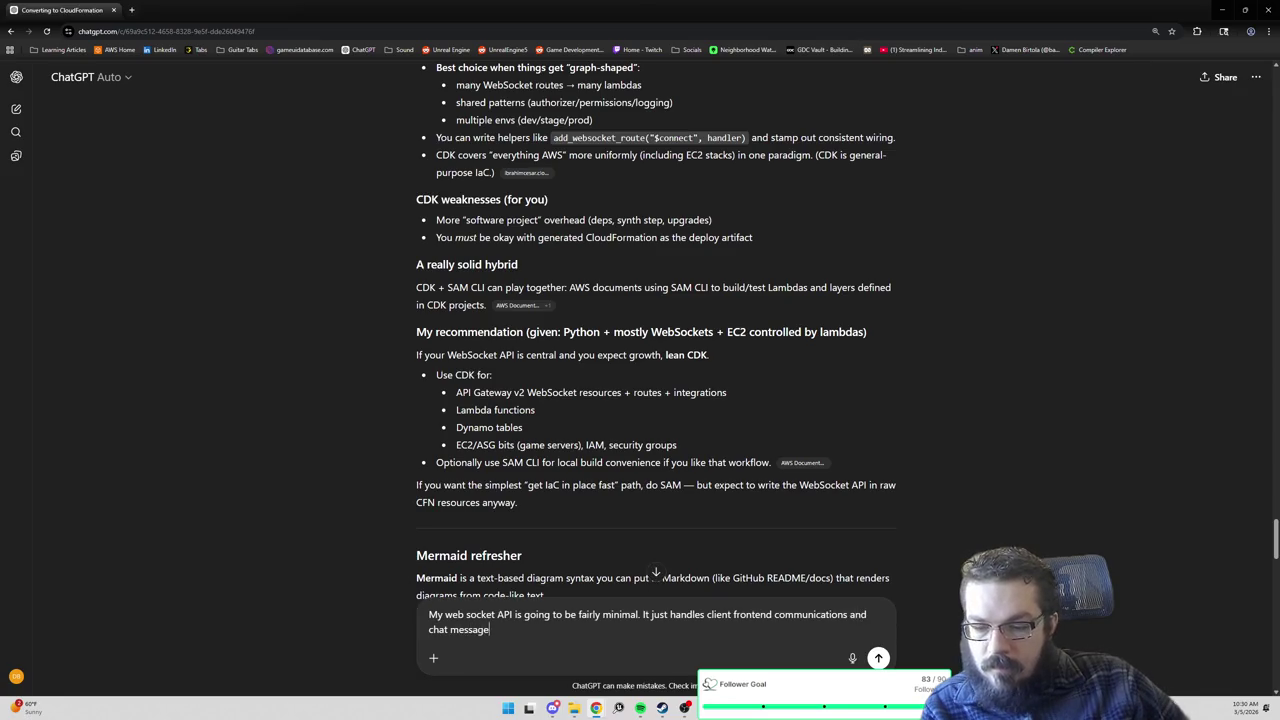
pyautogui.write('s. i')
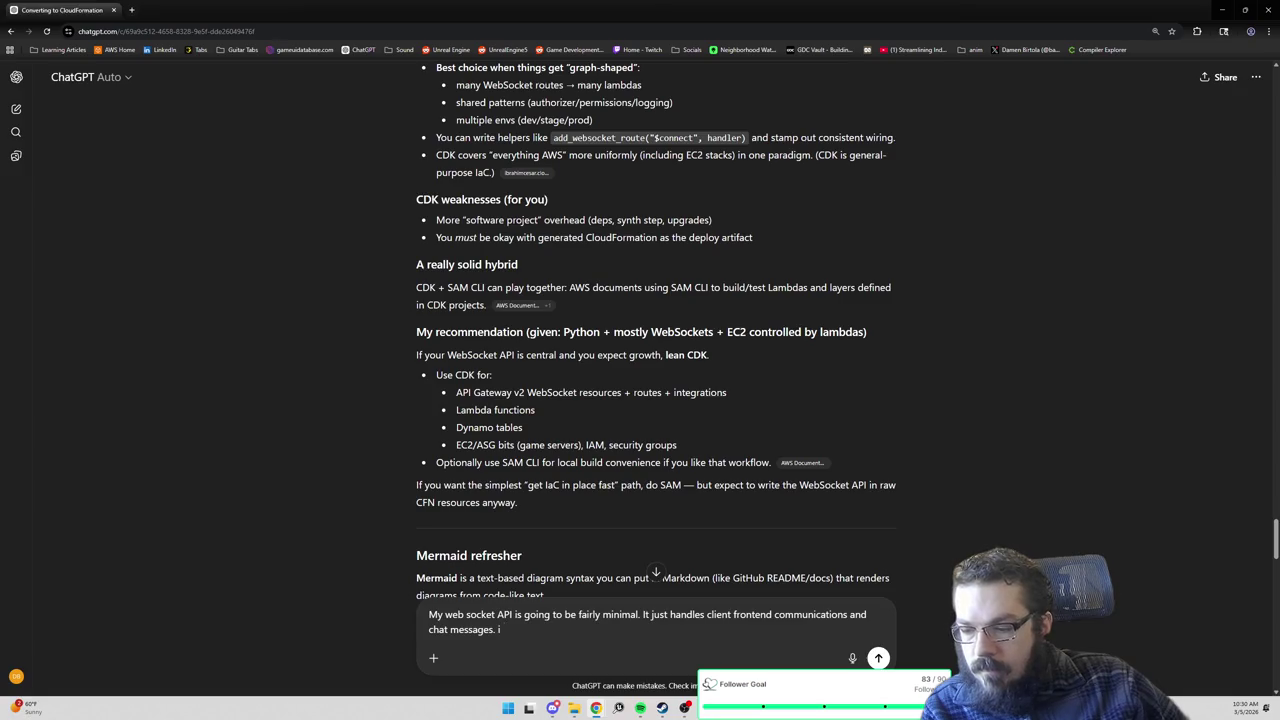
pyautogui.press('BackSpace')
pyautogui.write('on the')
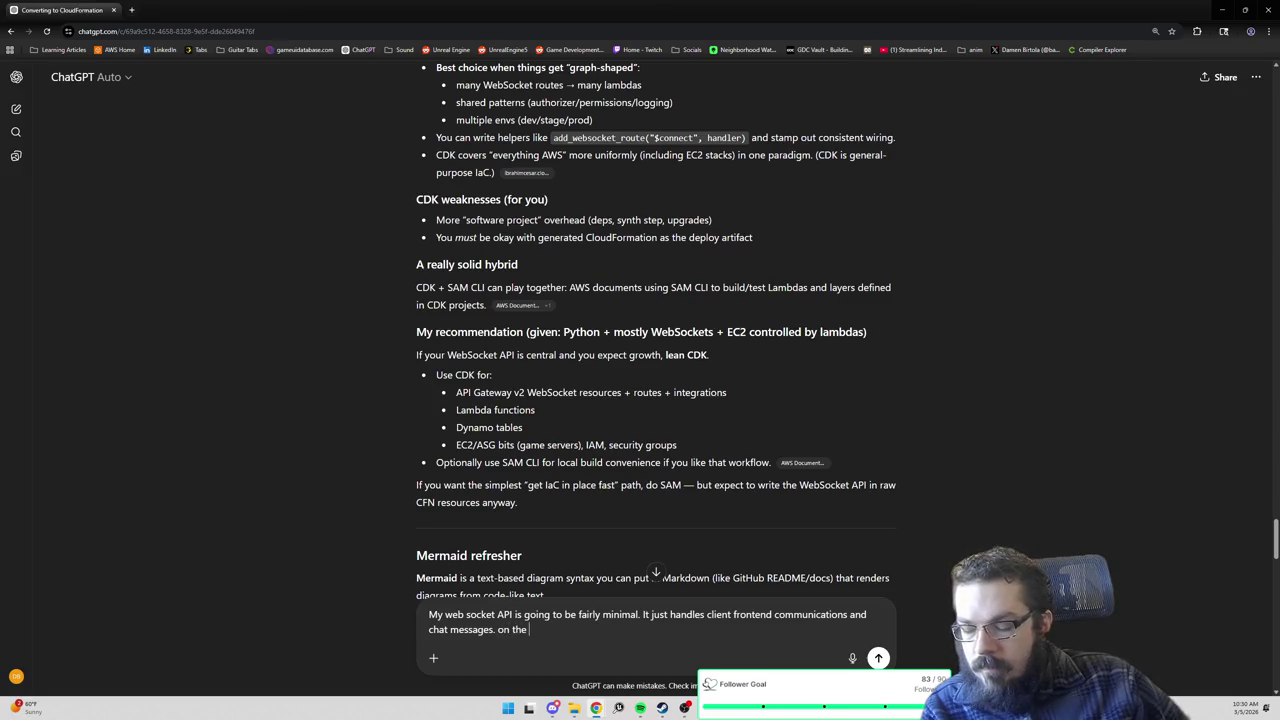
pyautogui.press('BackSpace')
pyautogui.press('BackSpace')
pyautogui.press('BackSpace')
pyautogui.press('BackSpace')
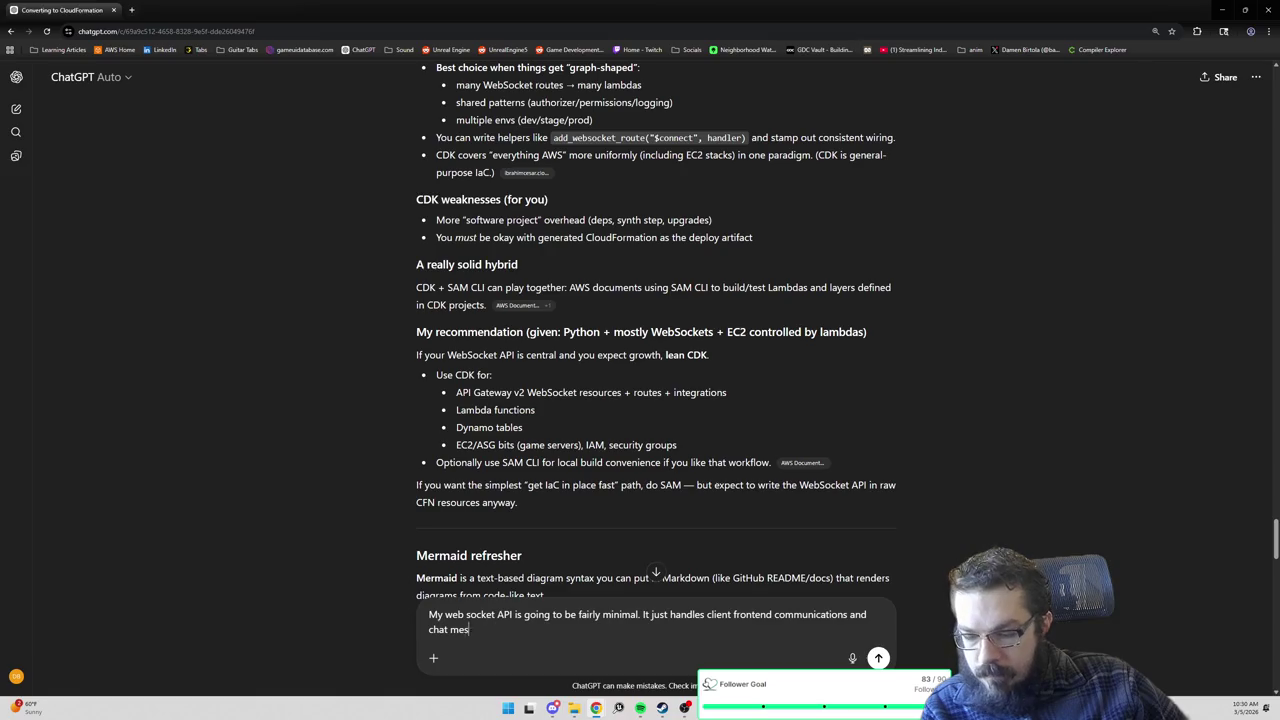
pyautogui.press('BackSpace')
pyautogui.press('BackSpace')
pyautogui.press('BackSpace')
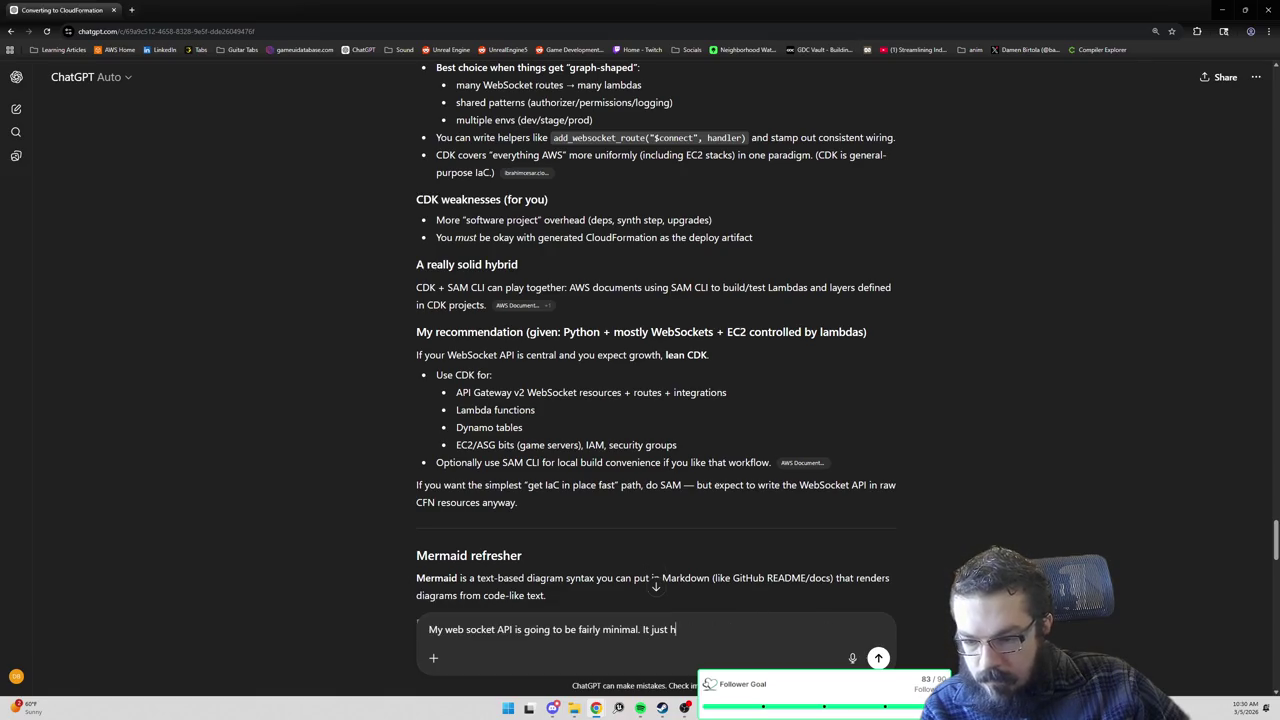
pyautogui.press('BackSpace')
pyautogui.press('BackSpace')
pyautogui.press('BackSpace')
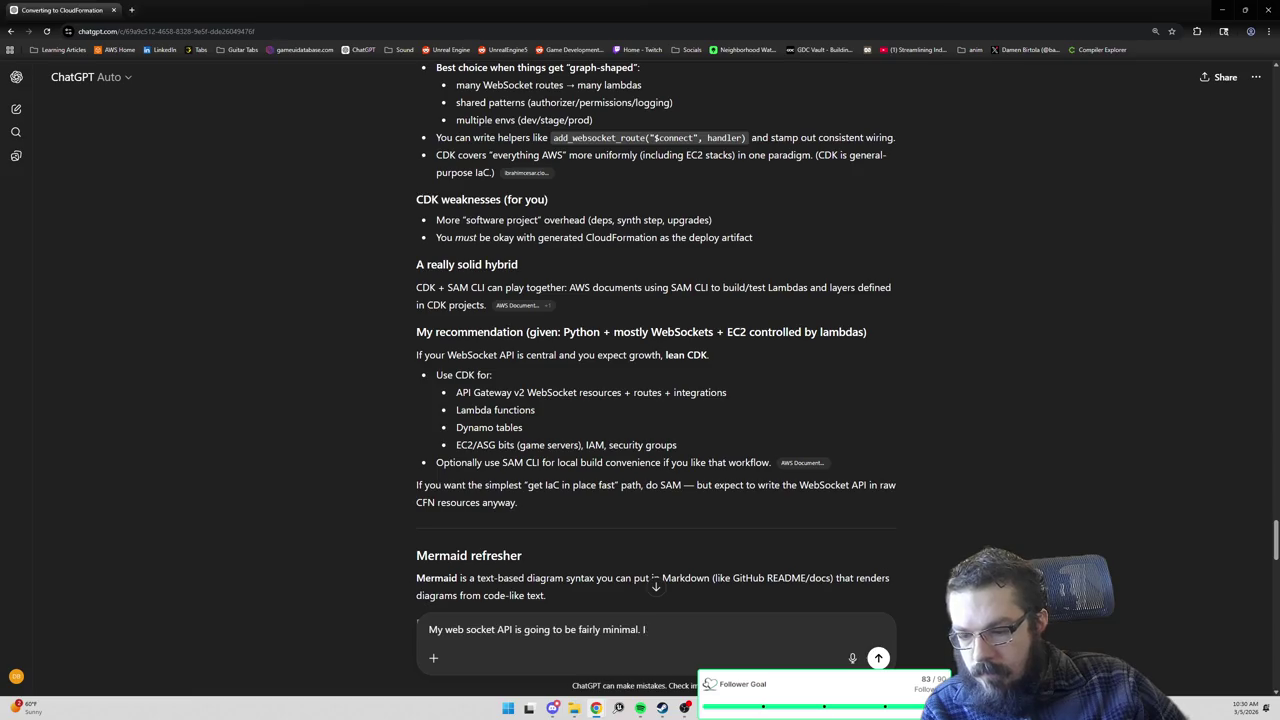
pyautogui.press('BackSpace')
# Erase the draft to start the WebSocket description over.
pyautogui.write('the ser')
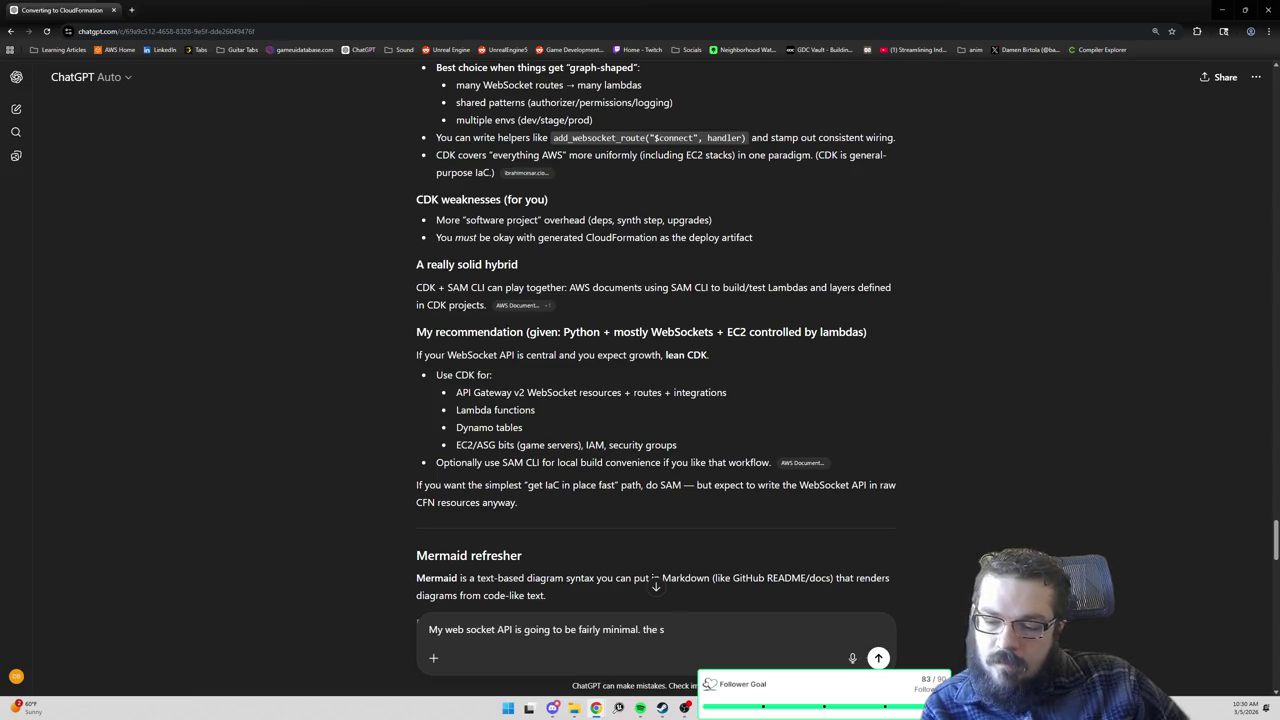
pyautogui.hotkey('ctrl', 'BackSpace')
pyautogui.hotkey('ctrl', 'BackSpace')
pyautogui.hotkey('ctrl', 'BackSpace')
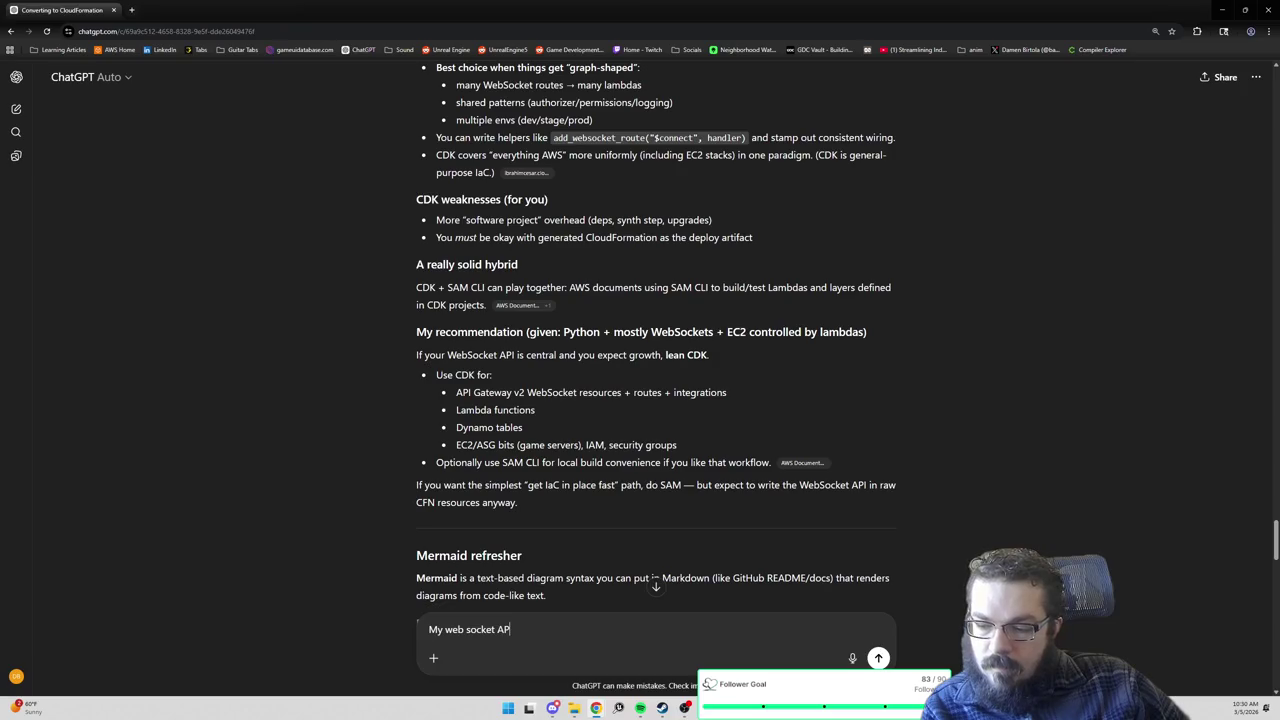
pyautogui.press('BackSpace')
pyautogui.press('BackSpace')
pyautogui.press('BackSpace')
pyautogui.press('BackSpace')
pyautogui.press('BackSpace')
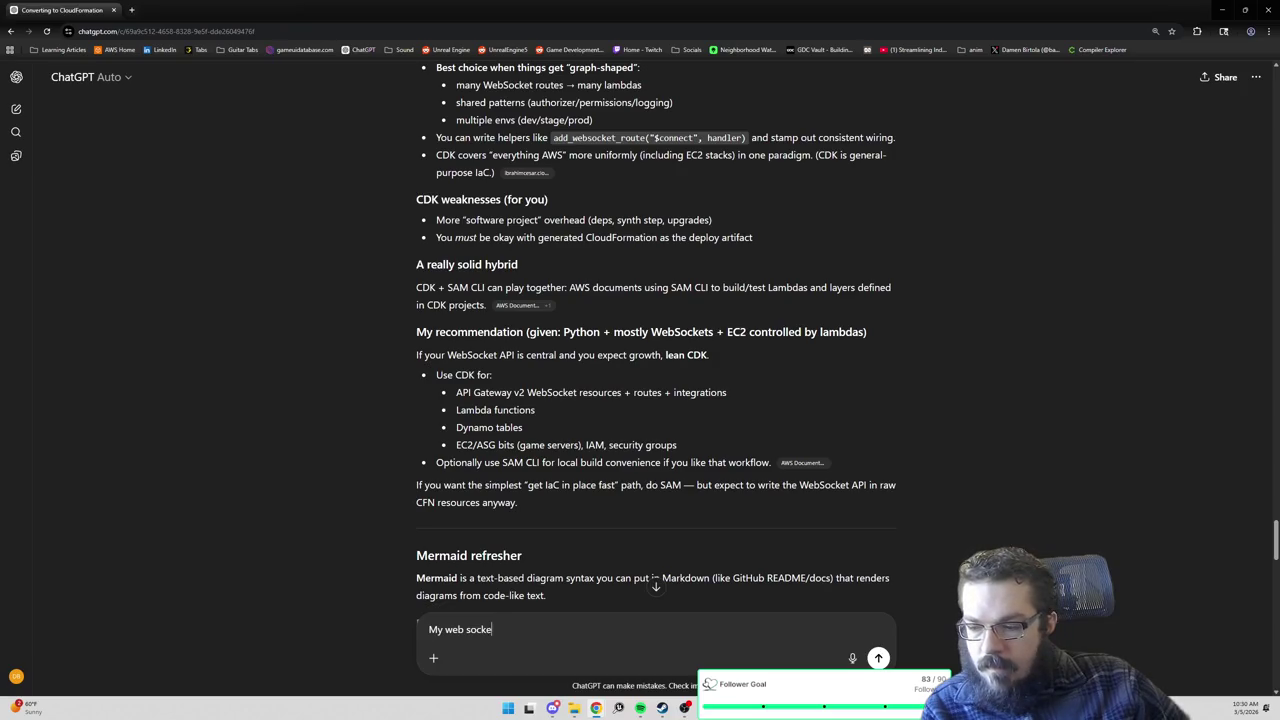
# Describe two WebSocket APIs: Client for character creation, world select and chat; Server for player-join pushes.
pyautogui.write('I have t')
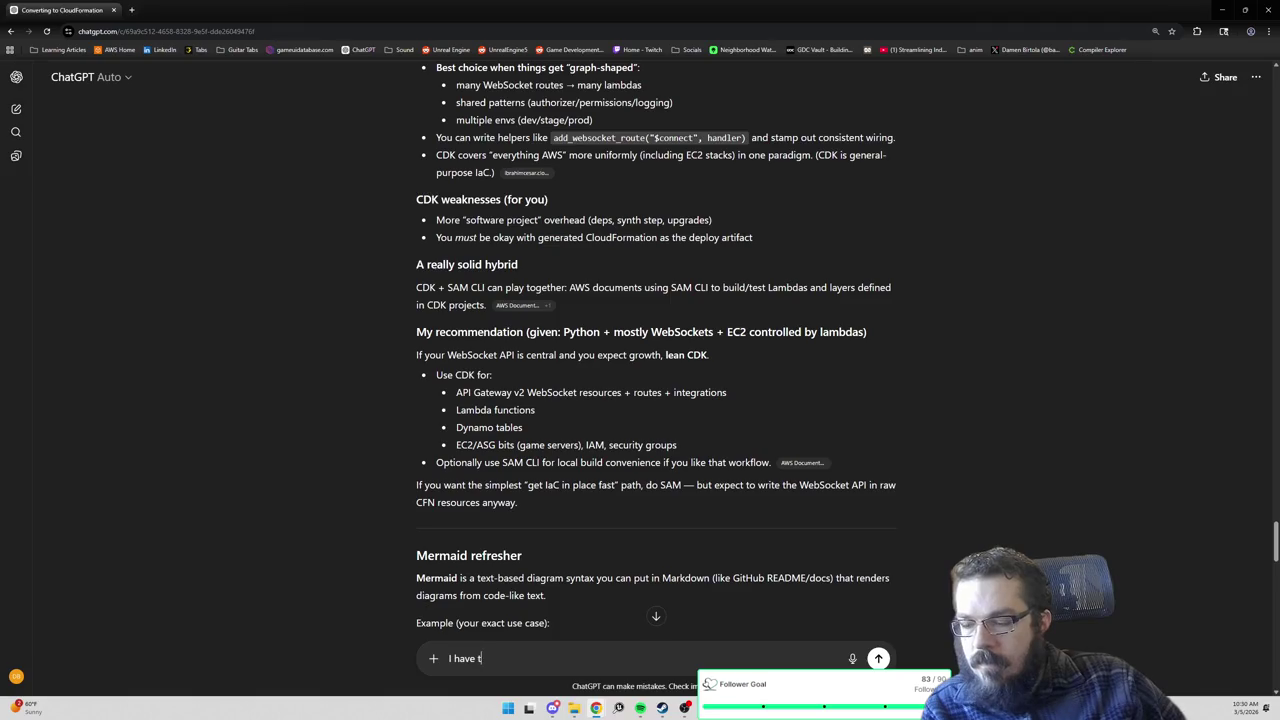
pyautogui.write('wo websocket APIs. ')
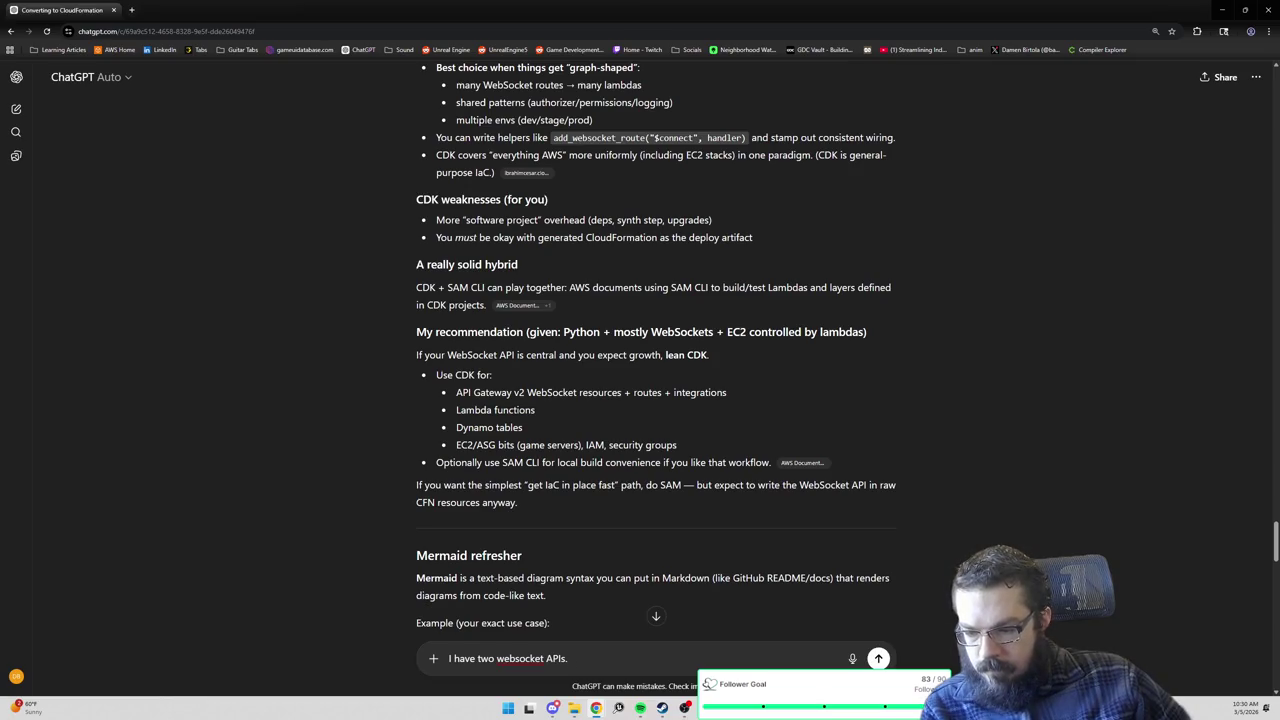
pyautogui.write('the Clien')
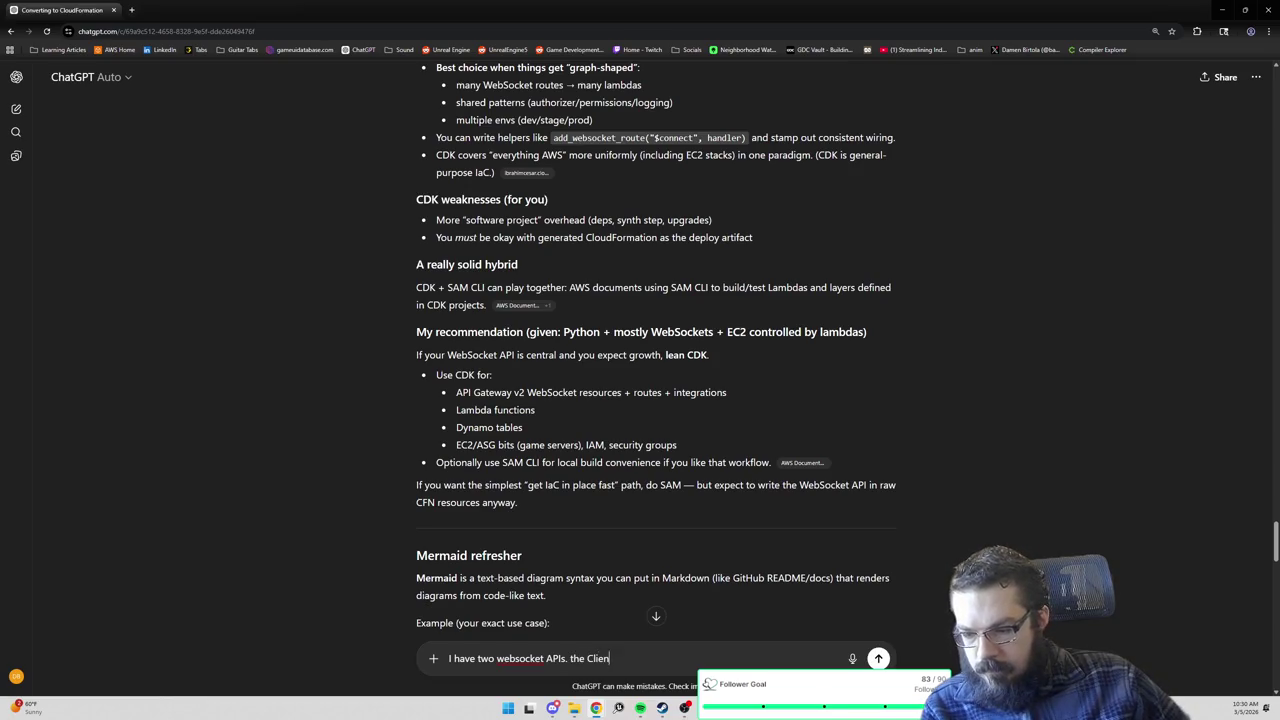
pyautogui.write('t API mostly handles ')
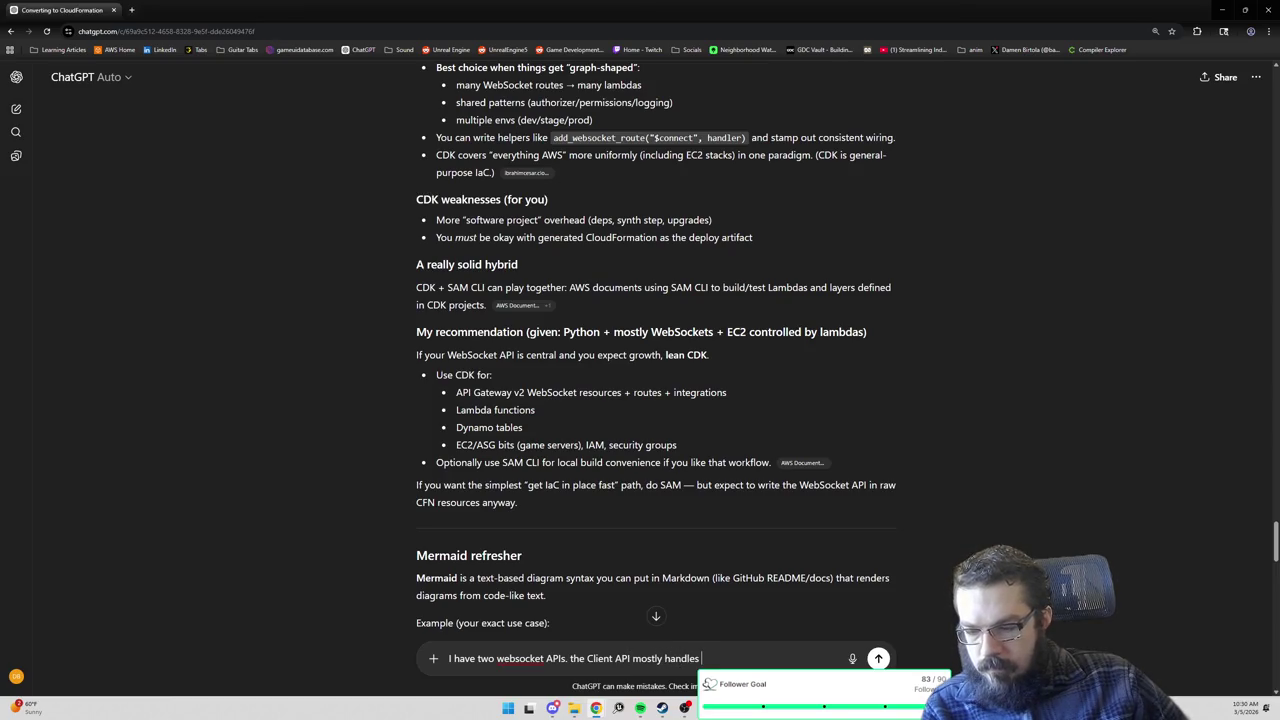
pyautogui.write('frontend c')
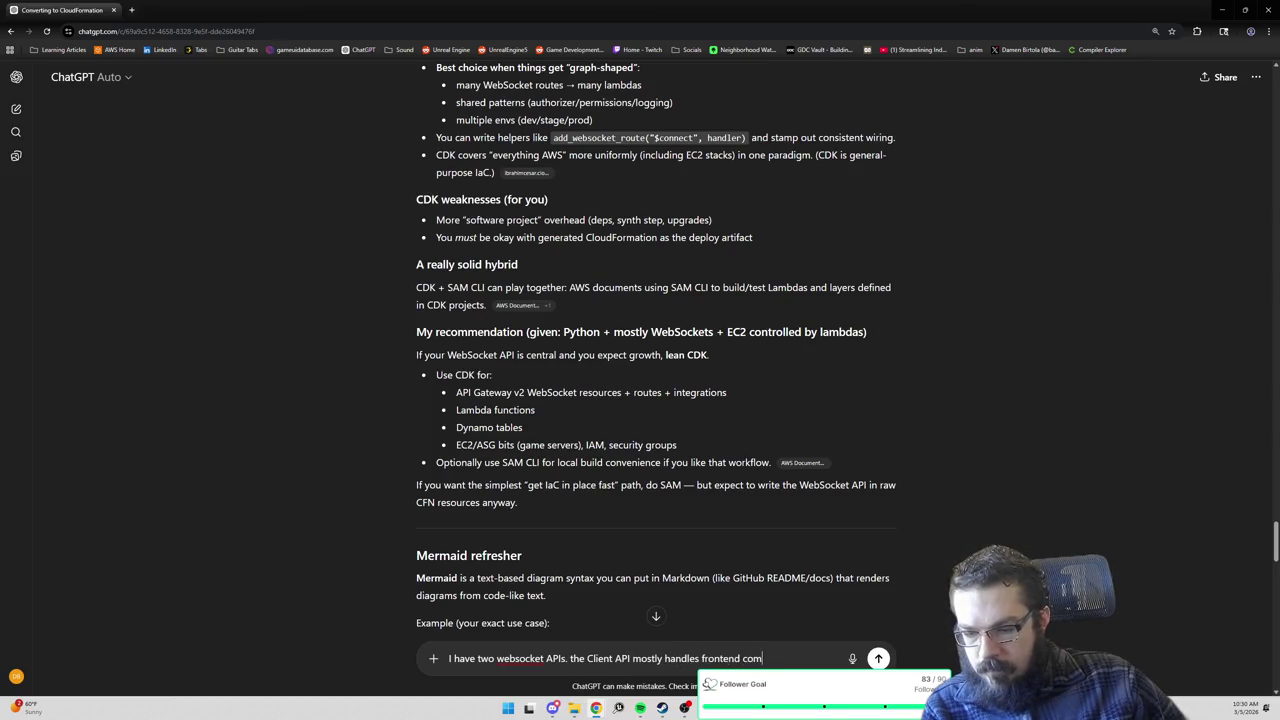
pyautogui.press('BackSpace')
pyautogui.write('behaviors like ')
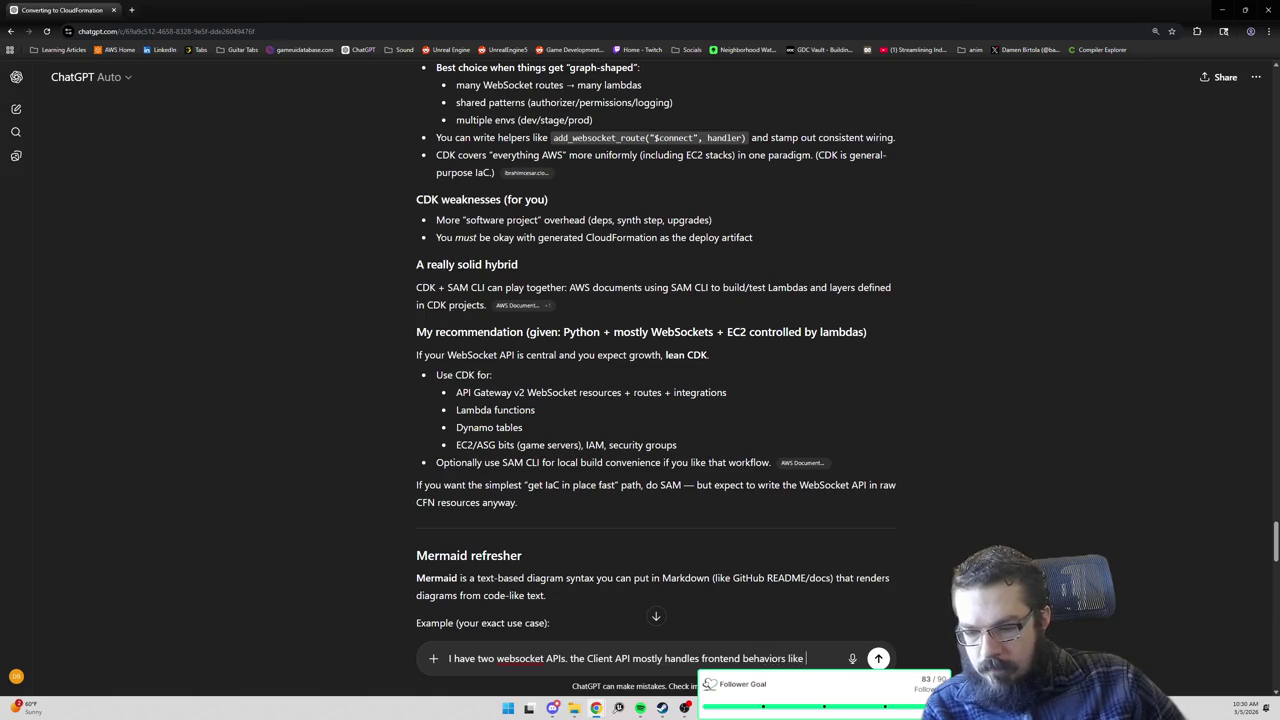
pyautogui.write('character creation')
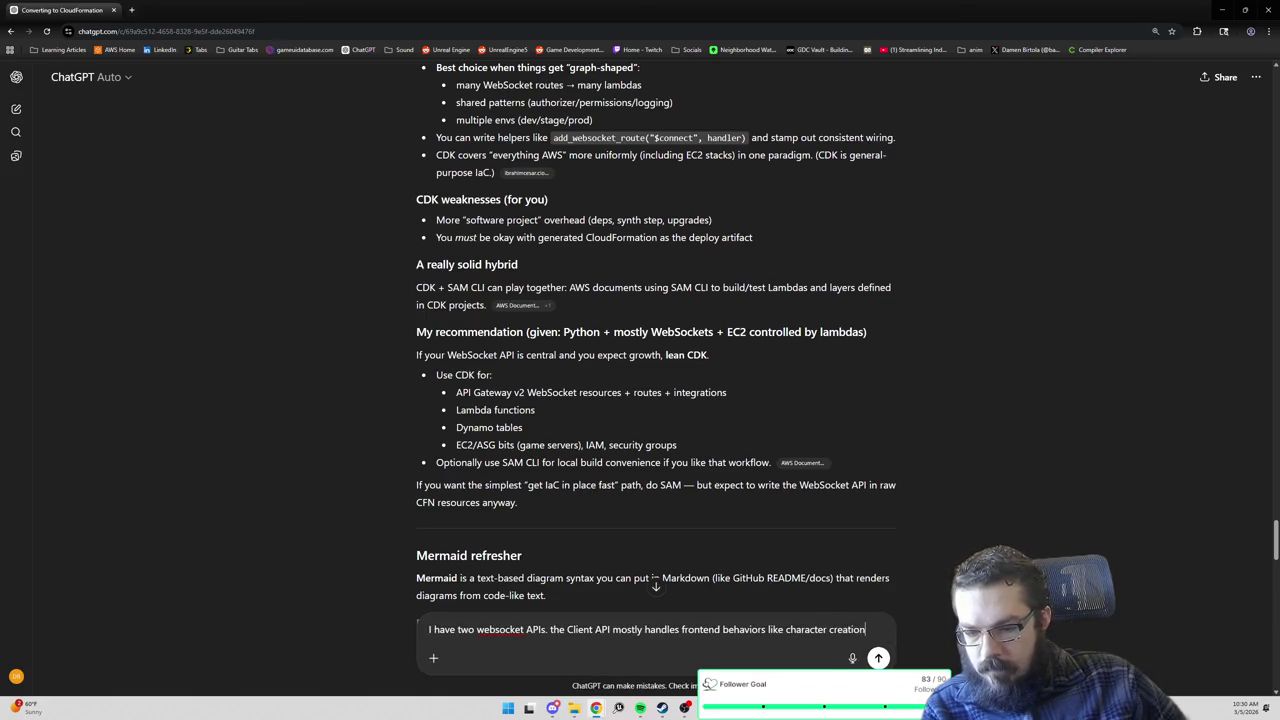
pyautogui.write(' and world selec')
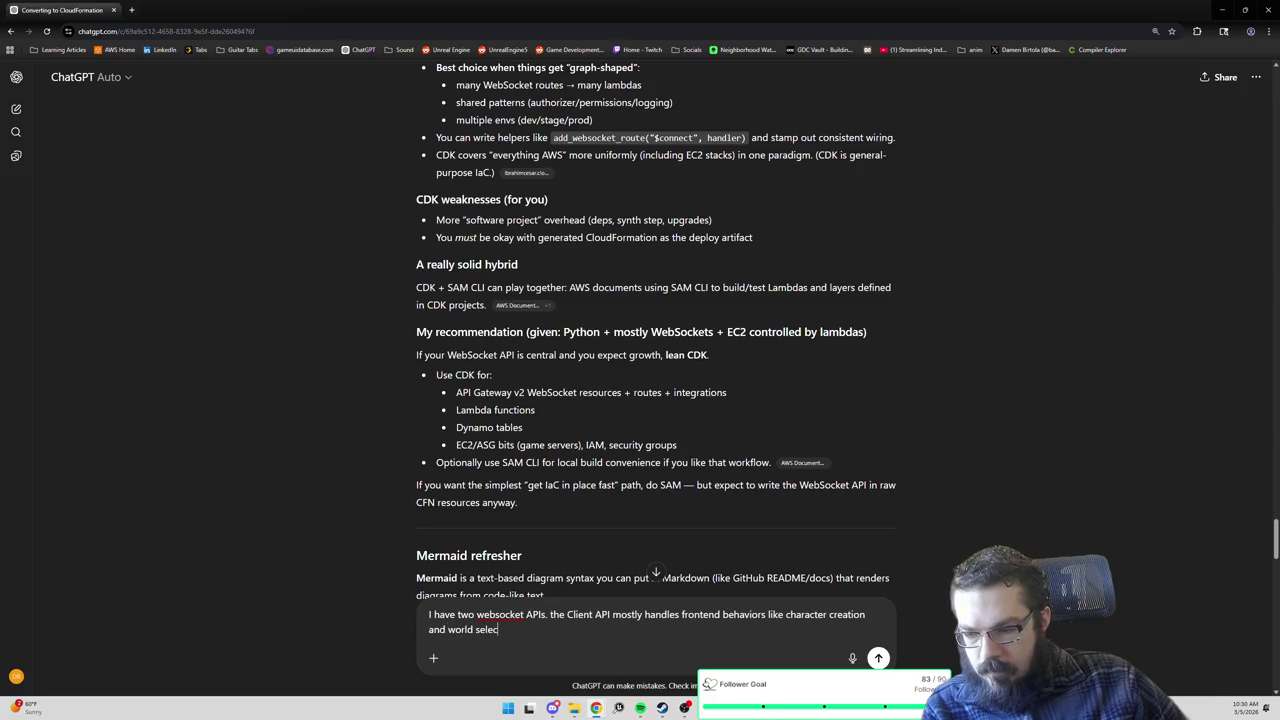
pyautogui.write('t. It also handles g')
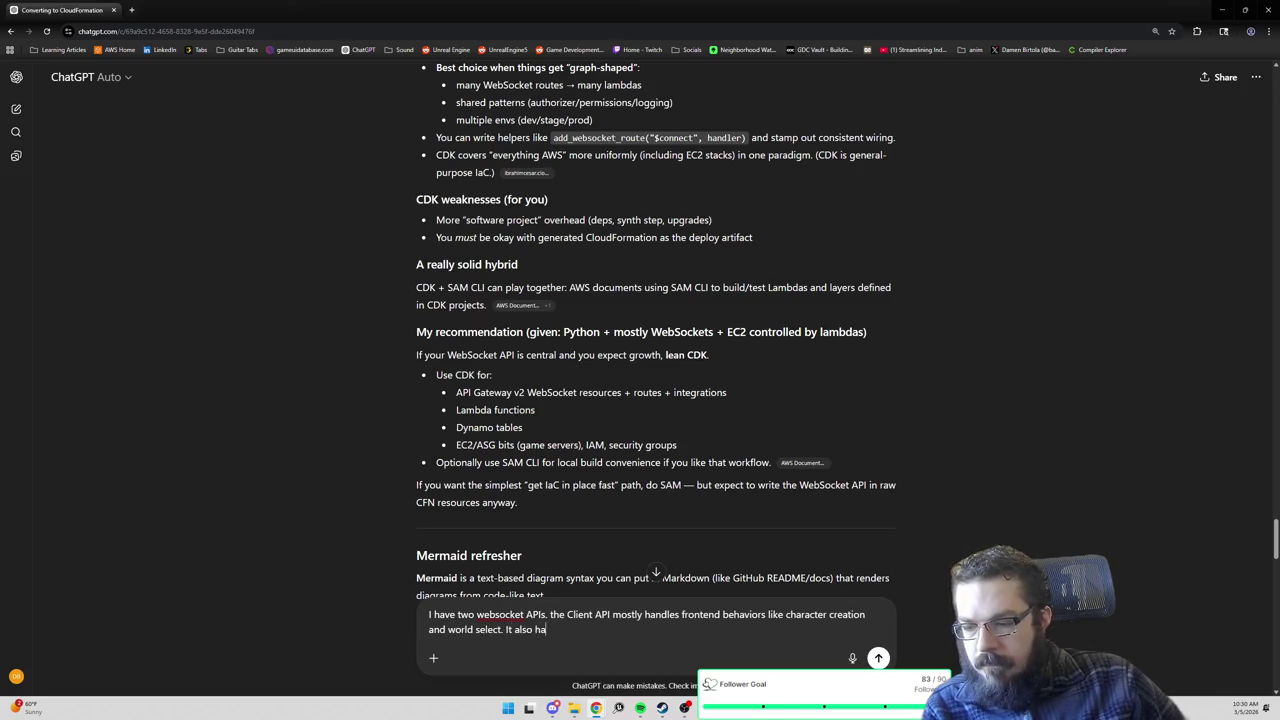
pyautogui.press('BackSpace')
pyautogui.write('chat. ')
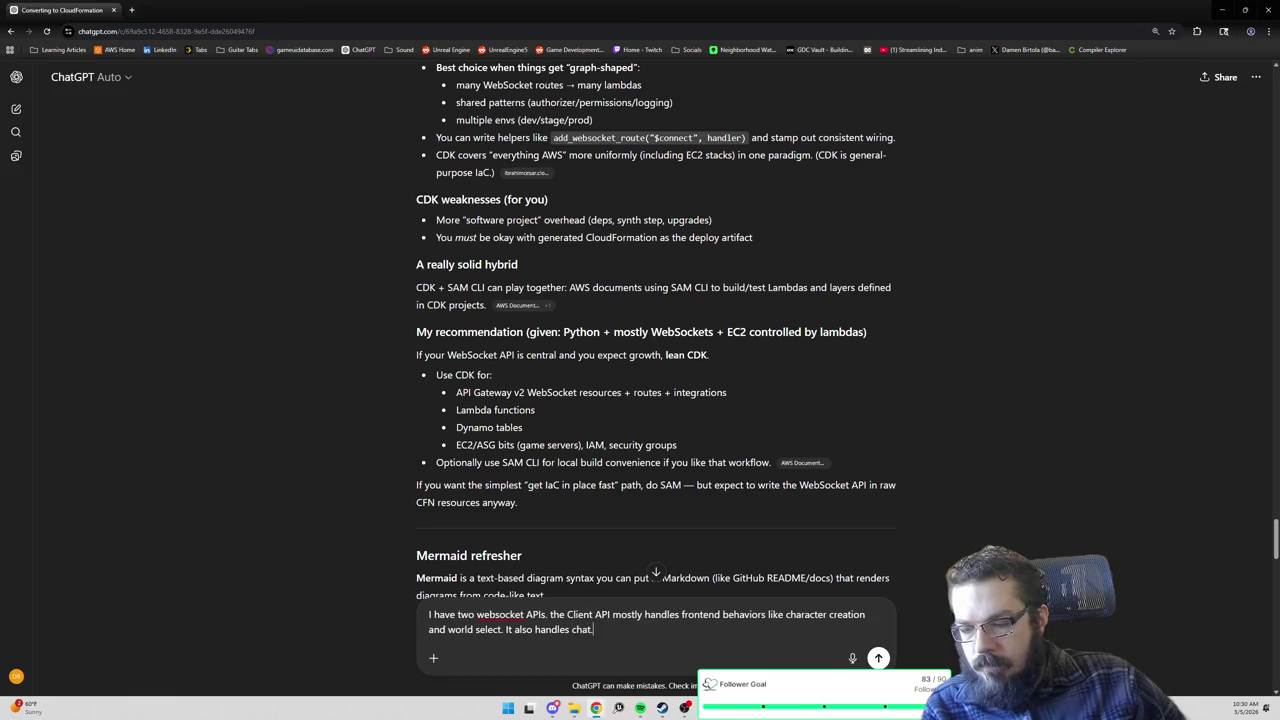
pyautogui.write('the Server ')
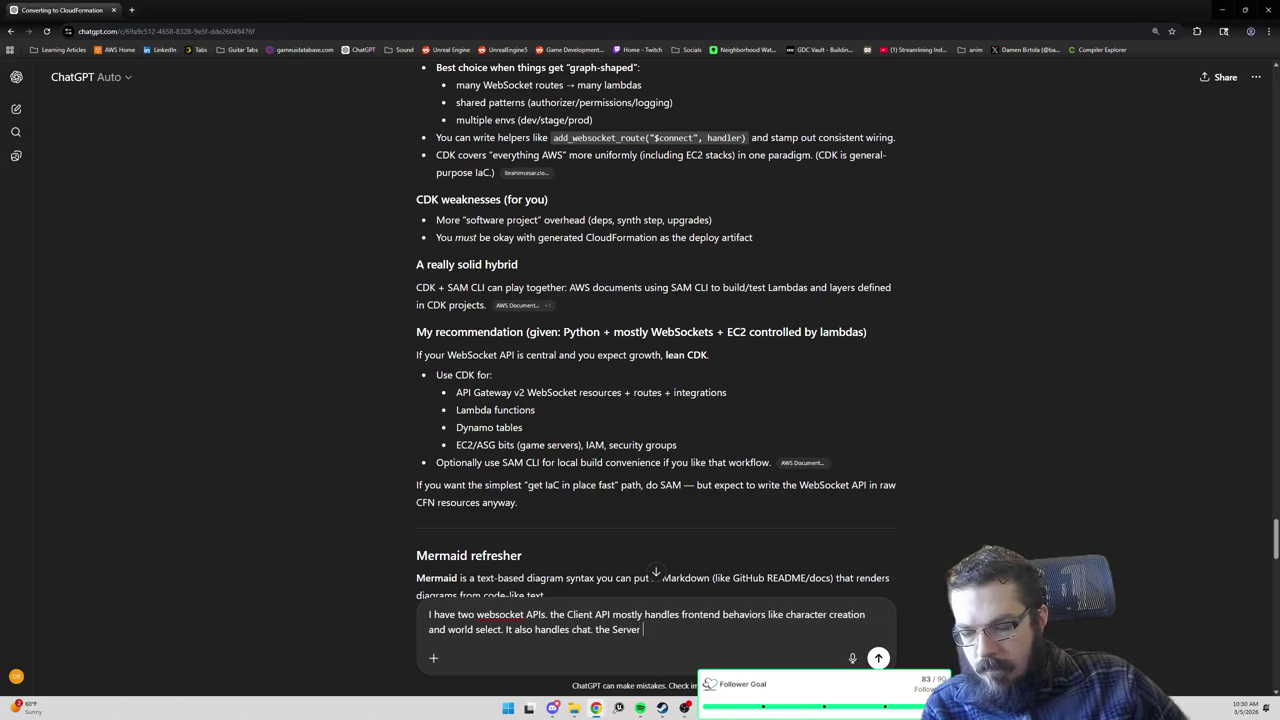
pyautogui.write('API is used to')
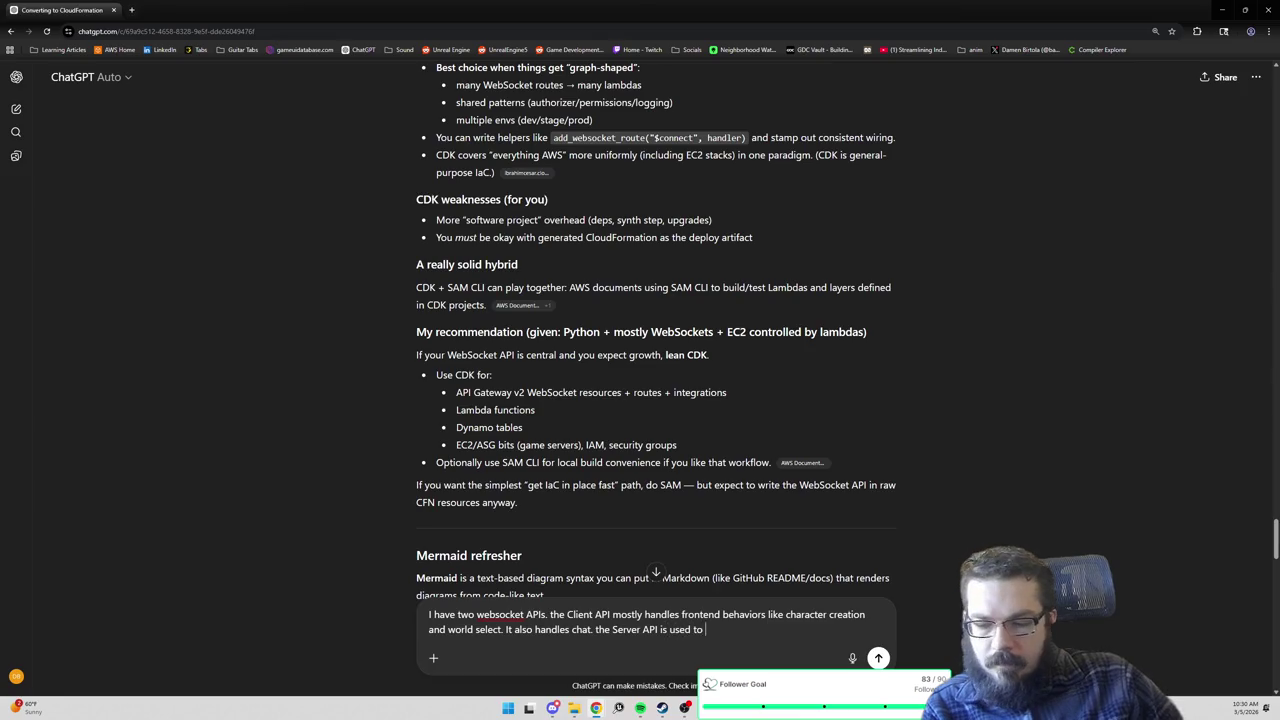
pyautogui.write(' push messages to the ser')
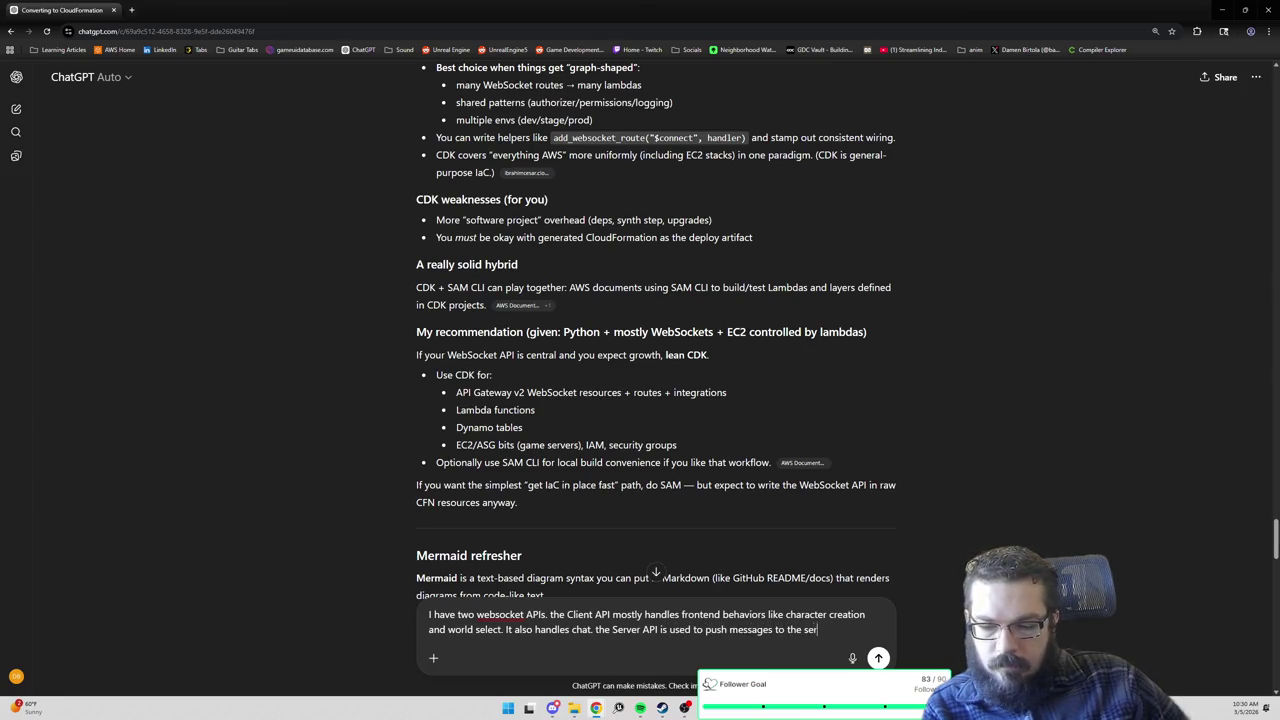
pyautogui.write('ver like when a')
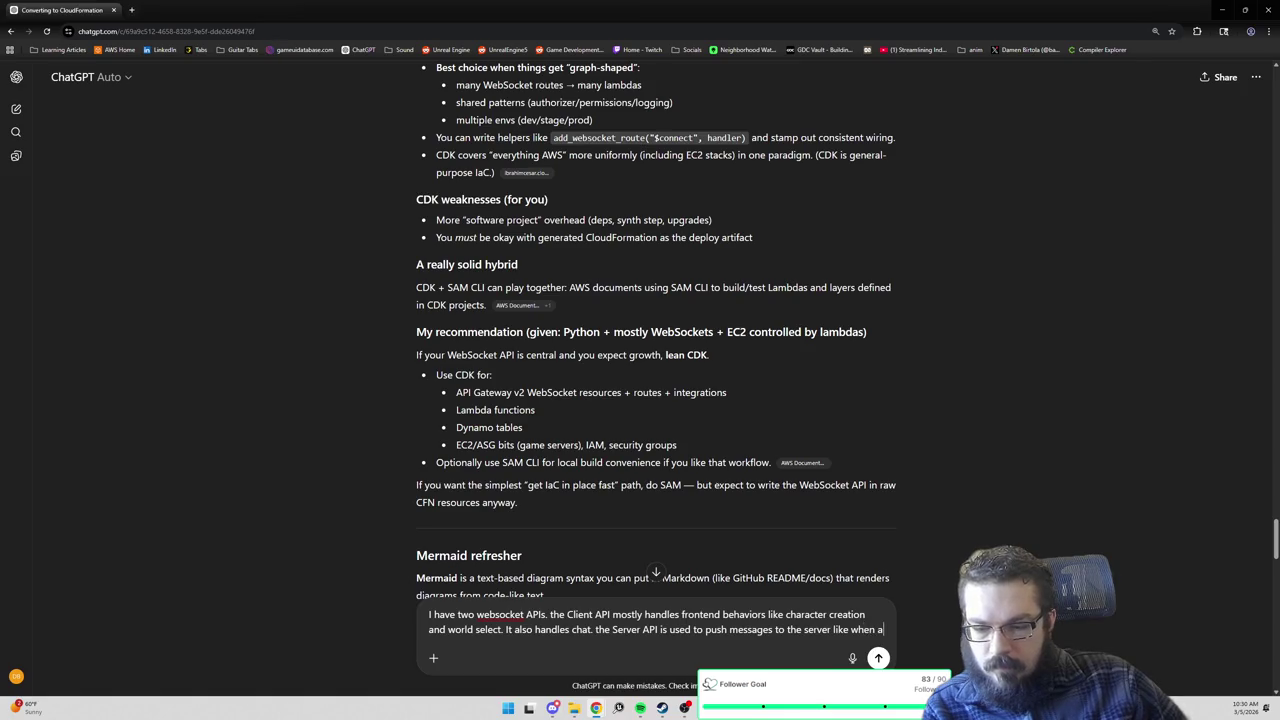
pyautogui.write(' player is ')
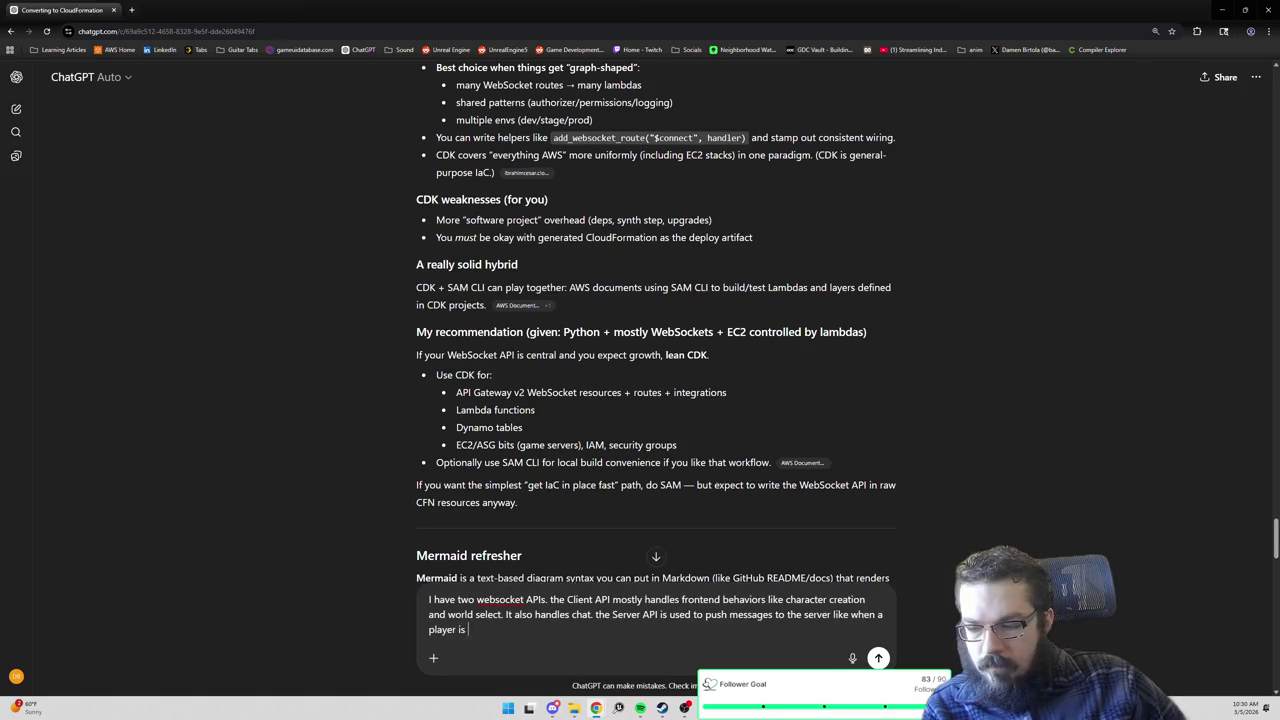
pyautogui.write('expected to join')
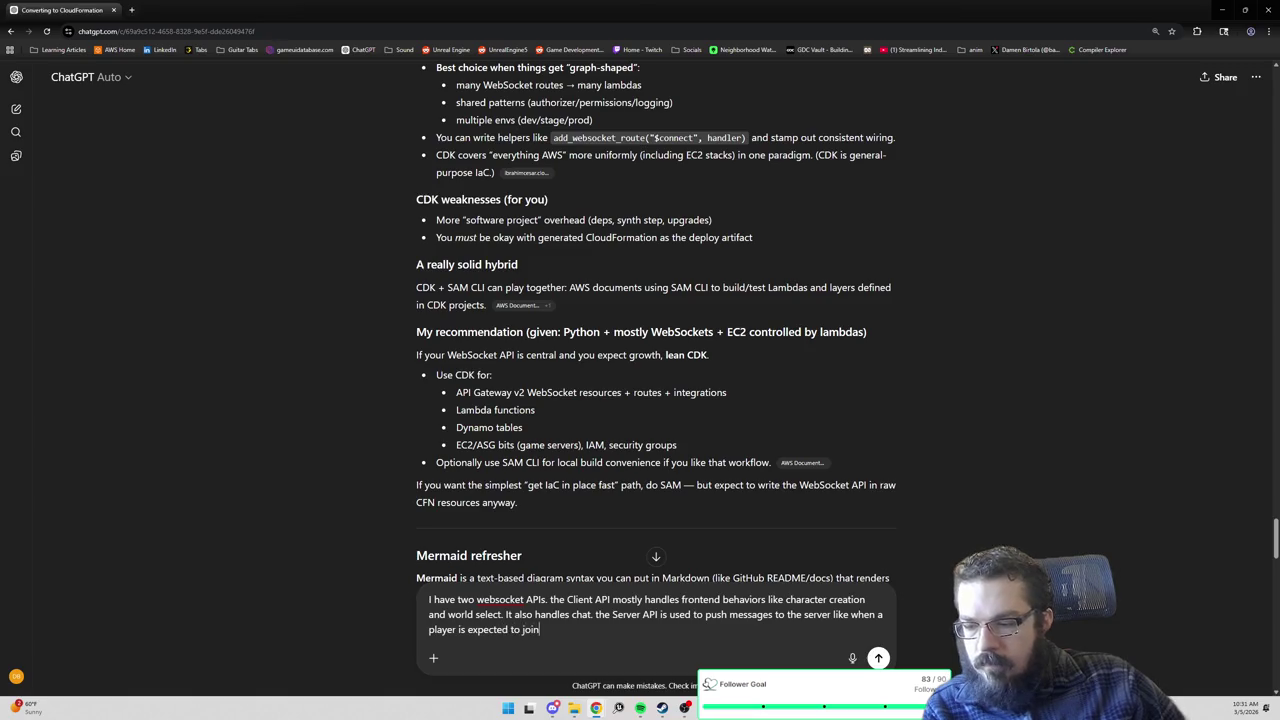
pyautogui.write(' or i')
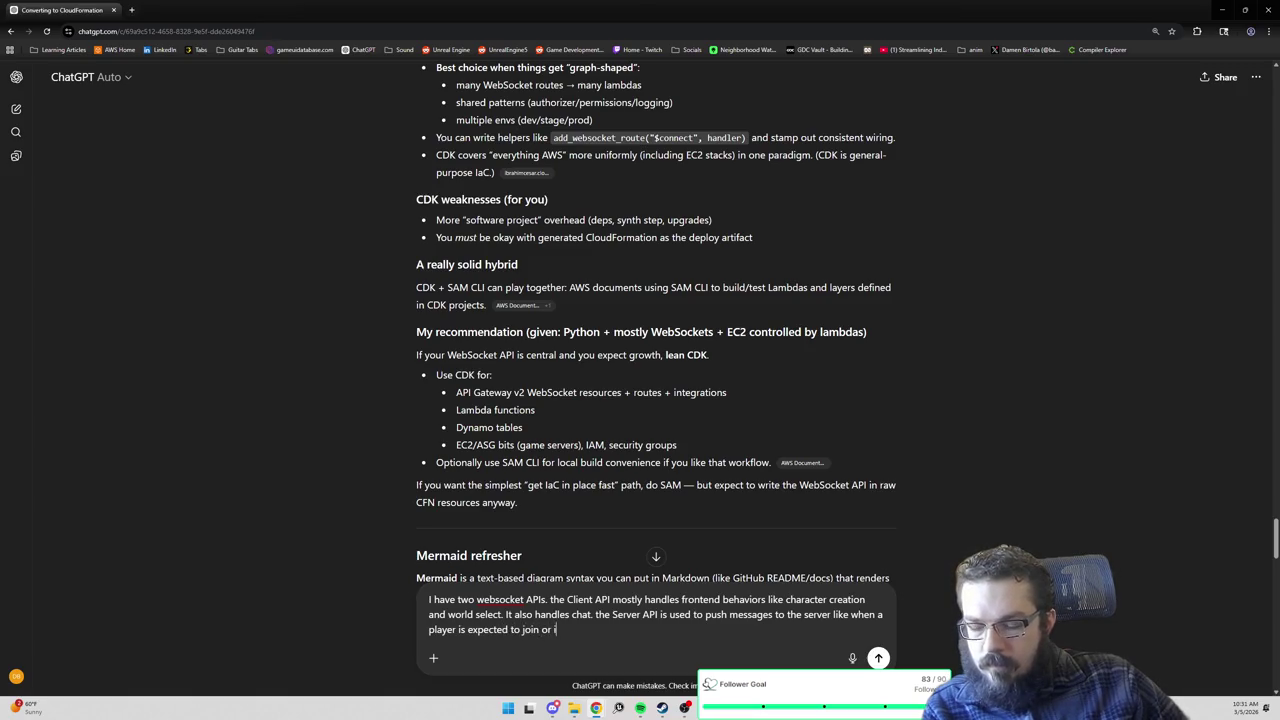
pyautogui.write('f the server needs to pe')
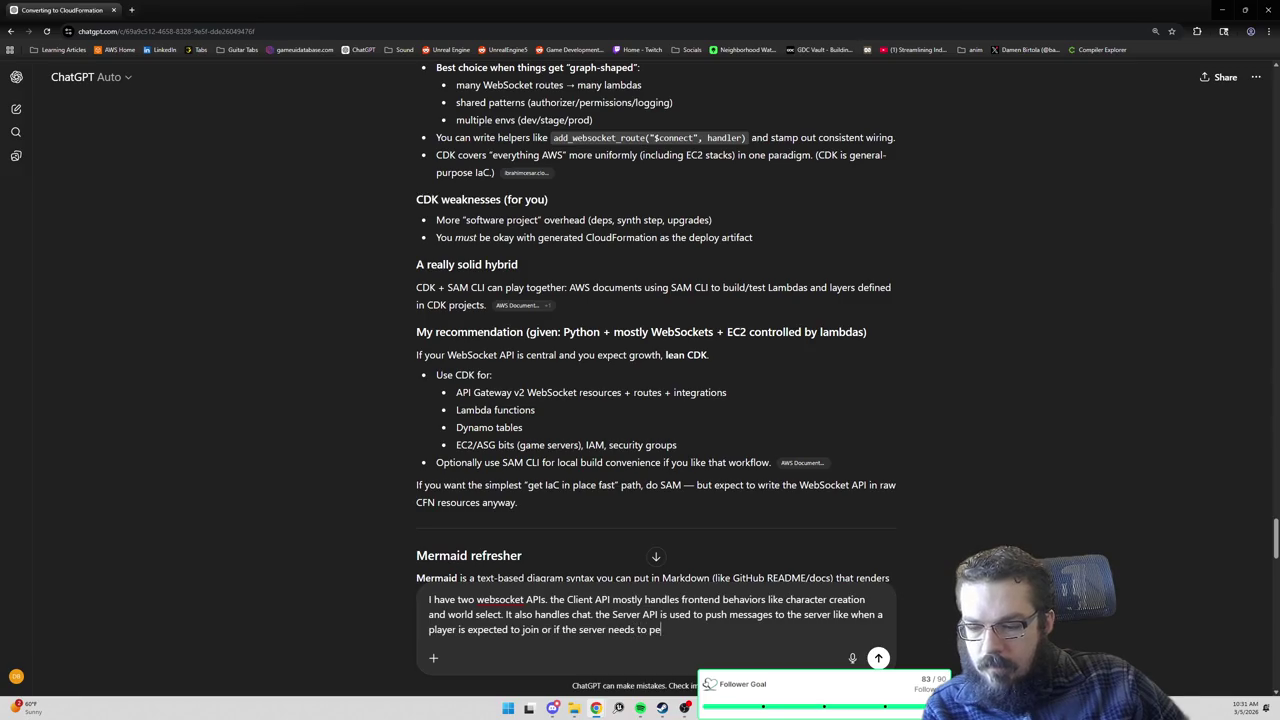
pyautogui.write('rform some s')
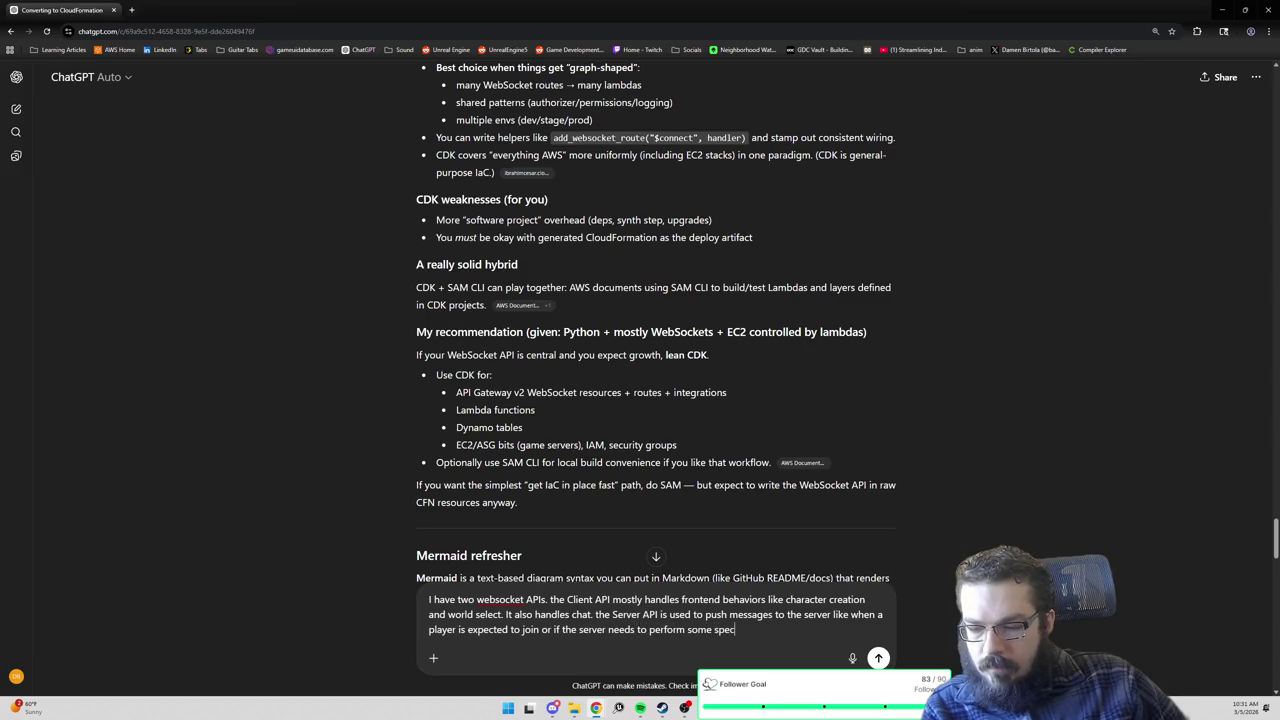
pyautogui.write('gampe')
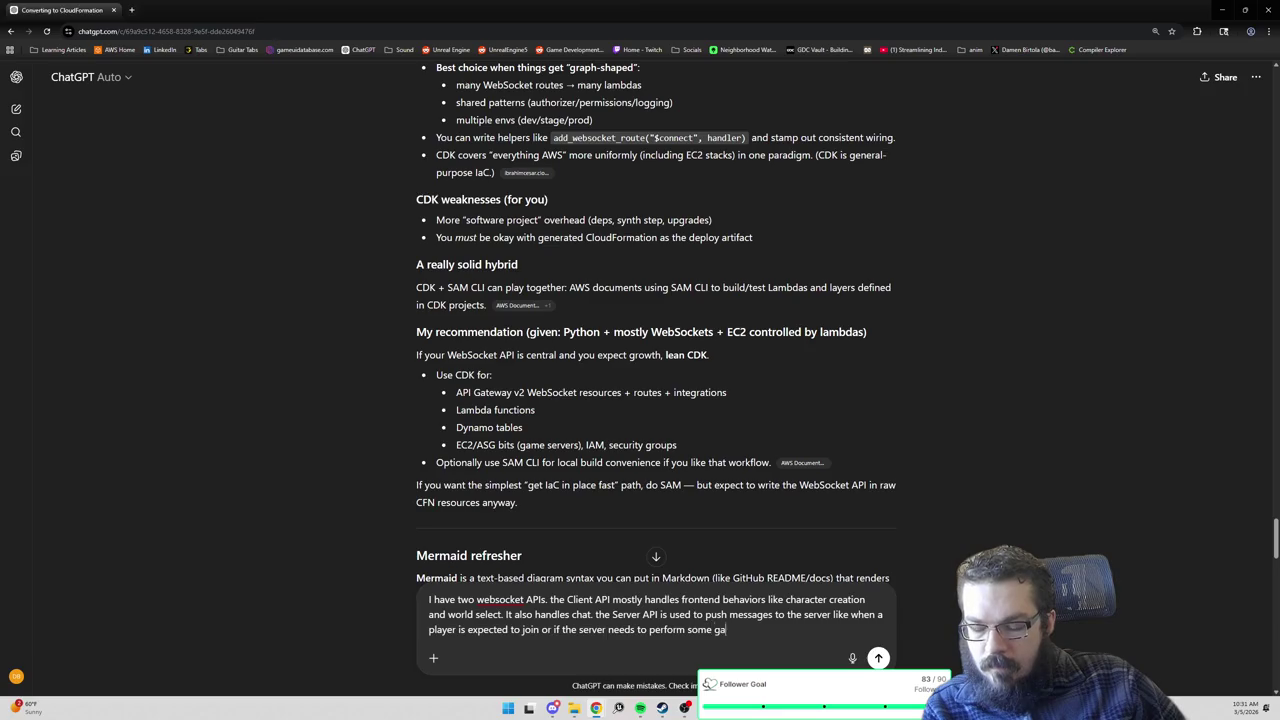
pyautogui.press('BackSpace')
pyautogui.press('BackSpace')
pyautogui.press('BackSpace')
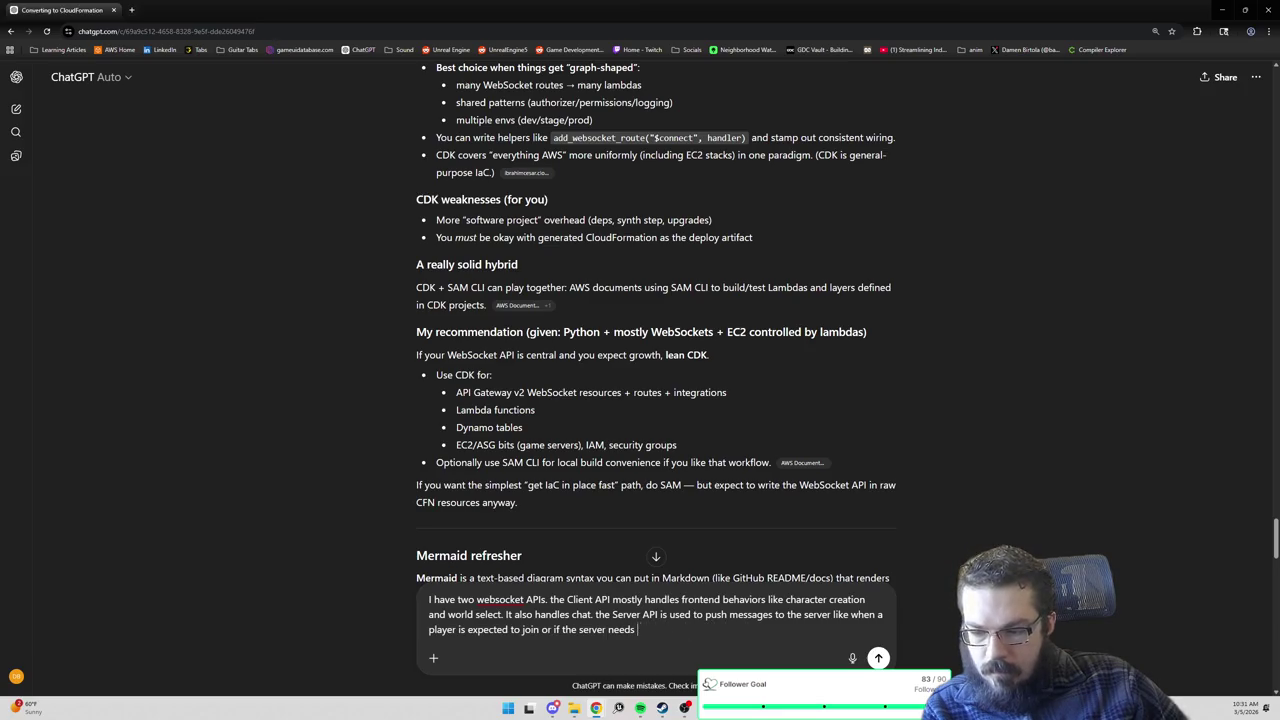
pyautogui.press('BackSpace')
pyautogui.press('BackSpace')
pyautogui.press('BackSpace')
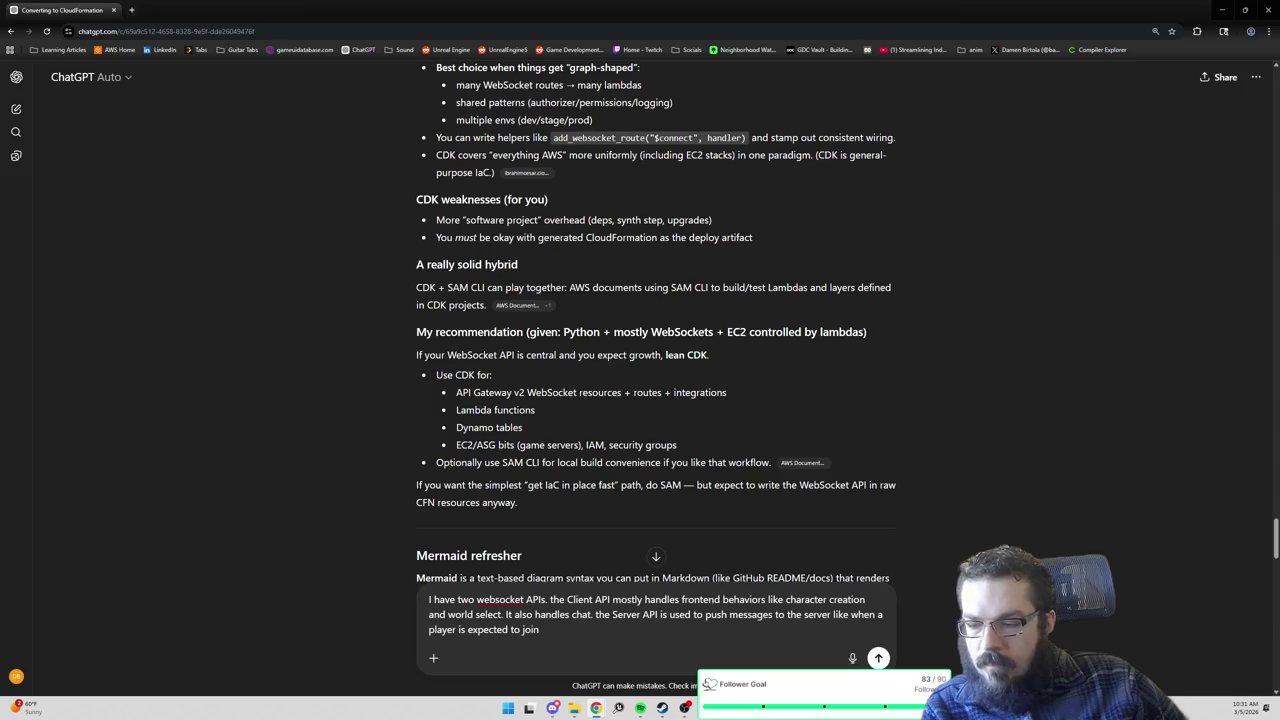
# Ask whether this merits avoiding SAM, noting CDK sounds stronger but complexity is hard to evaluate.
pyautogui.write('. ')
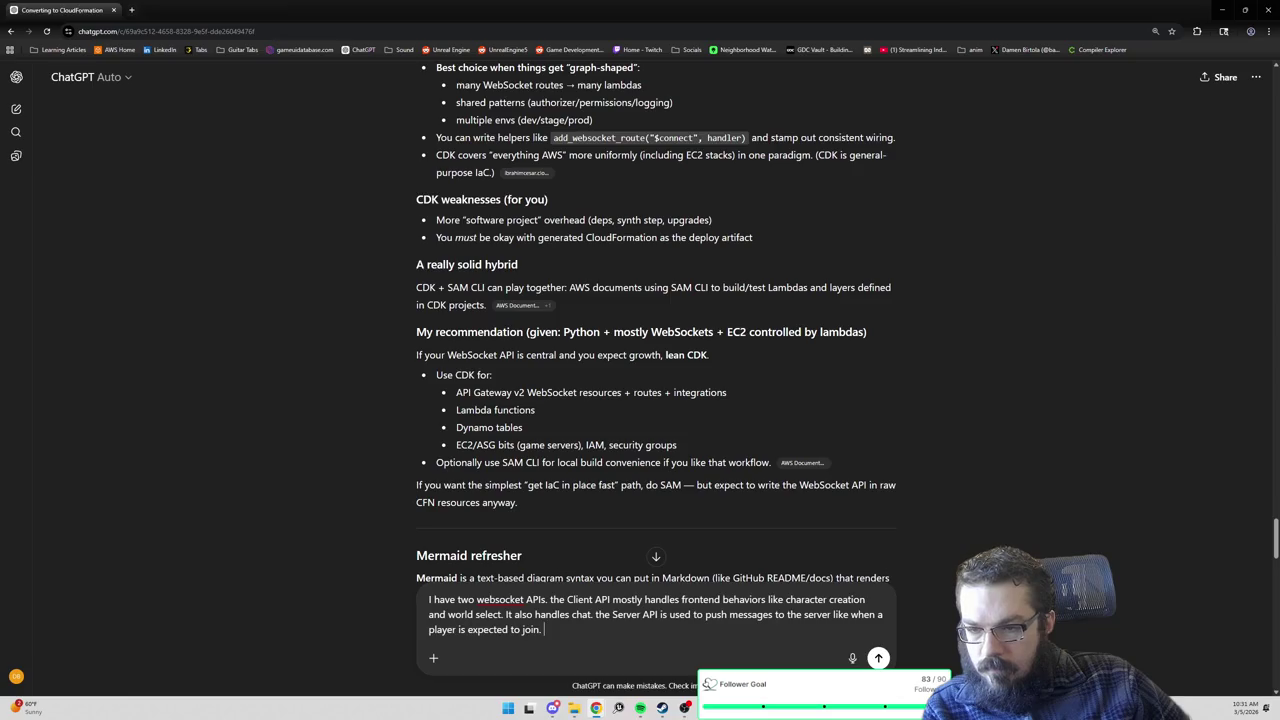
pyautogui.write("I'")
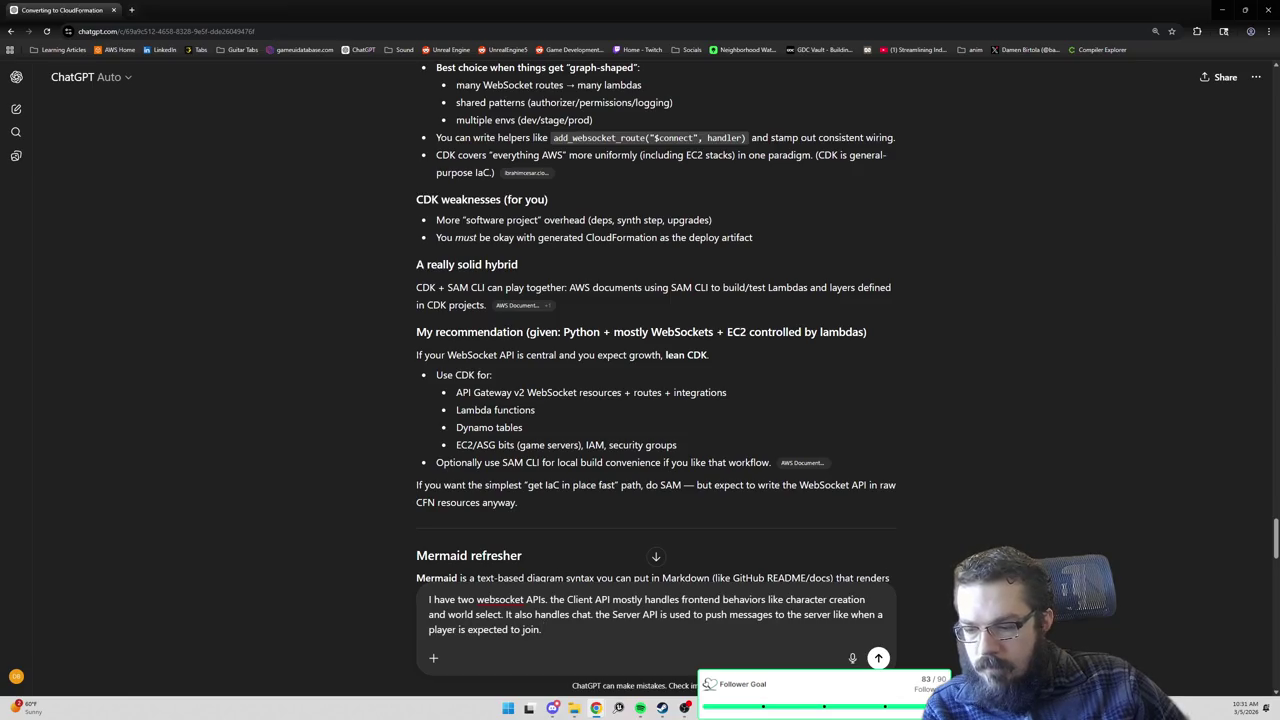
pyautogui.write('Is this eno')
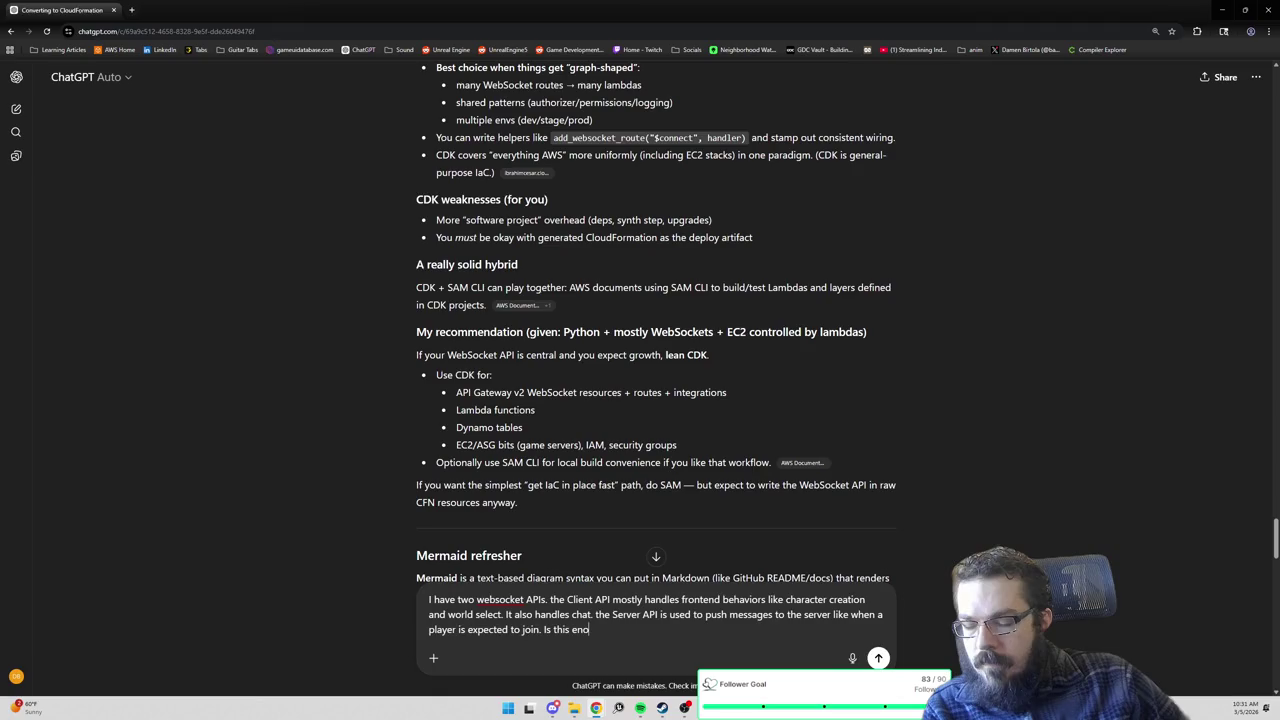
pyautogui.write('ugh to merit ')
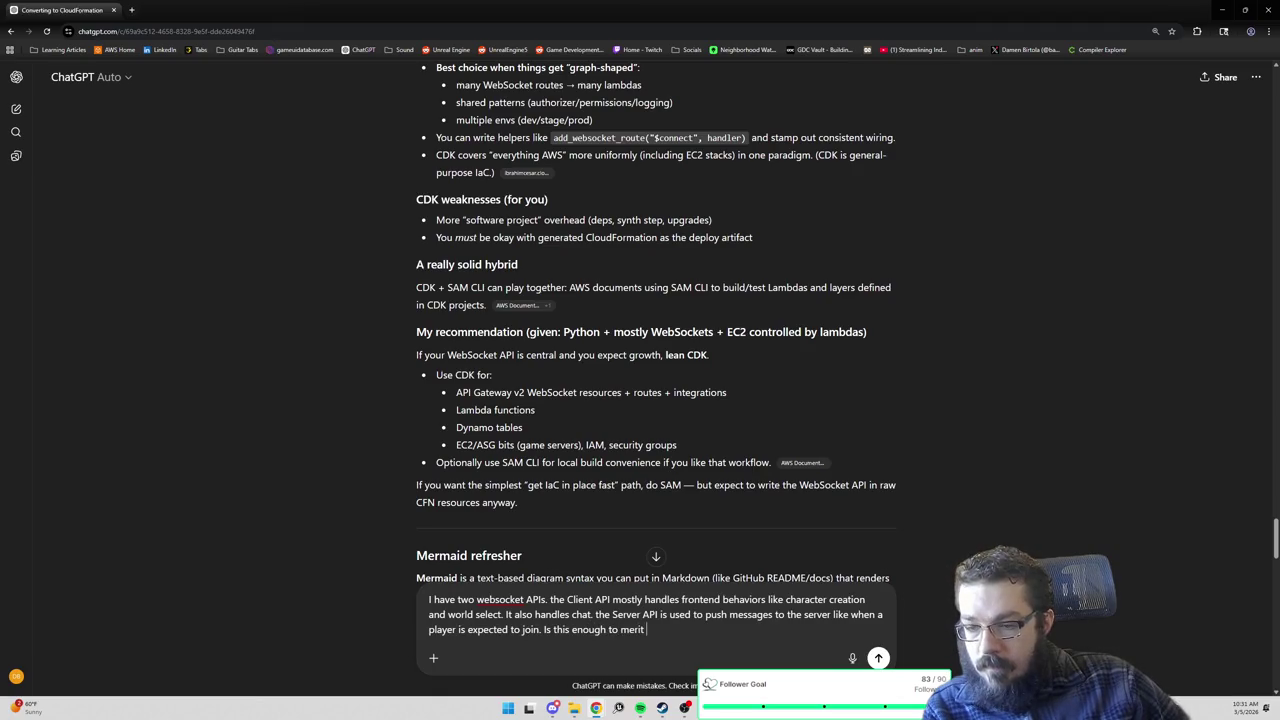
pyautogui.write('usi')
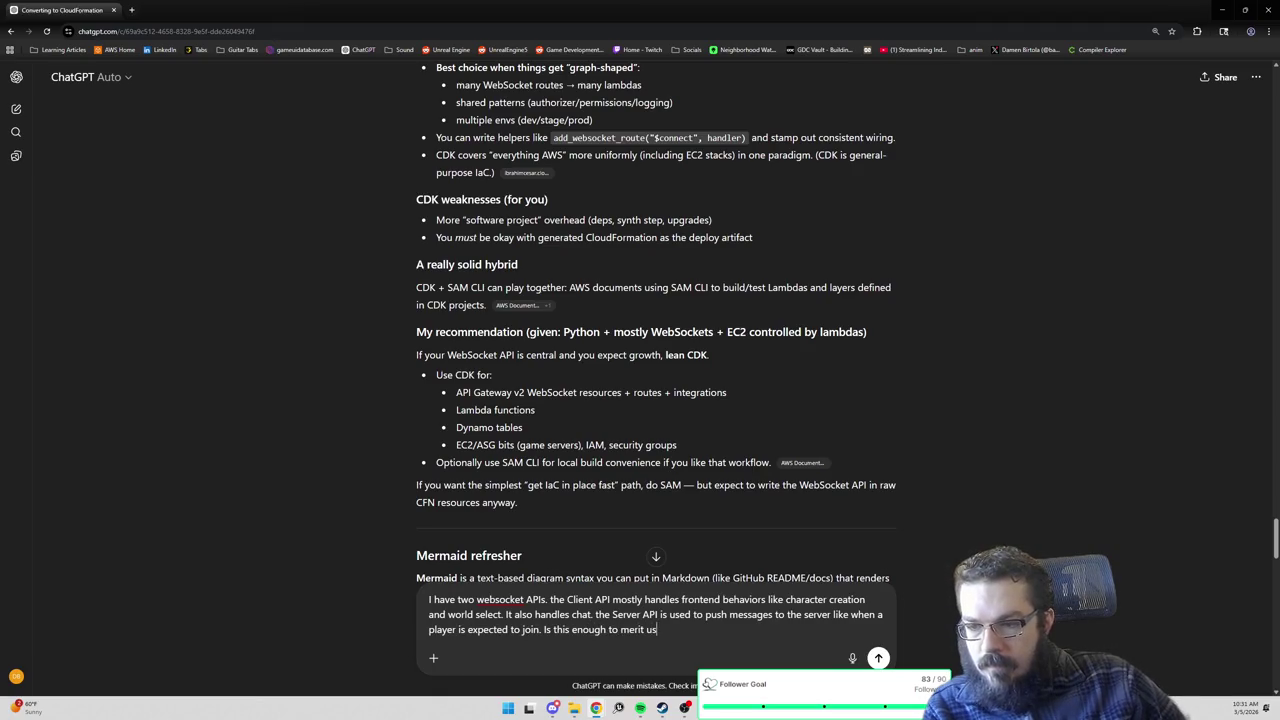
pyautogui.press('BackSpace')
pyautogui.press('BackSpace')
pyautogui.press('BackSpace')
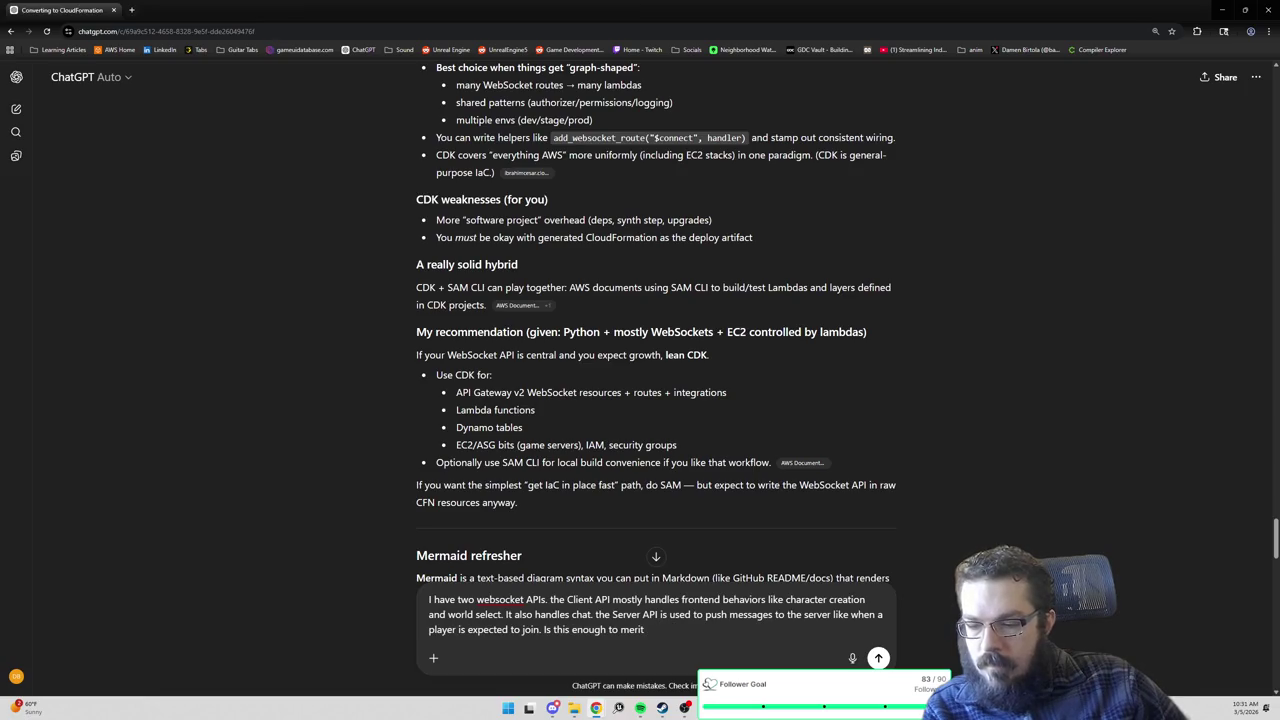
pyautogui.write('avoiding SAM? ')
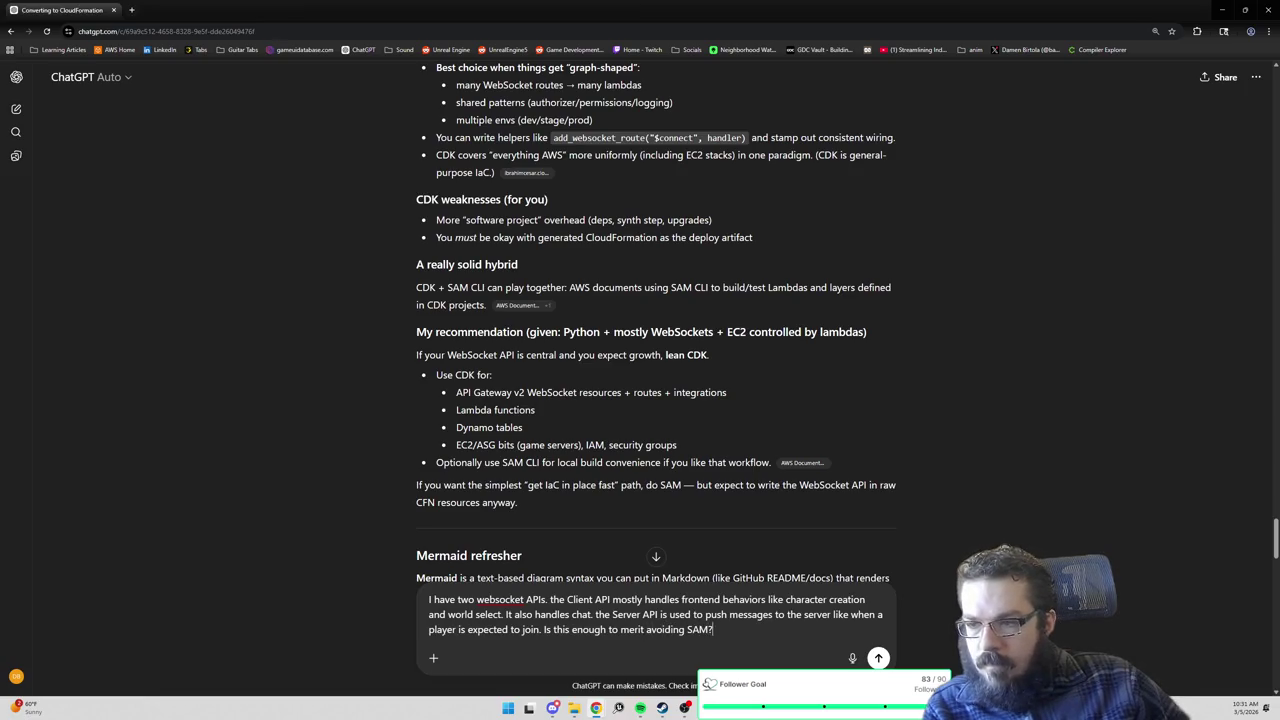
pyautogui.write('CDK is soun')
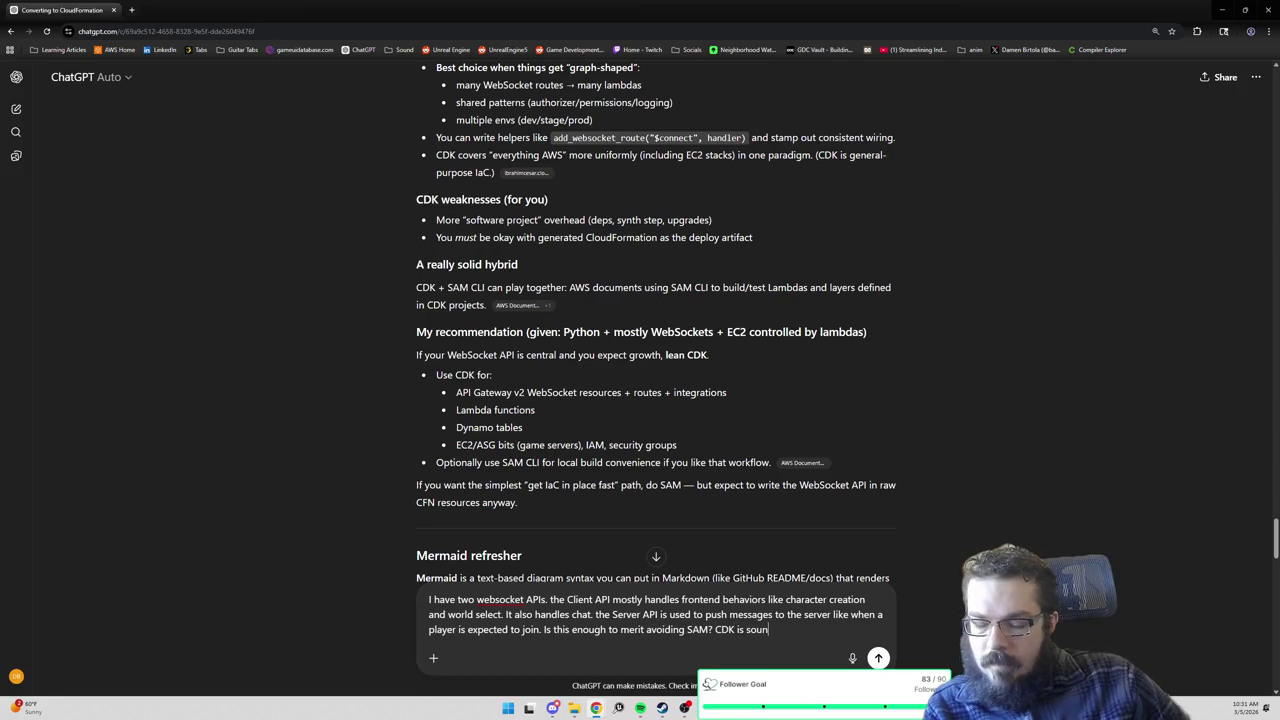
pyautogui.write('ding stronger overall ')
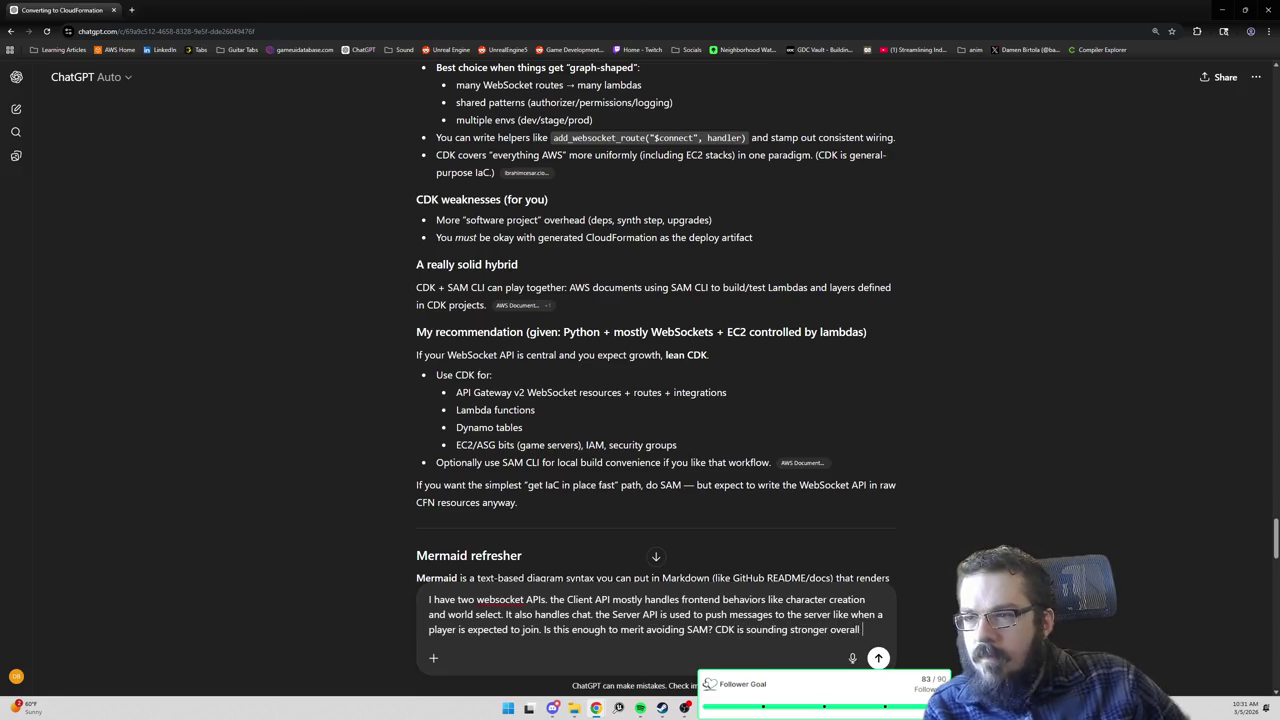
pyautogui.write('but its hard to evaluate ')
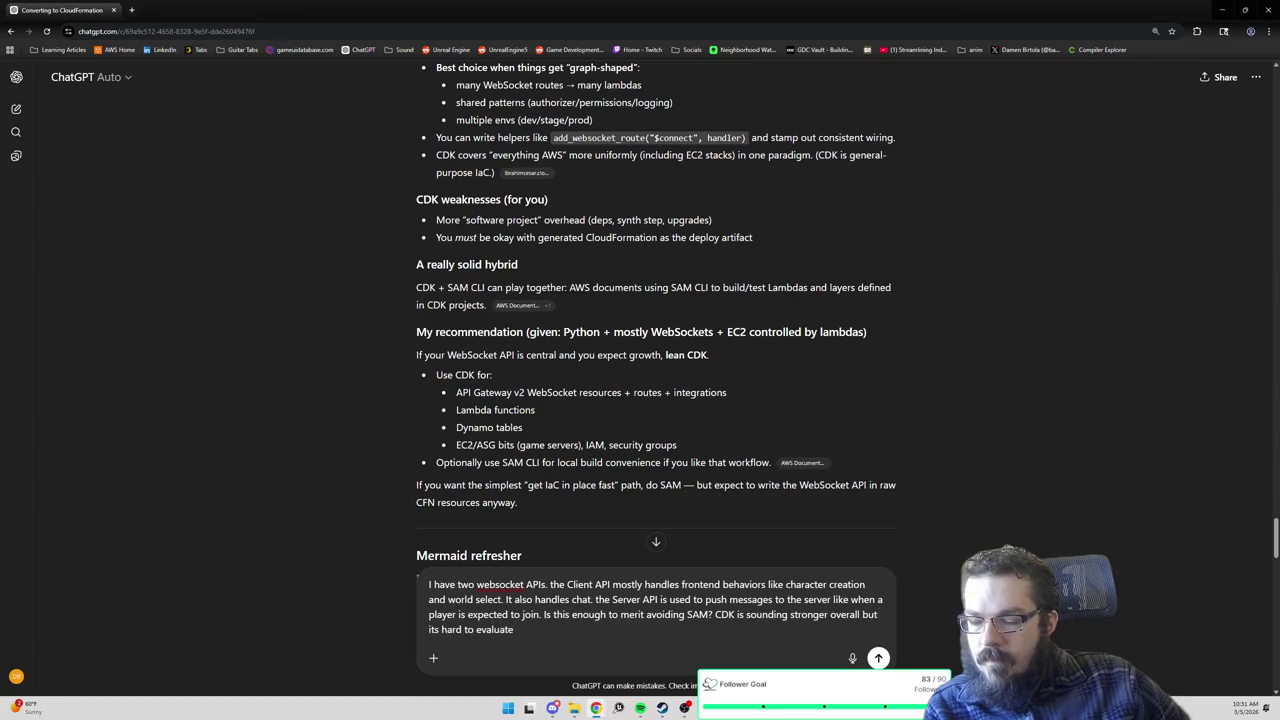
pyautogui.write('complexity.')
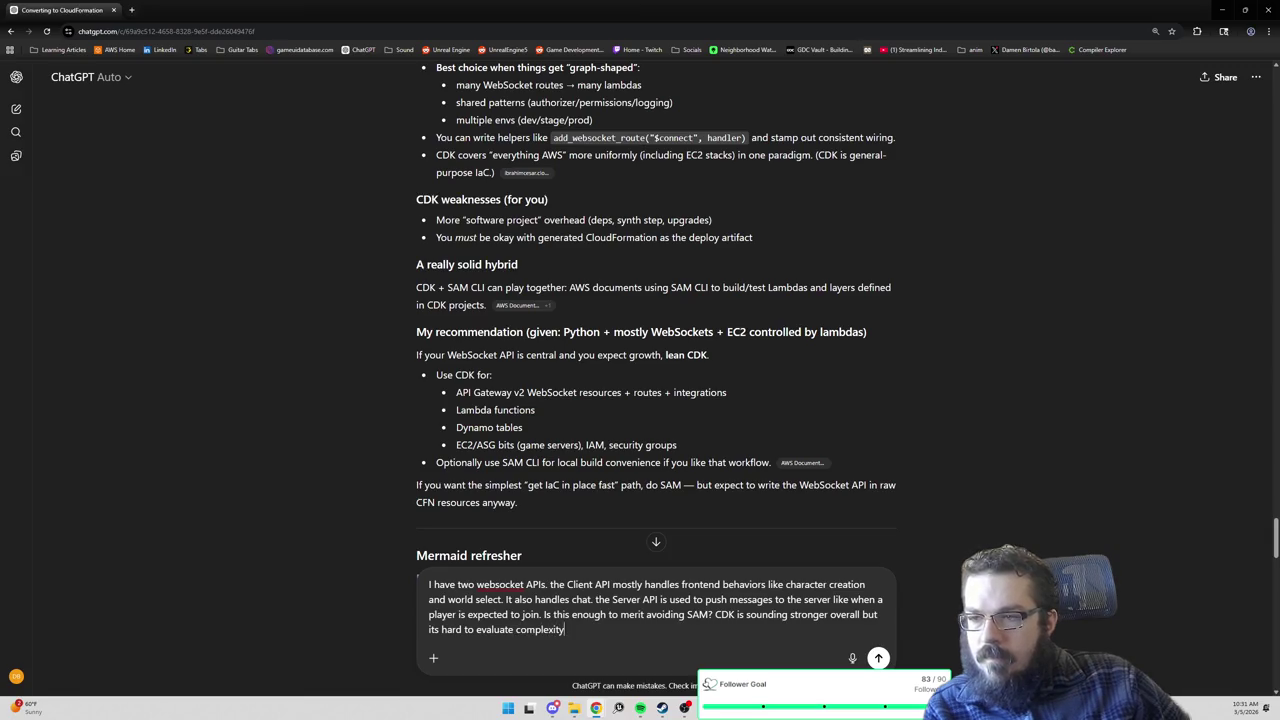
pyautogui.hotkey('shift', 'Return')
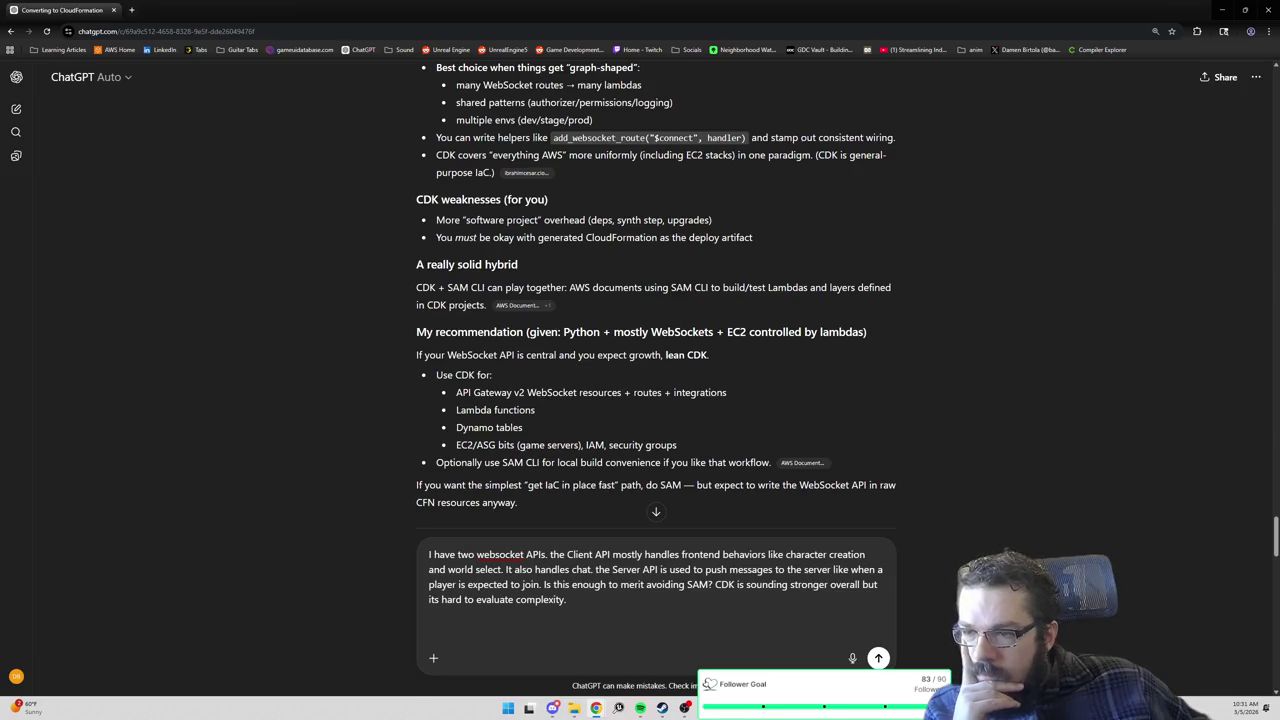
# Ask what a hybrid setup looks like and what the test flow is for each option and hybrid.
pyautogui.scroll(-1, 545, 297)
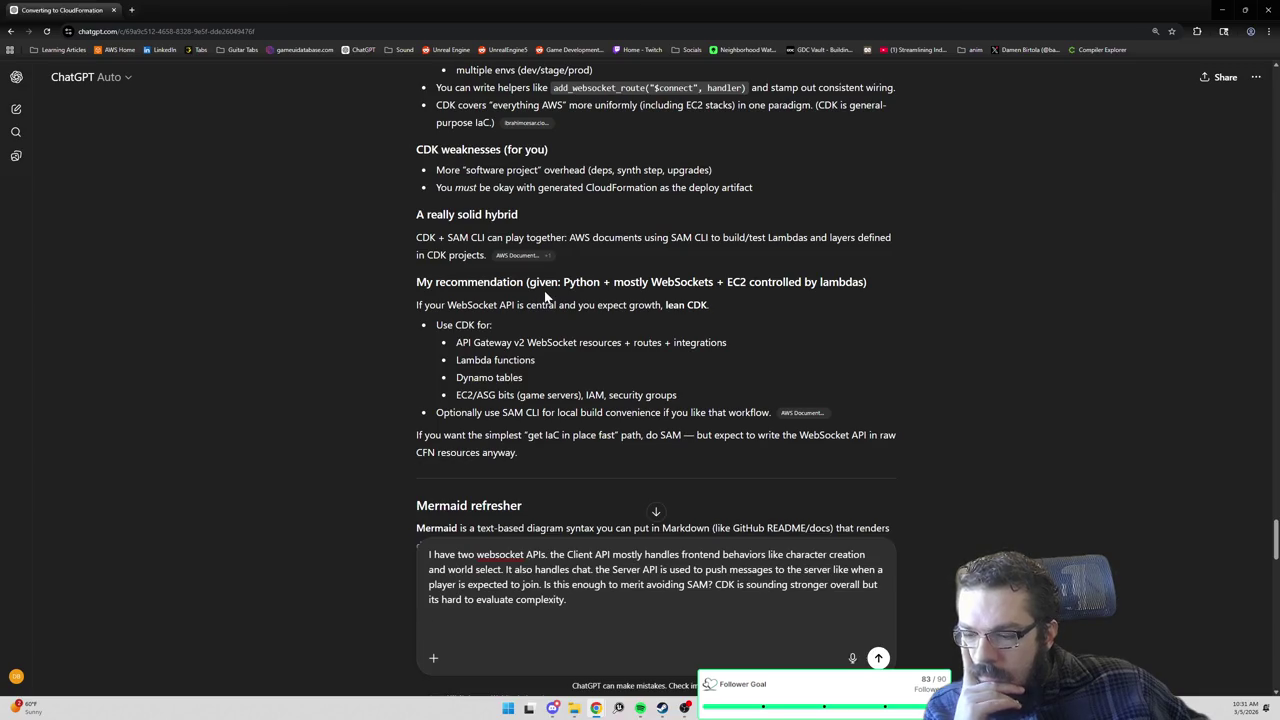
pyautogui.write('what does a hybr')
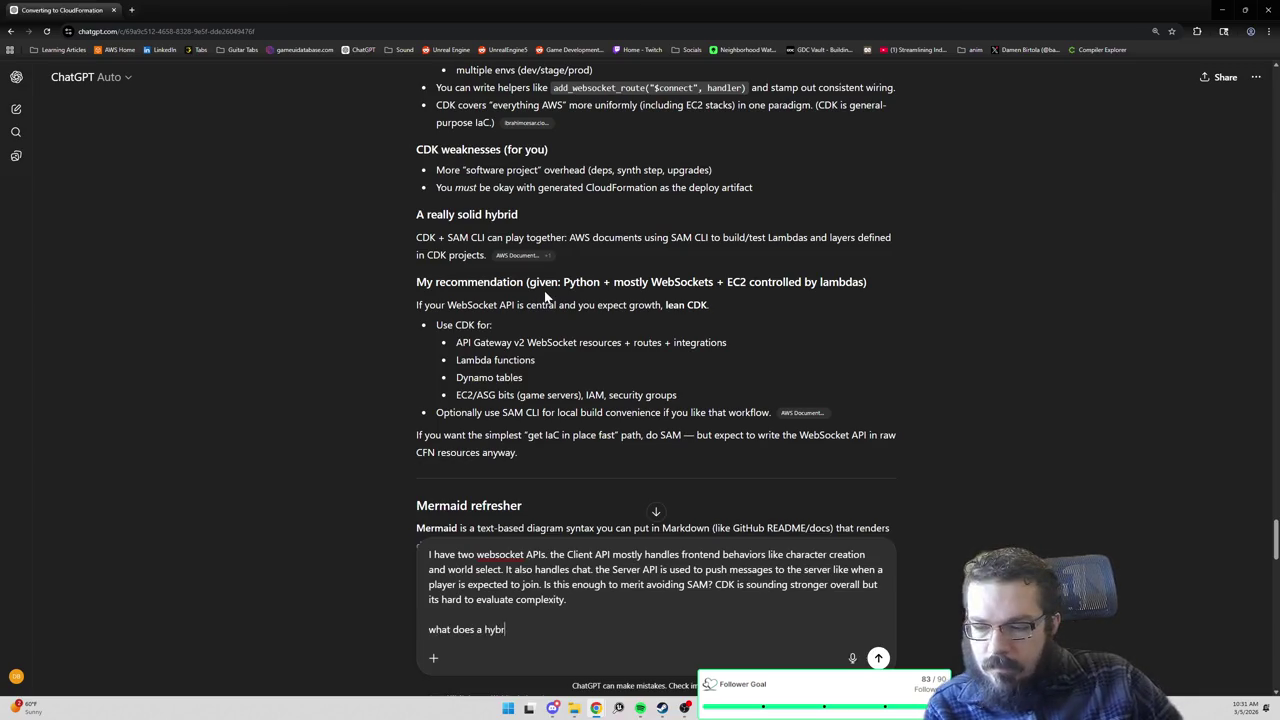
pyautogui.write('id setup look lik')
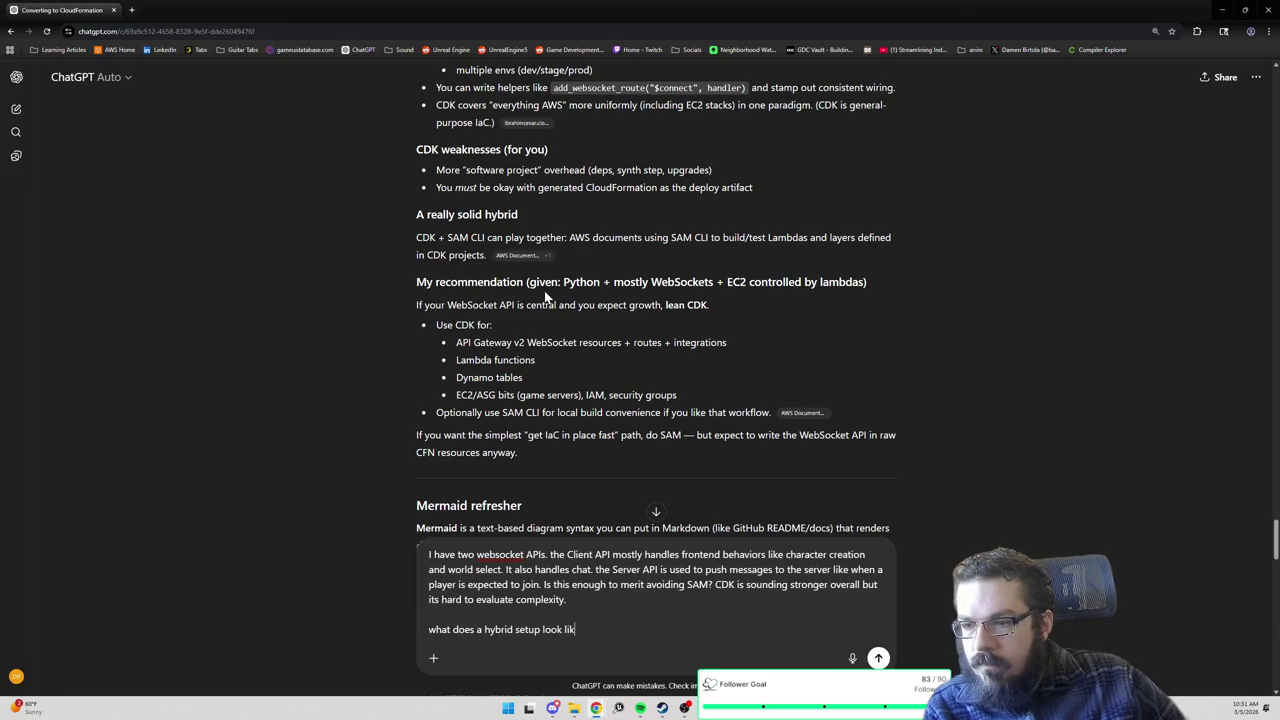
pyautogui.write('e? it sounds like ')
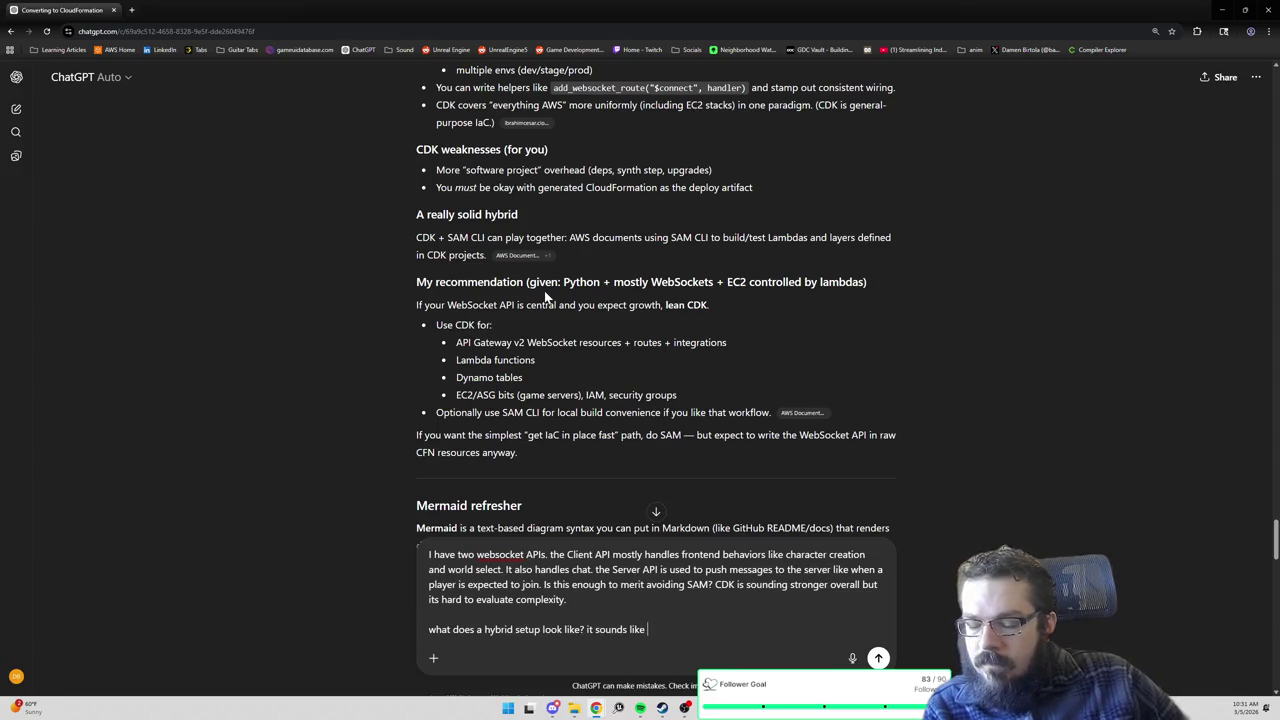
pyautogui.write('that could be more difficulty.')
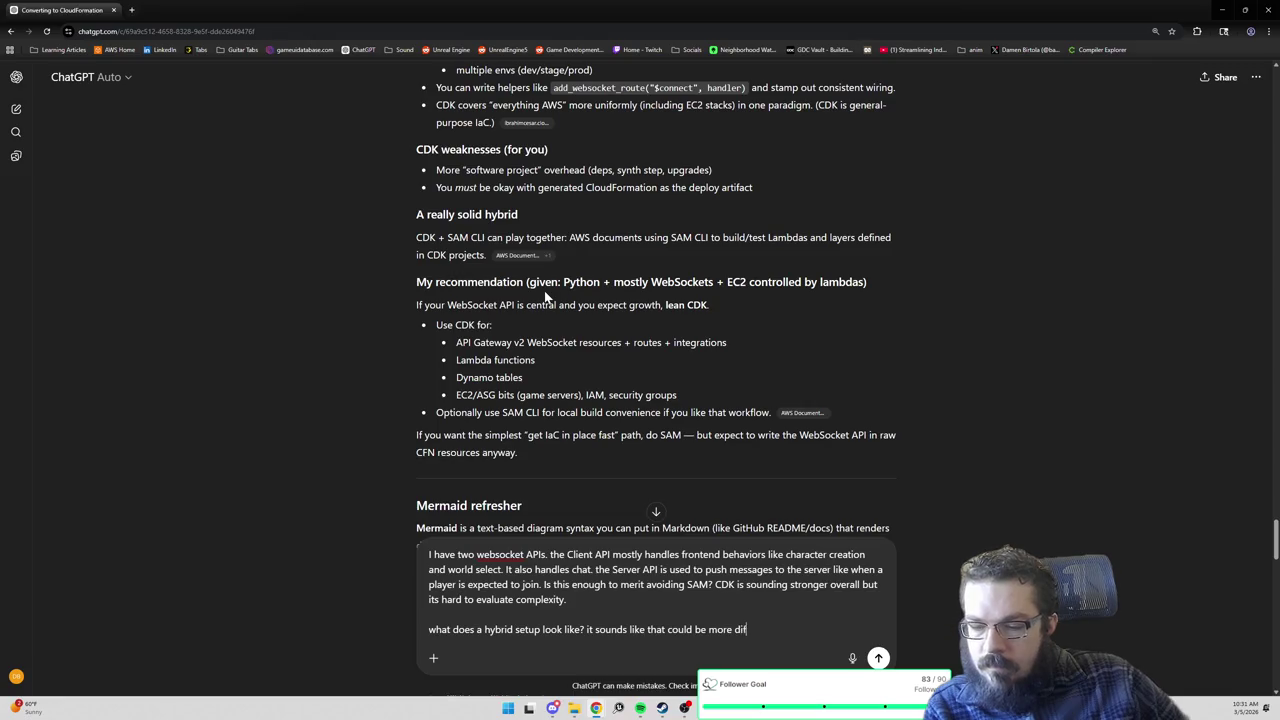
pyautogui.hotkey('shift', 'Return')
pyautogui.hotkey('shift', 'Return')
pyautogui.write('What')
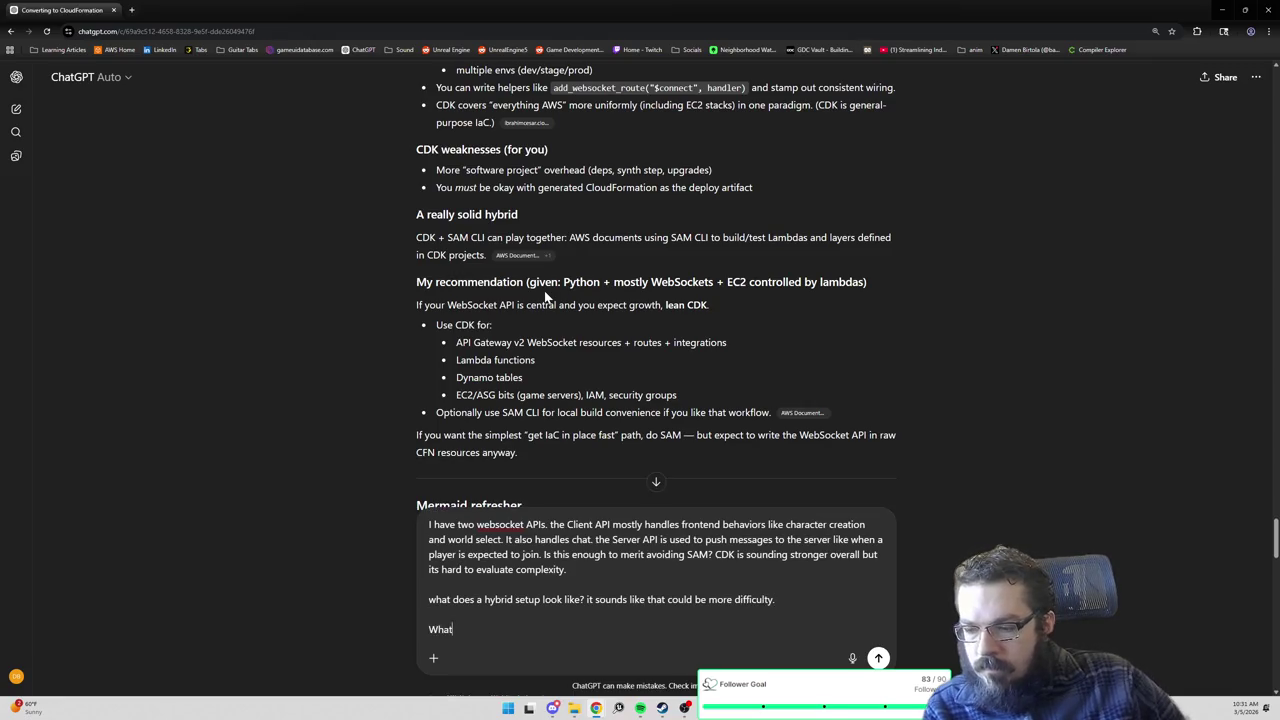
pyautogui.write(' does my test flow loo')
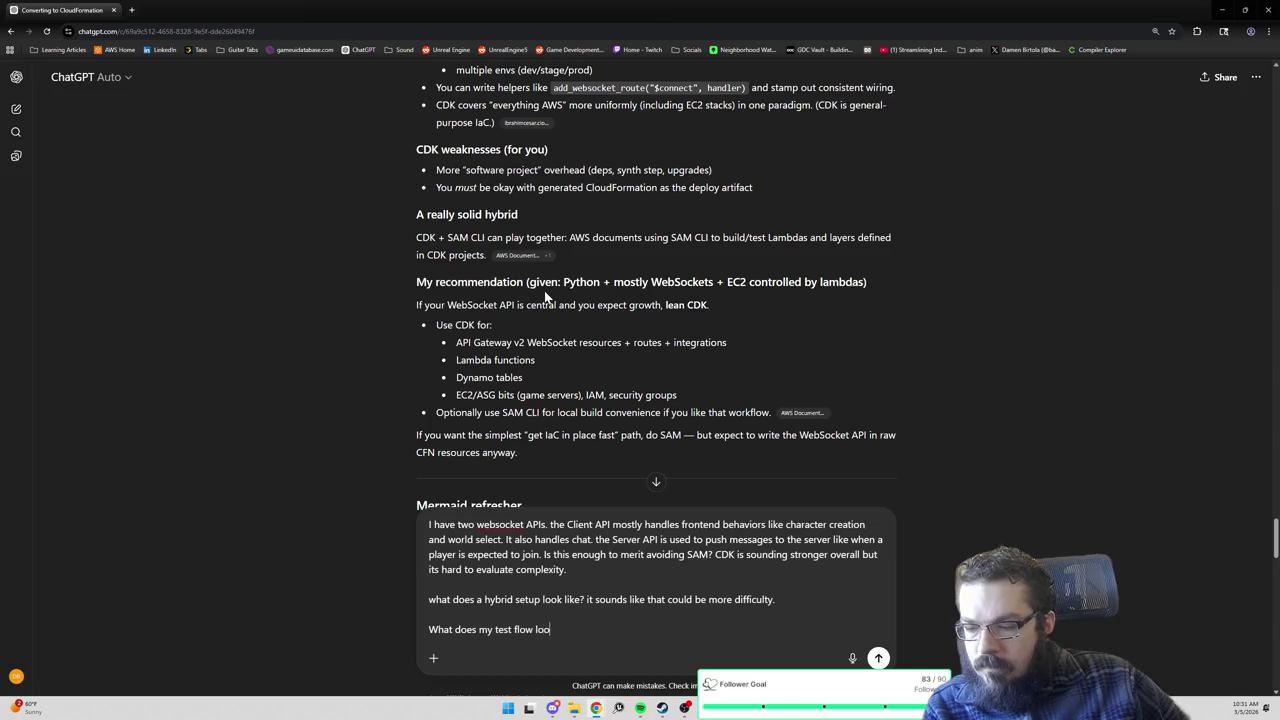
pyautogui.write('k like for each?')
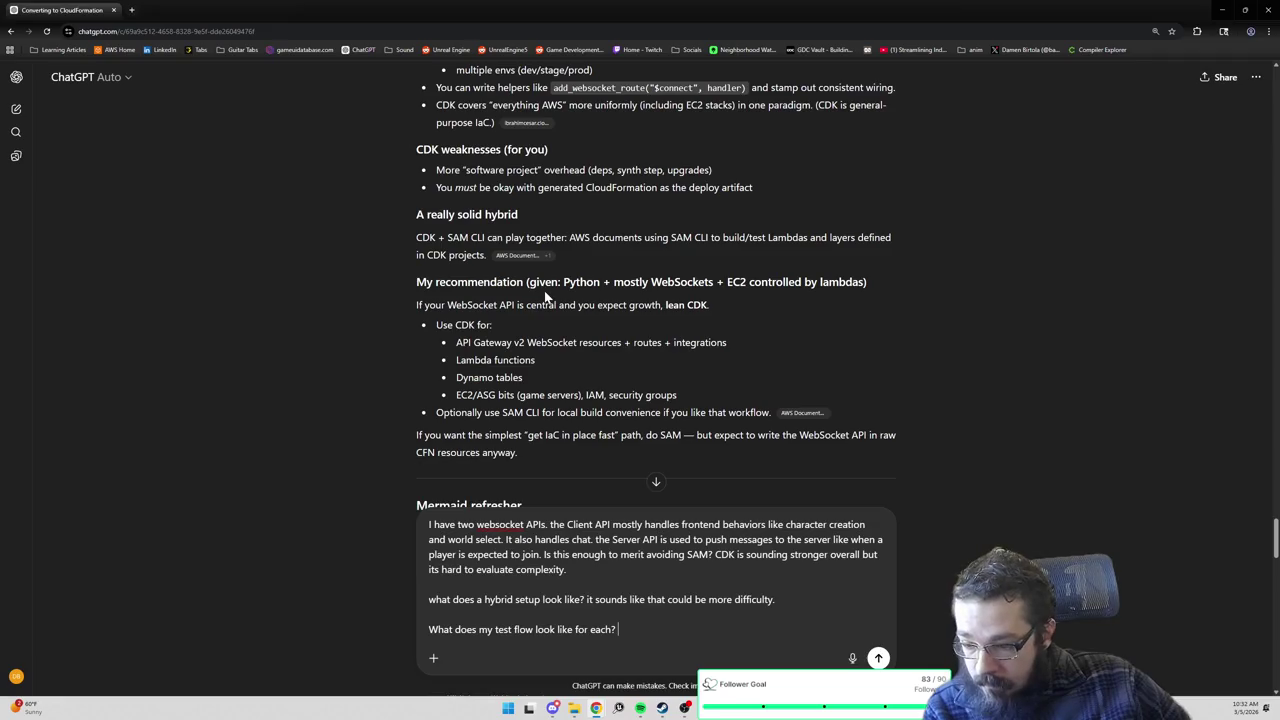
pyautogui.write(' and what does')
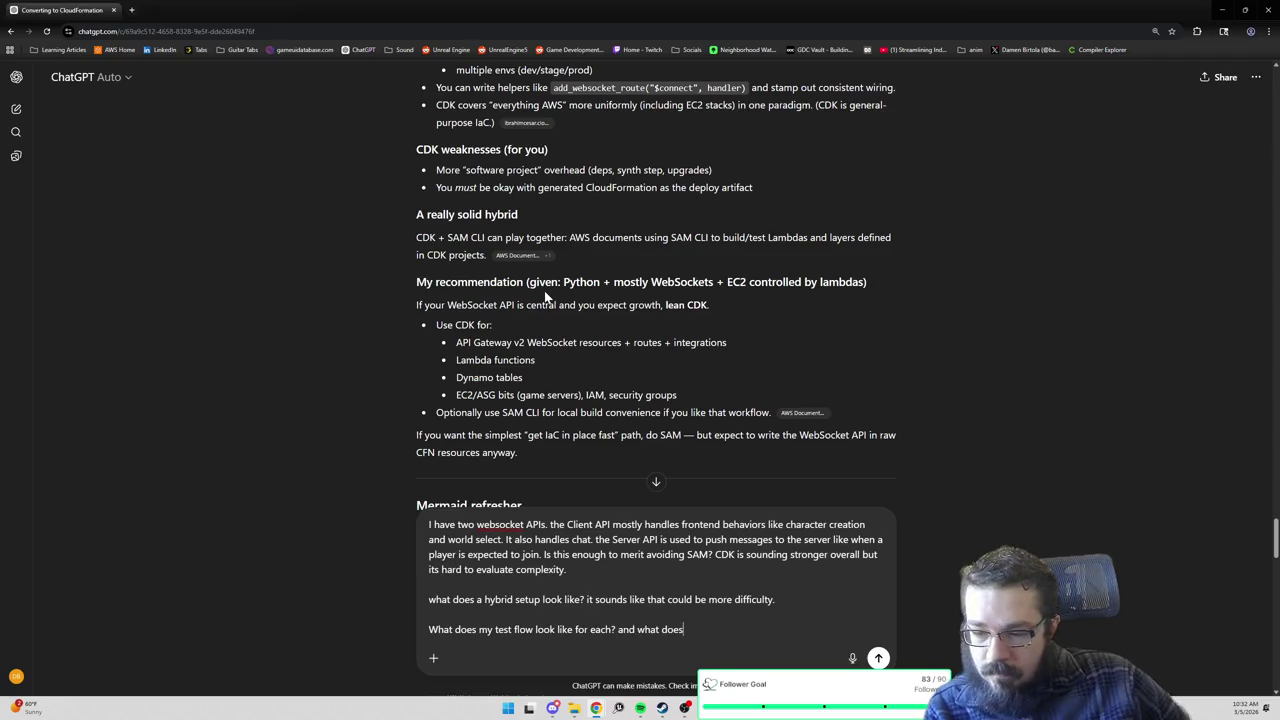
pyautogui.write(' it look like for hybrid?')
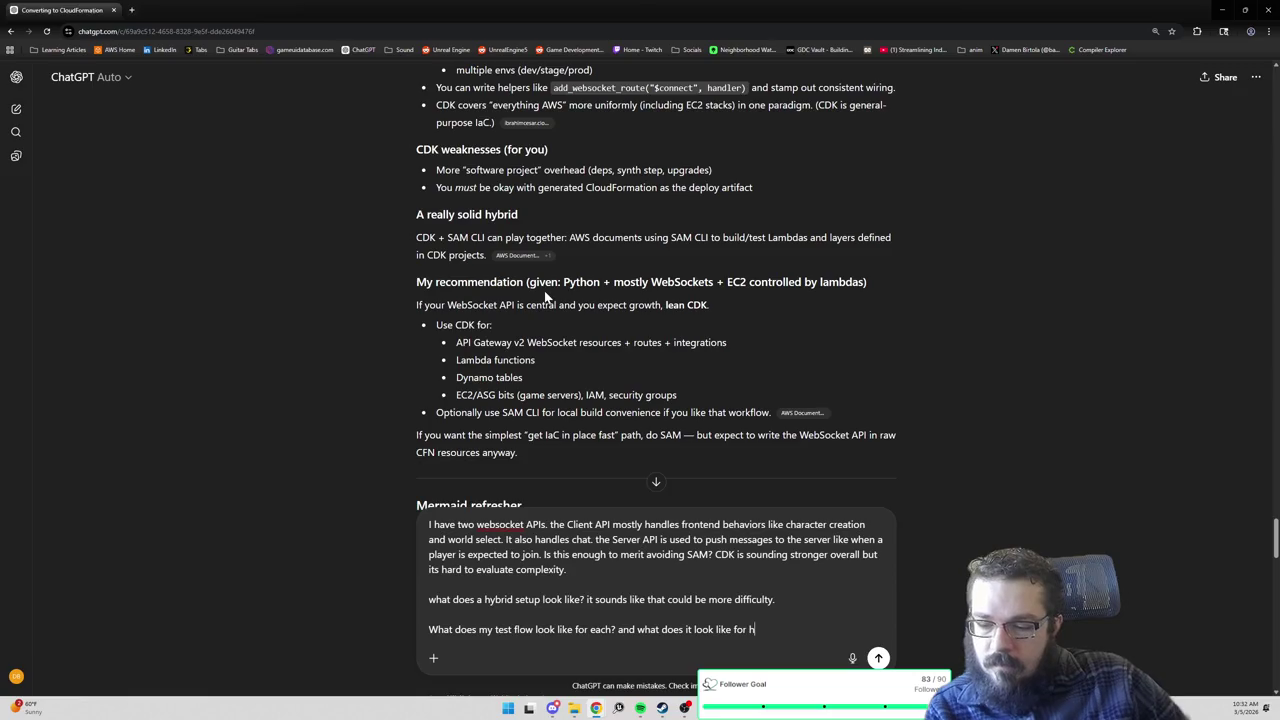
pyautogui.hotkey('shift', 'Return')
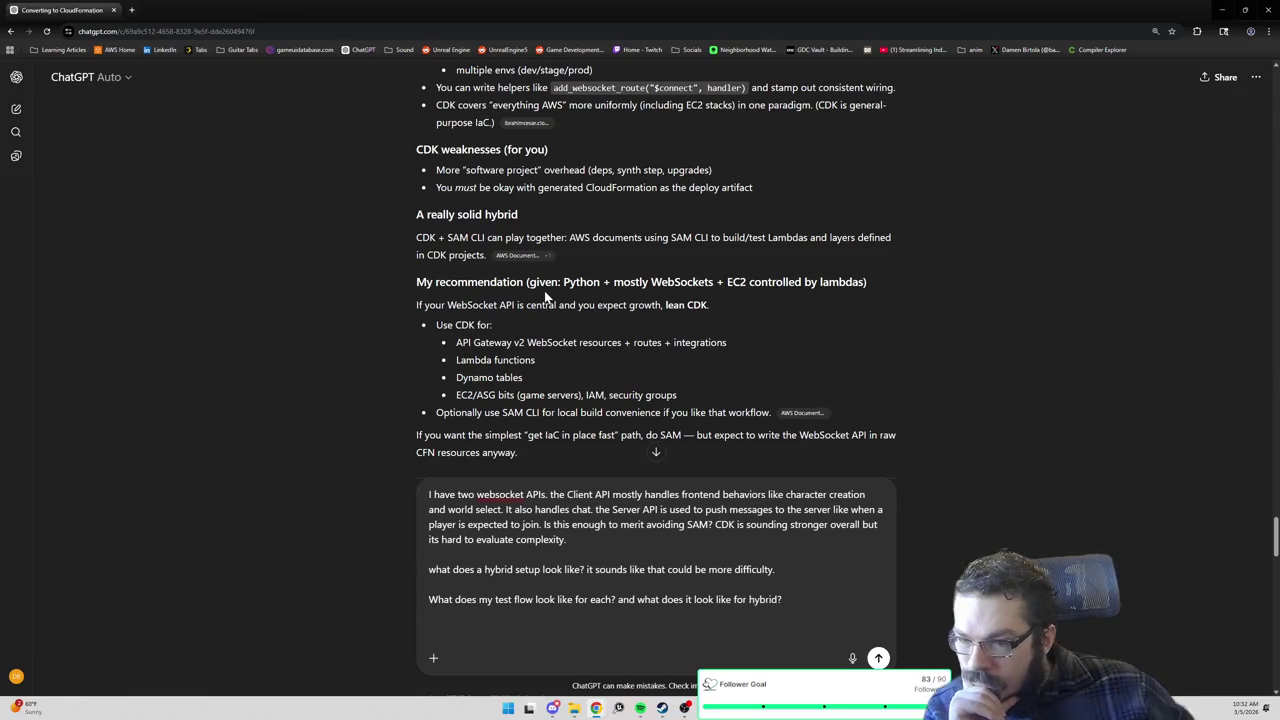
pyautogui.scroll(-1, 564, 337)
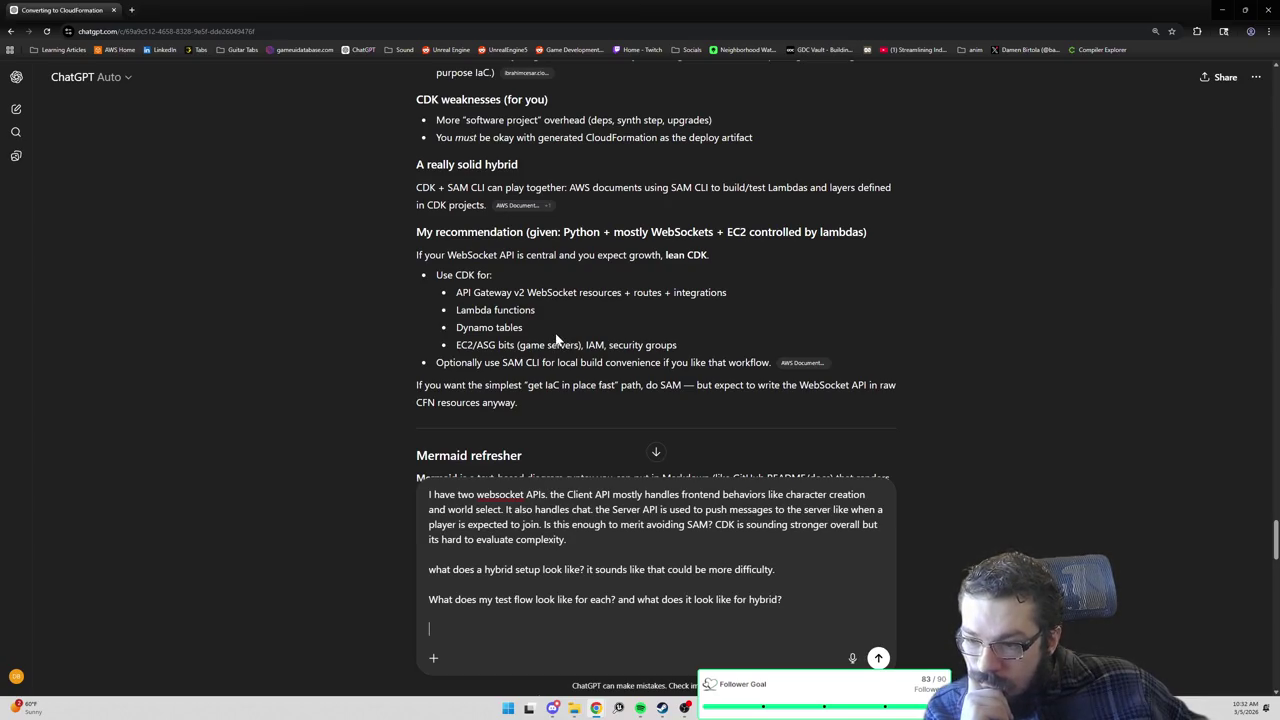
# Scroll through the reply to review the Mermaid diagram example.
pyautogui.scroll(-1, 556, 340)
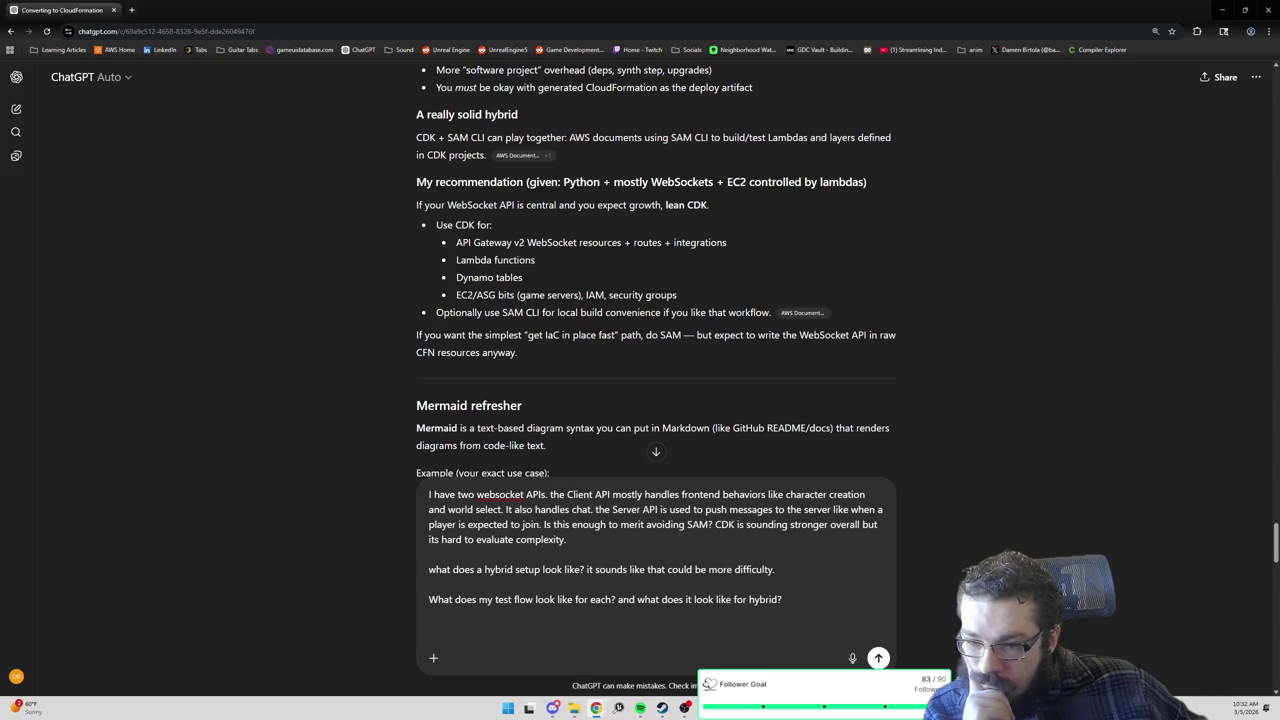
pyautogui.scroll(-1, 557, 341)
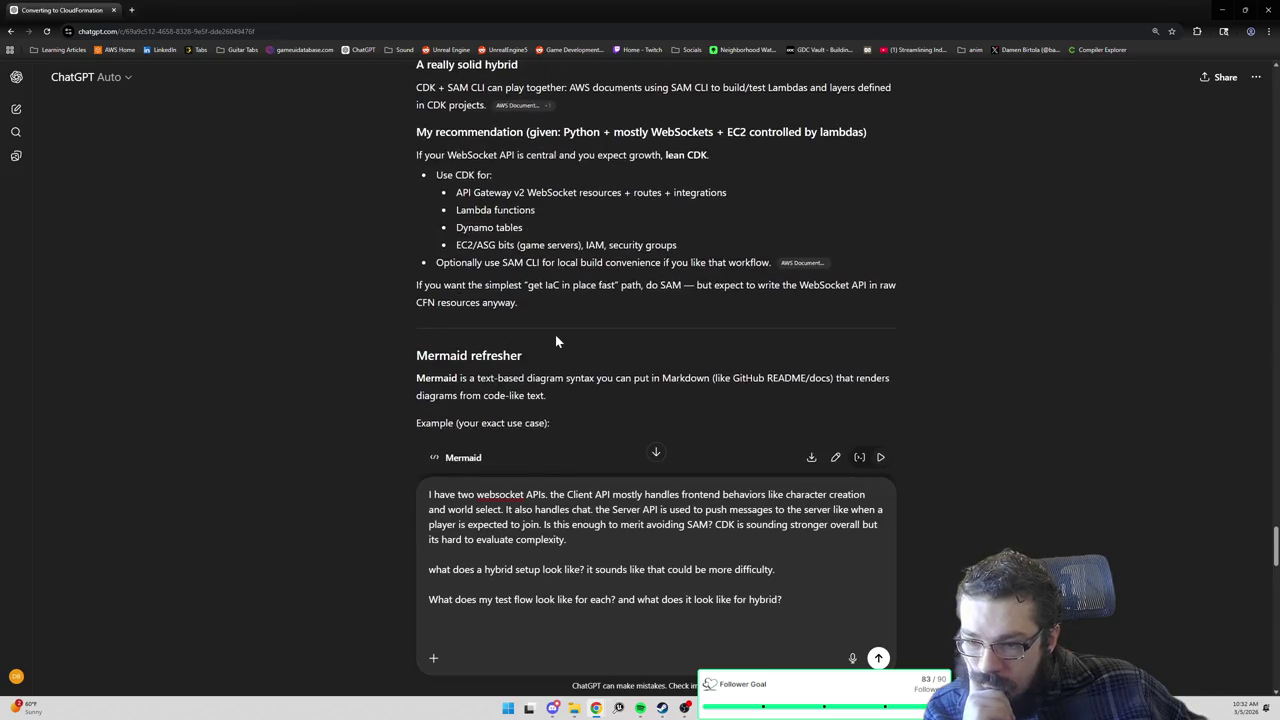
pyautogui.scroll(-1, 556, 341)
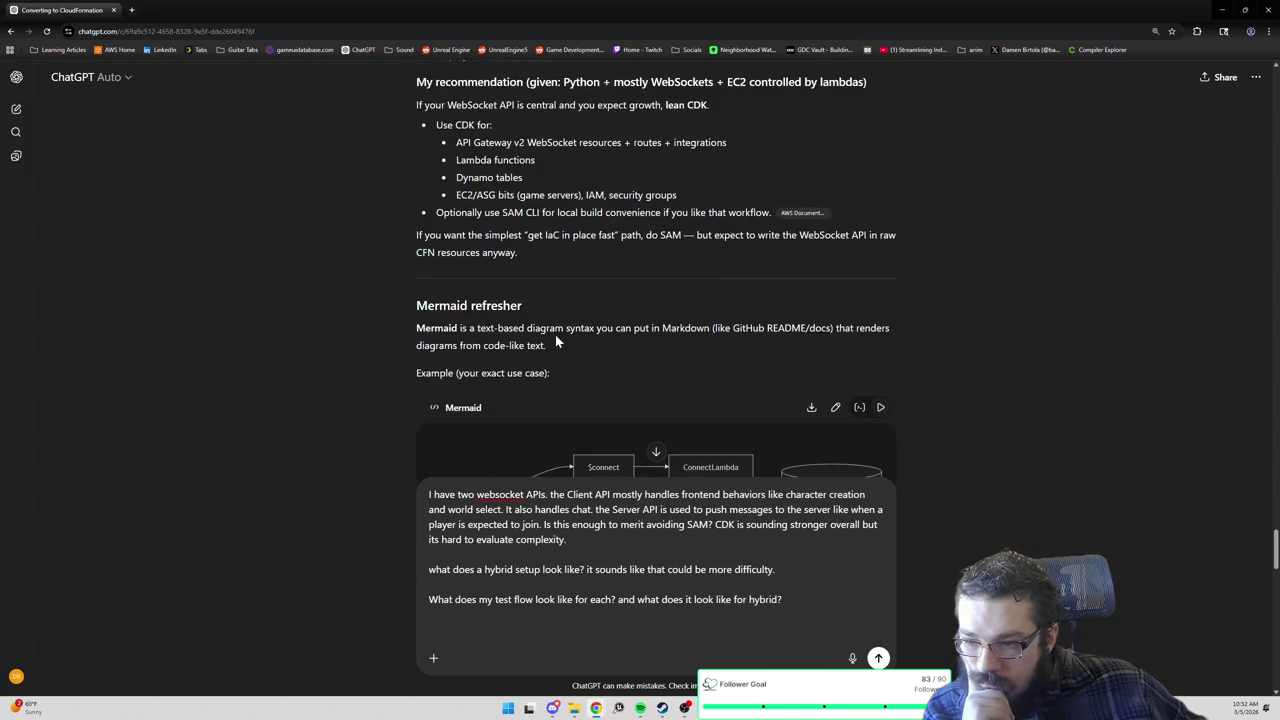
pyautogui.scroll(-1, 557, 341)
pyautogui.scroll(-1, 557, 341)
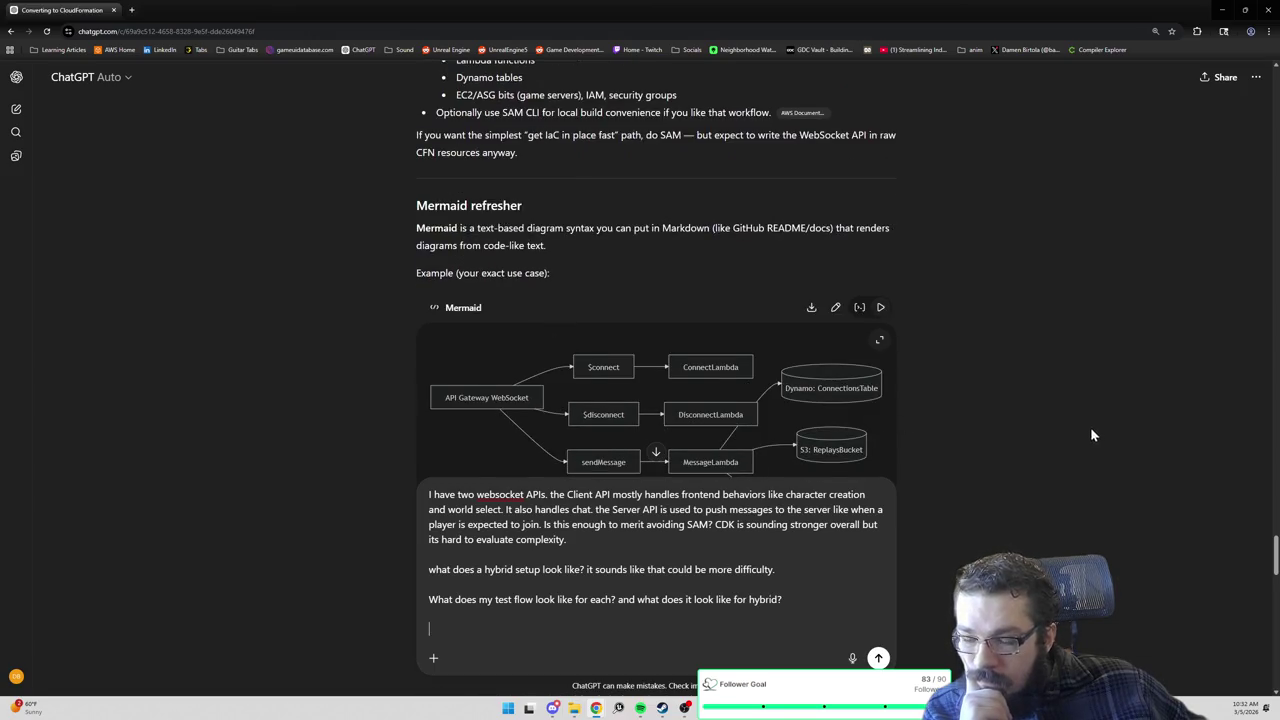
pyautogui.scroll(-1, 985, 404)
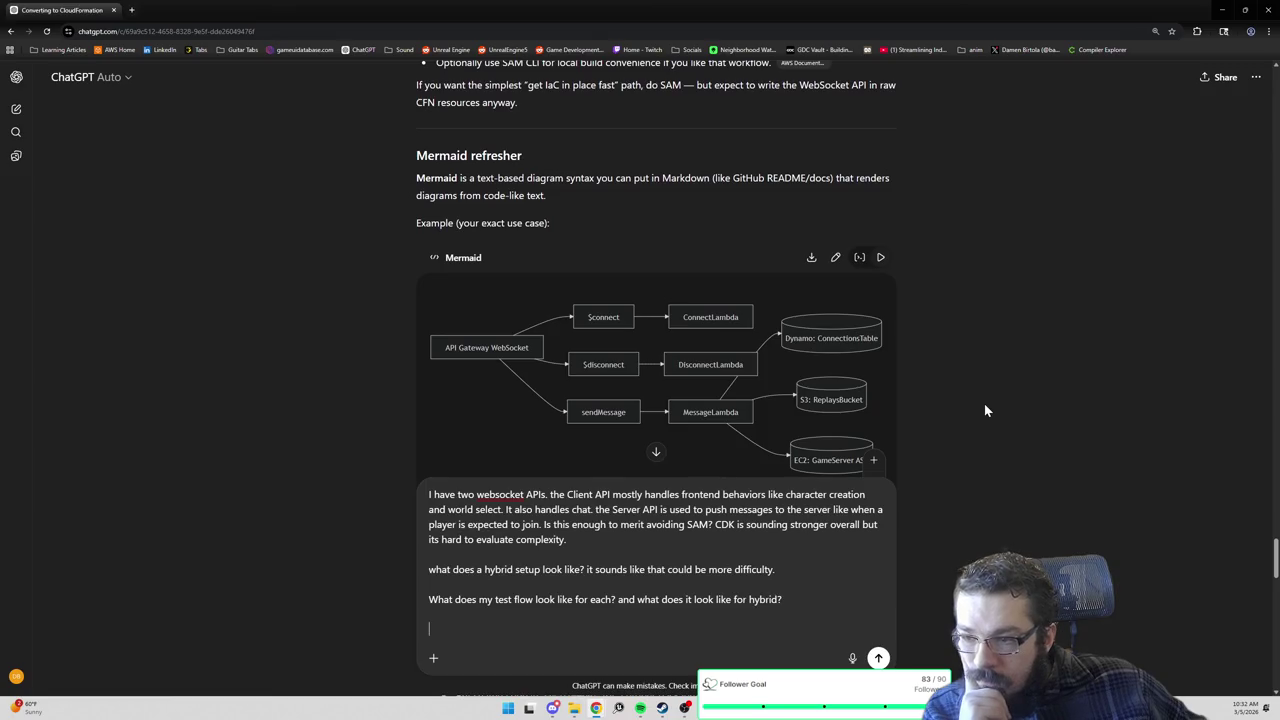
pyautogui.scroll(-1, 985, 408)
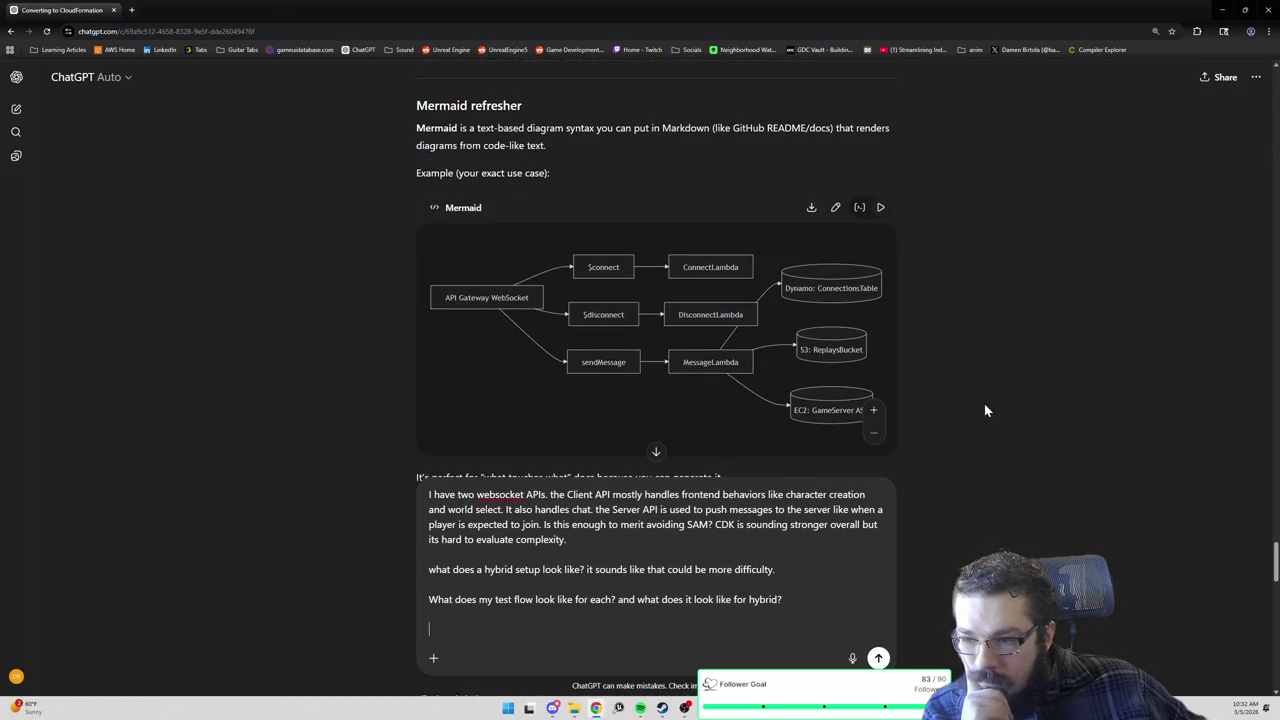
pyautogui.scroll(-1, 985, 408)
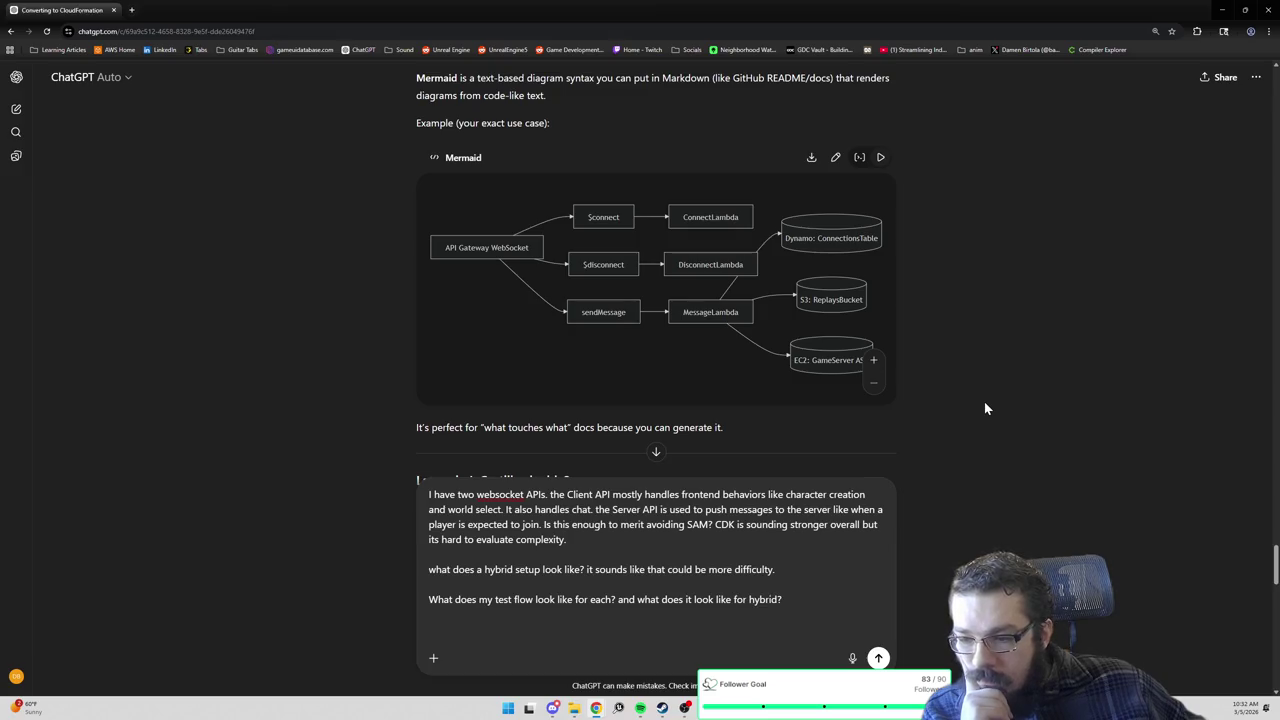
pyautogui.scroll(-1, 985, 408)
pyautogui.scroll(2, 985, 408)
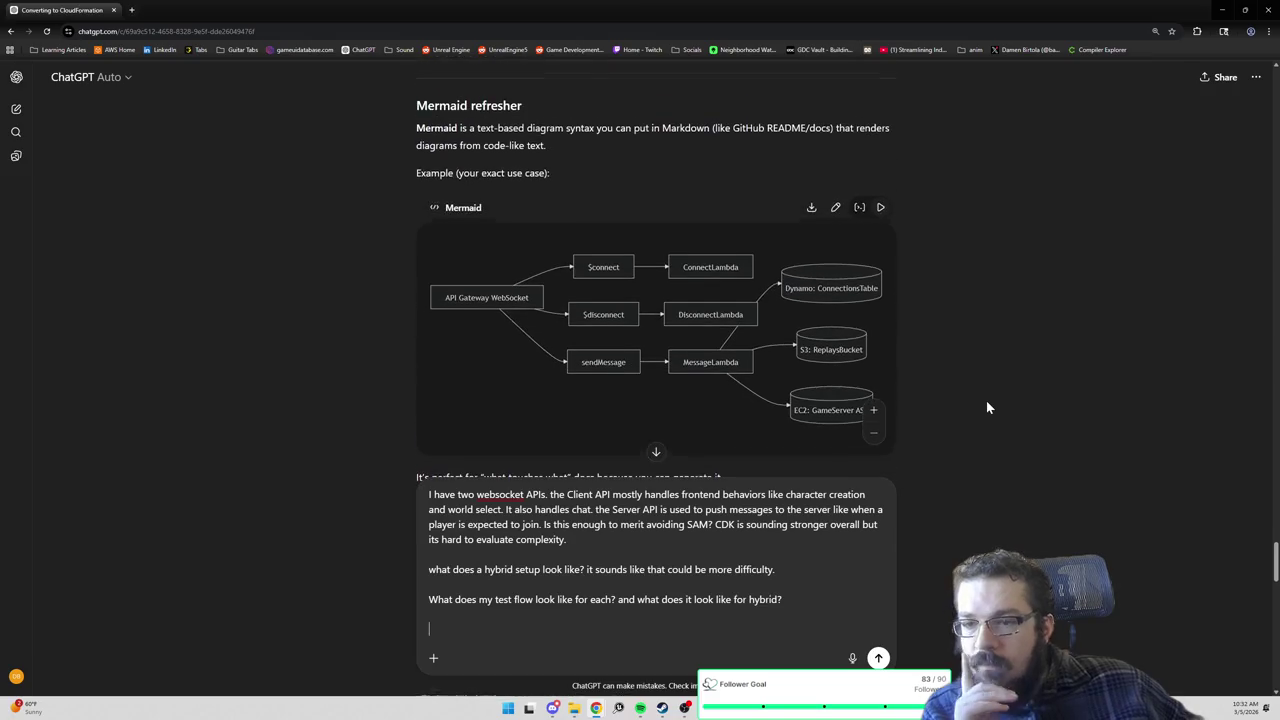
# Add the question 'how would i generate my mermaid doc based on either of these approaches?'.
pyautogui.write('how would i gener')
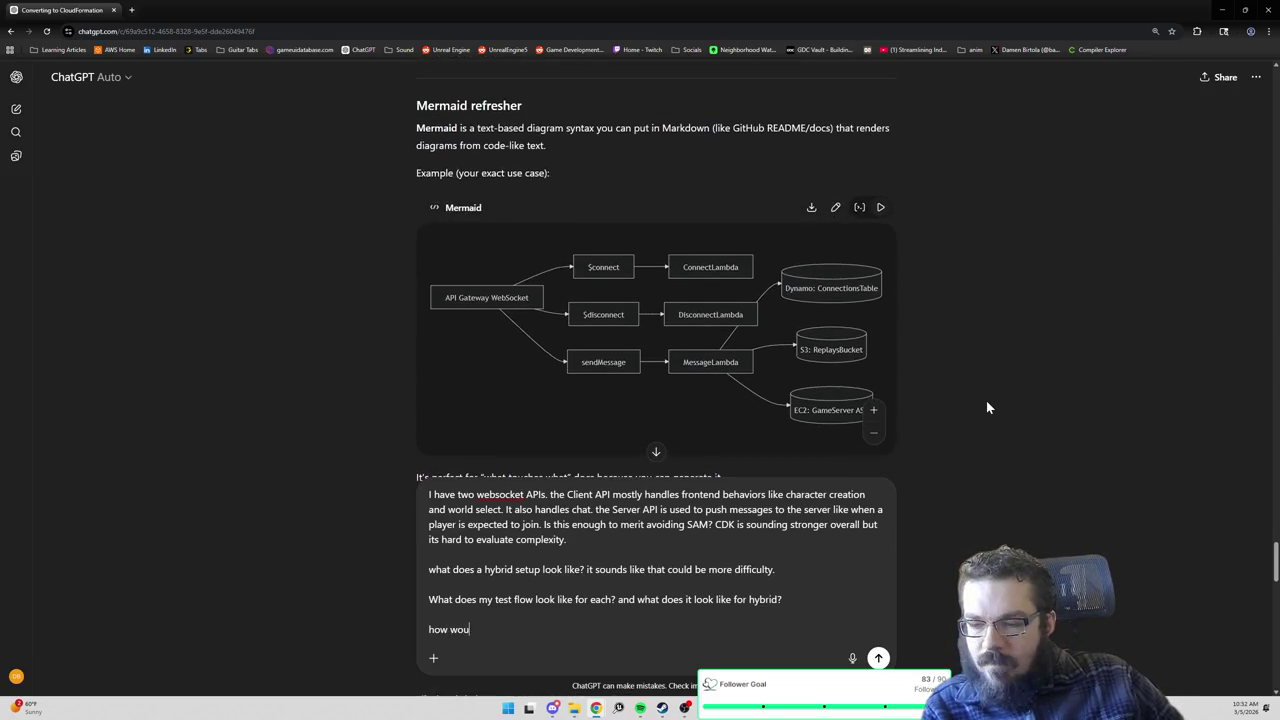
pyautogui.write('ate my mer')
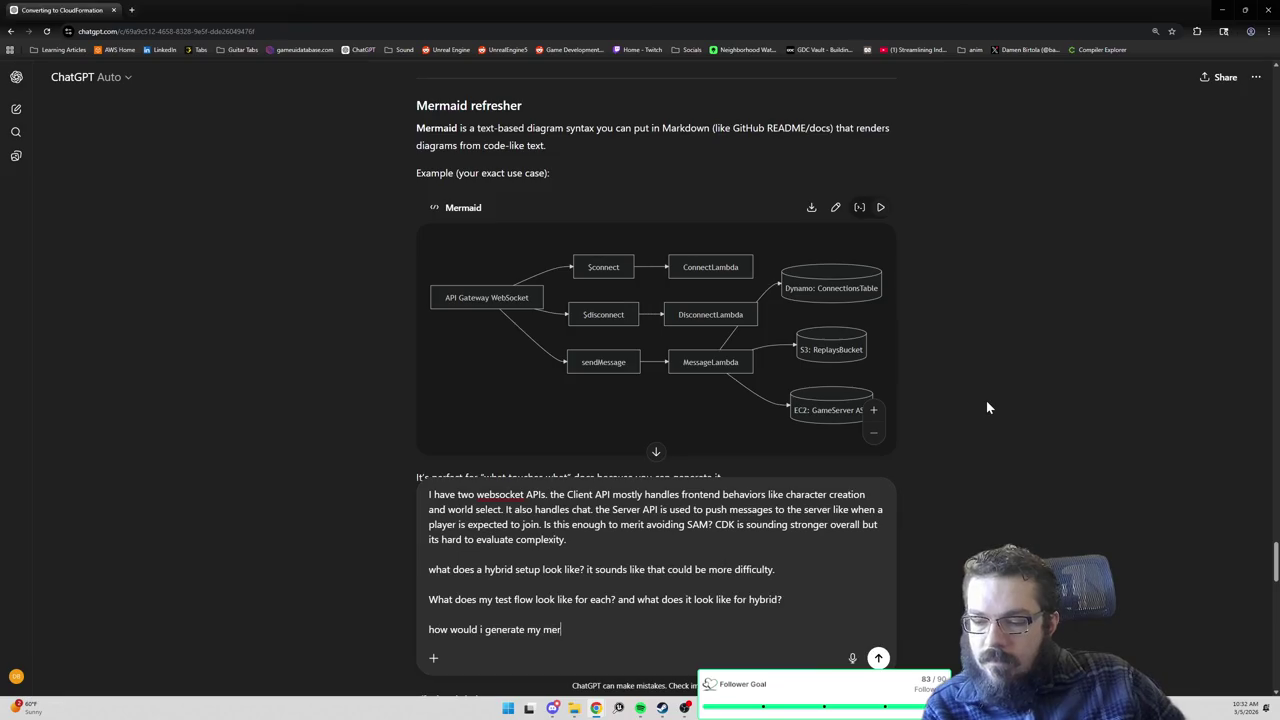
pyautogui.write('maid doc based ')
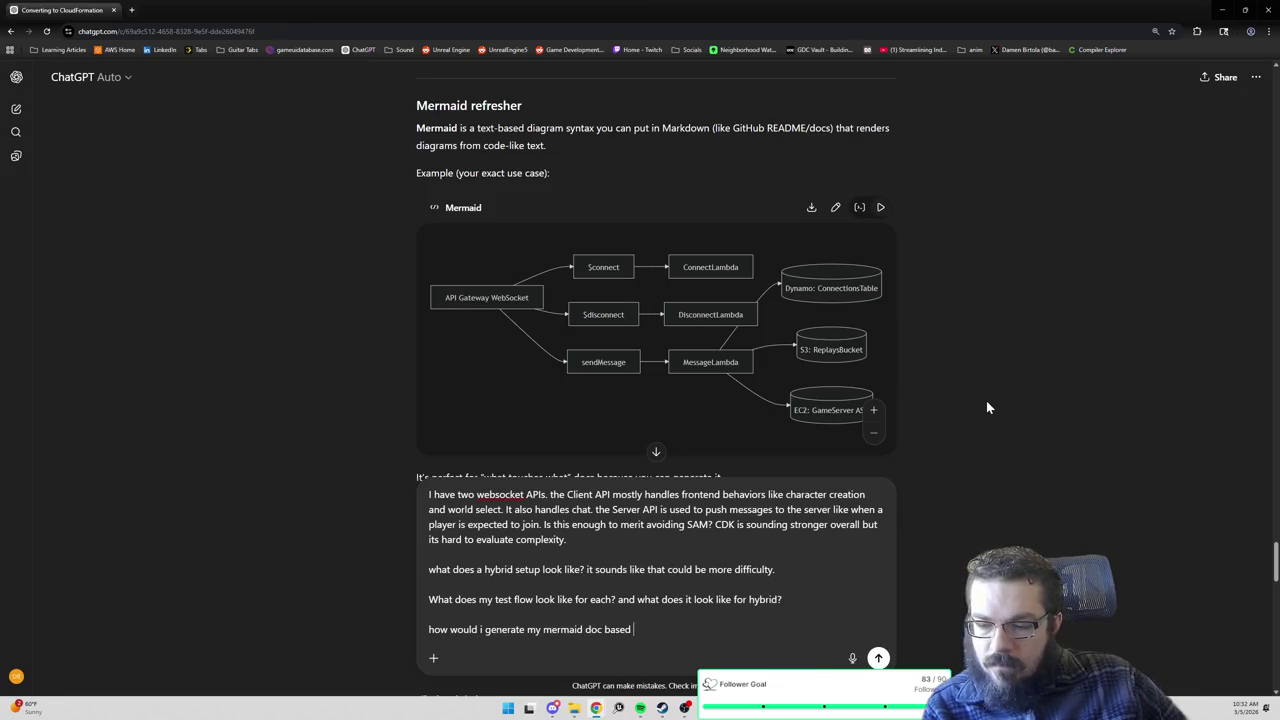
pyautogui.write('on either of these approaches?')
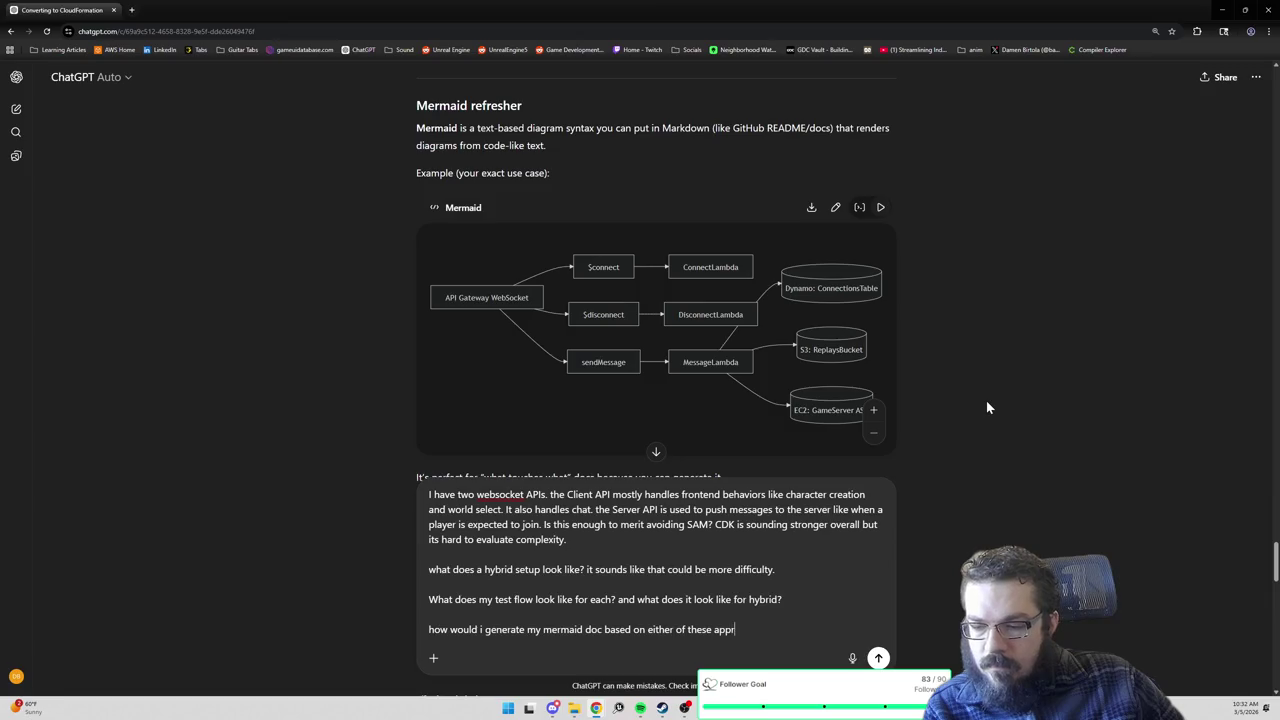
pyautogui.hotkey('shift', 'Return')
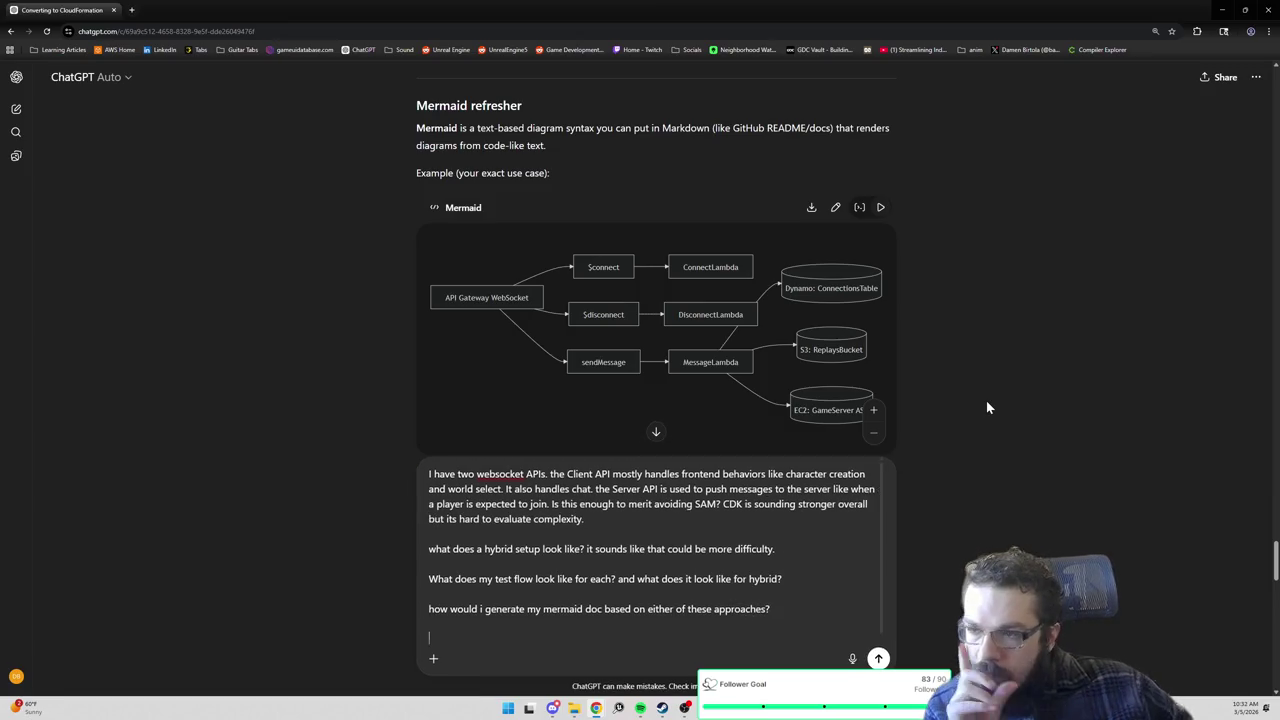
pyautogui.scroll(-5, 996, 398)
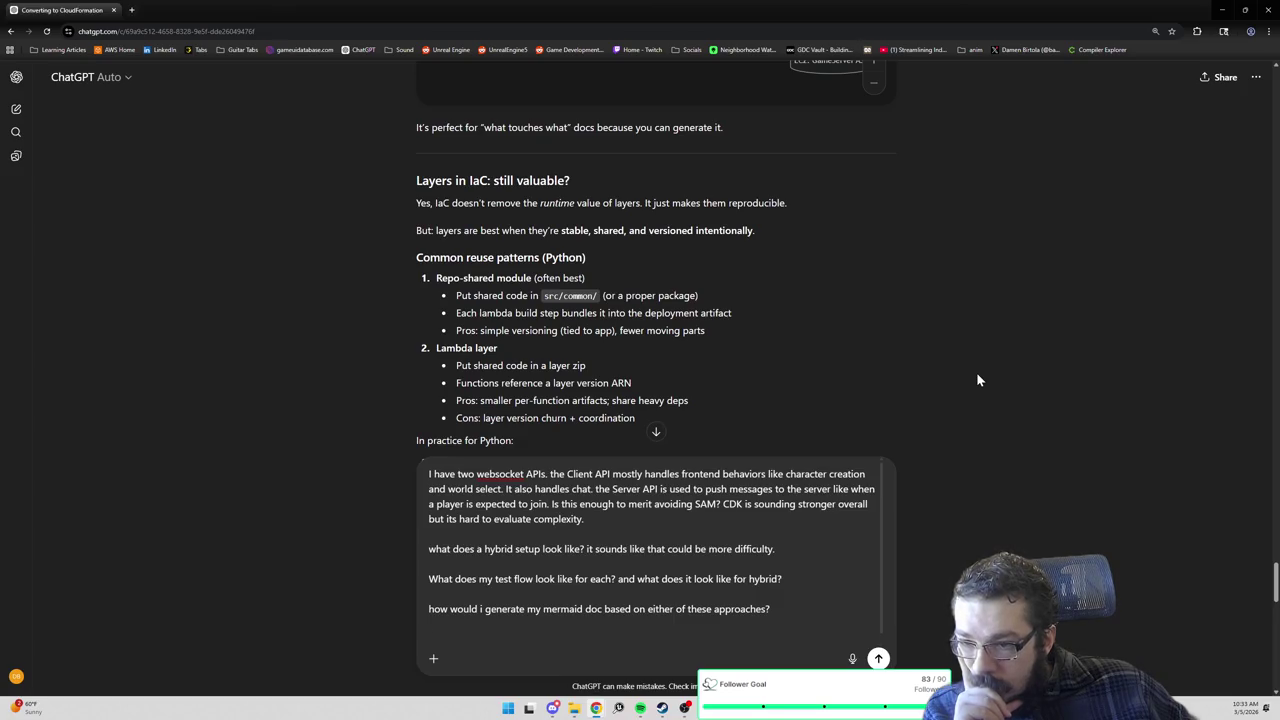
pyautogui.scroll(-1, 978, 380)
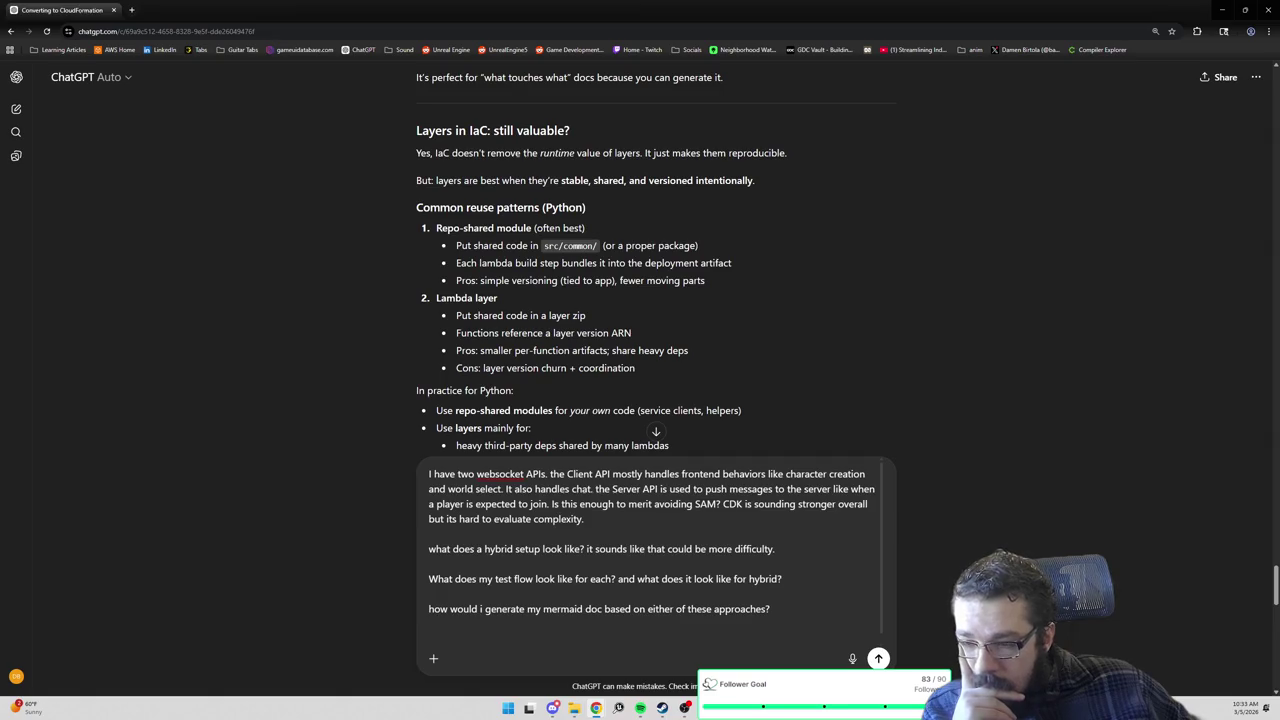
pyautogui.scroll(-1, 656, 260)
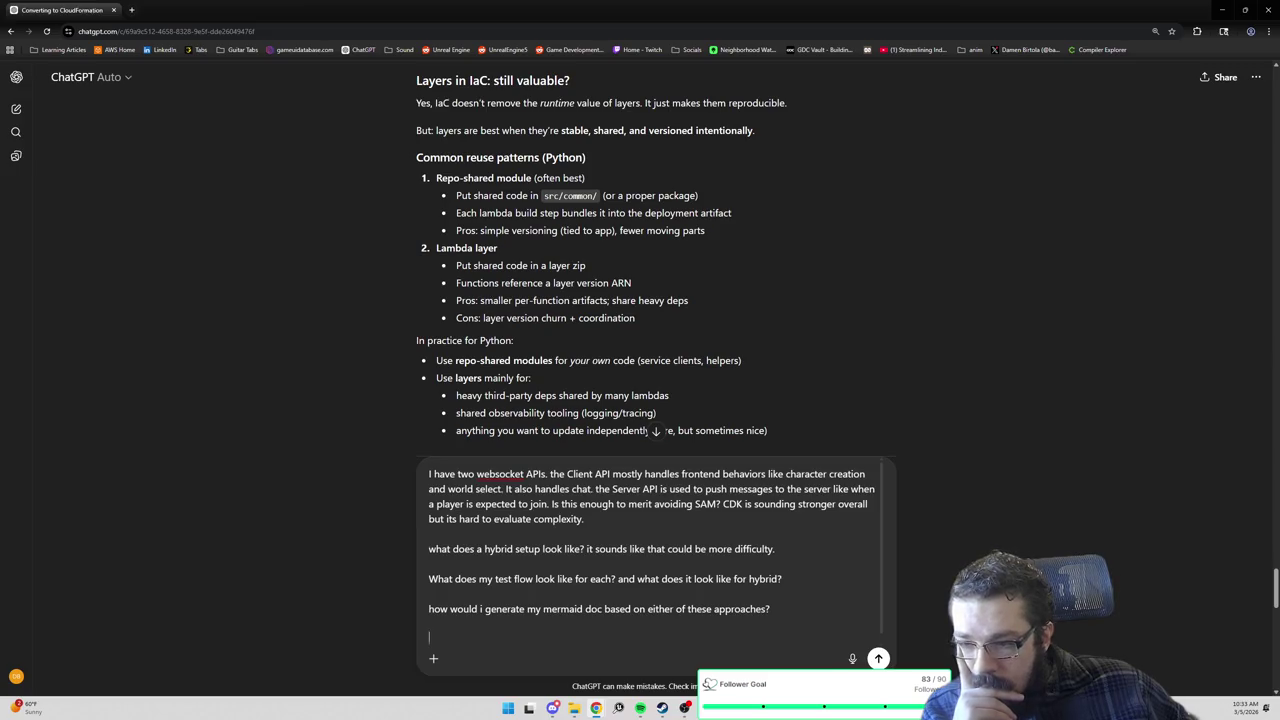
pyautogui.scroll(-1, 600, 270)
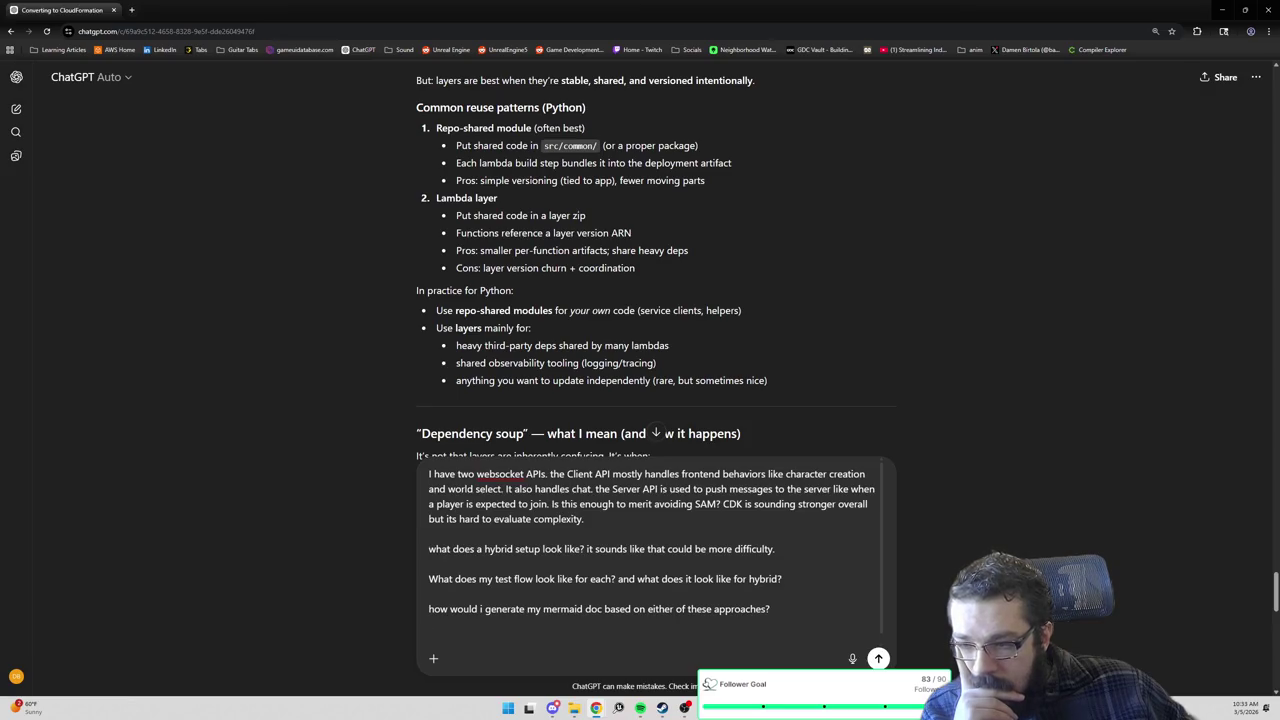
pyautogui.scroll(-1, 600, 270)
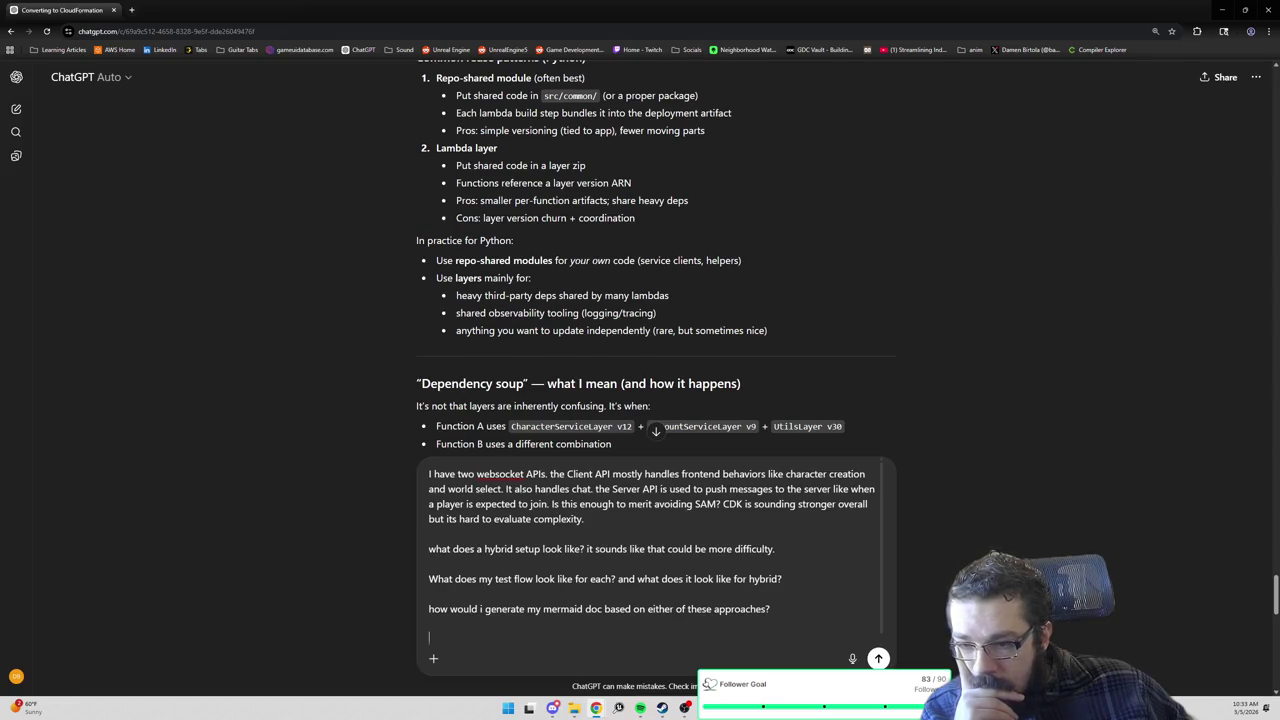
pyautogui.hotkey('shift', 'Return')
pyautogui.hotkey('shift', 'Return')
pyautogui.write('So you are saying that abstracting my services int')
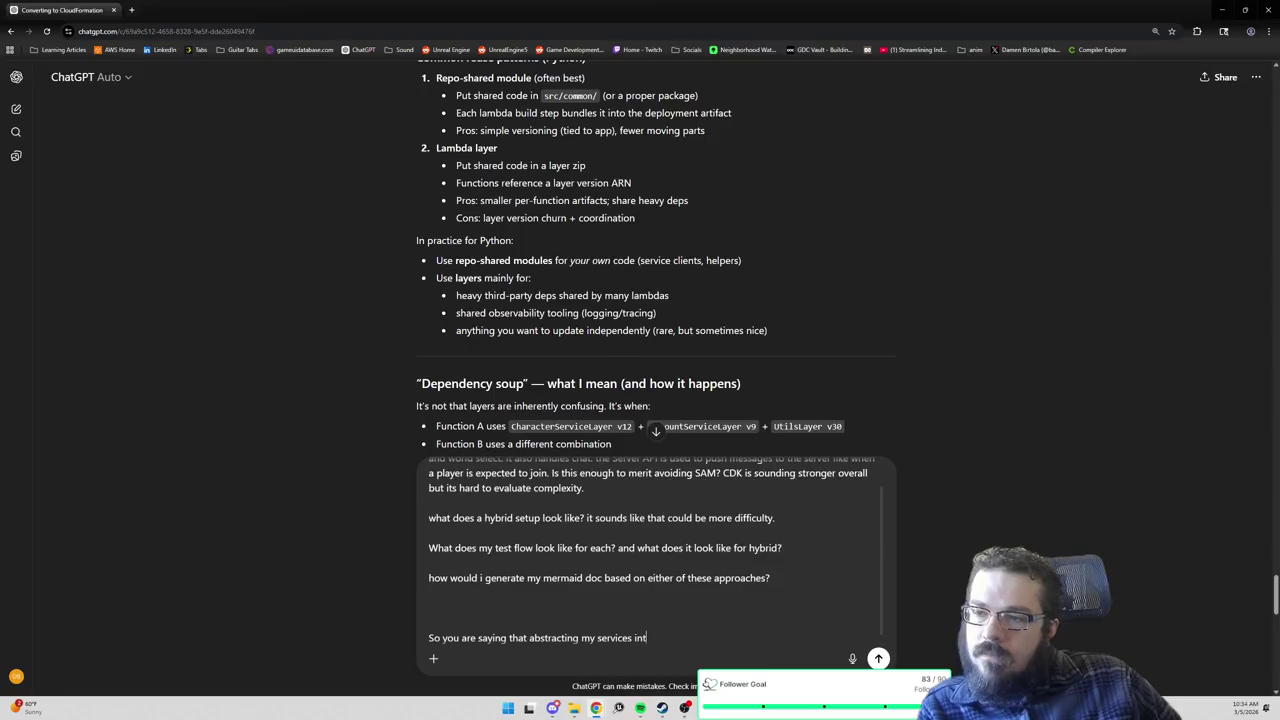
pyautogui.write('o layers probably isn')
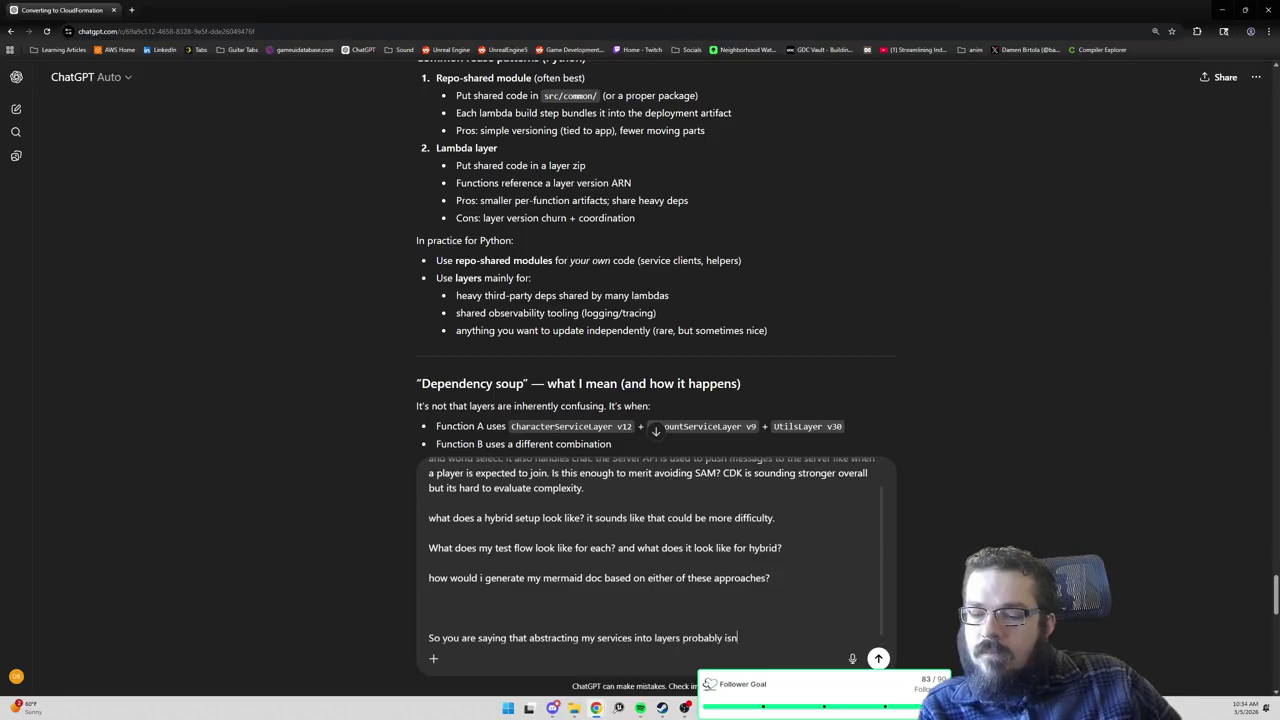
pyautogui.write("'t the best path? m")
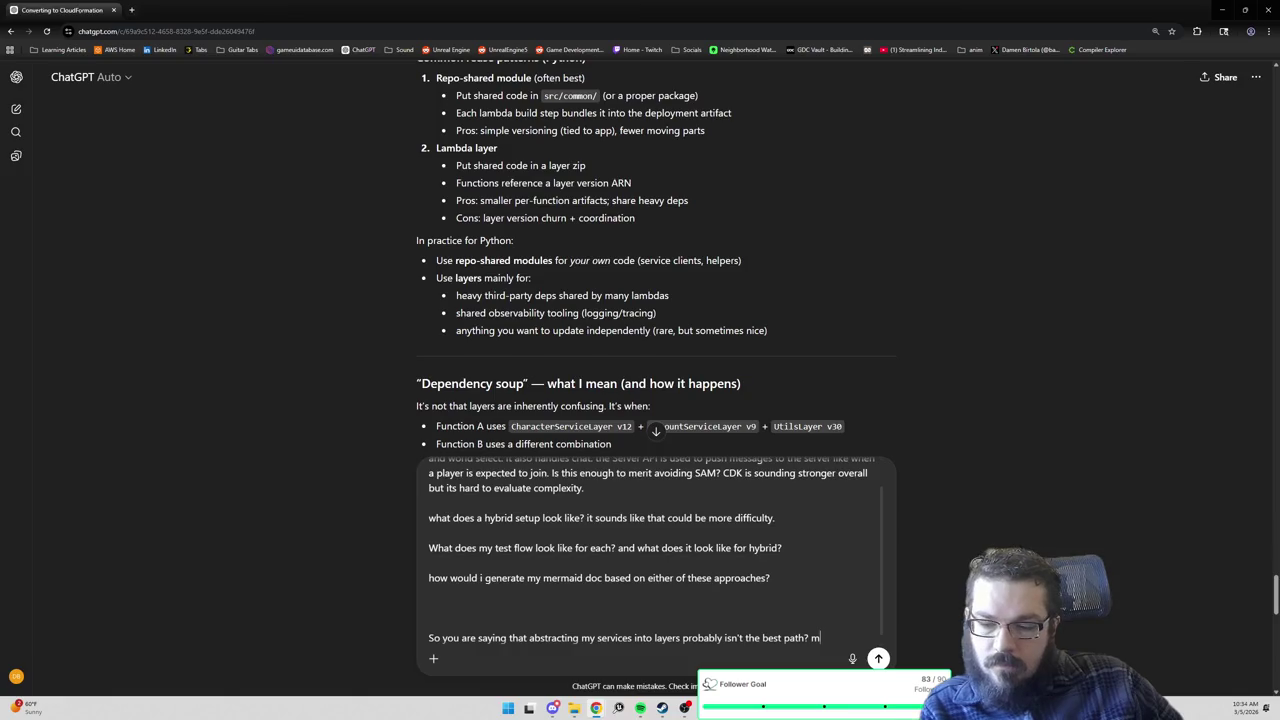
pyautogui.write("y concern is that I don't wan")
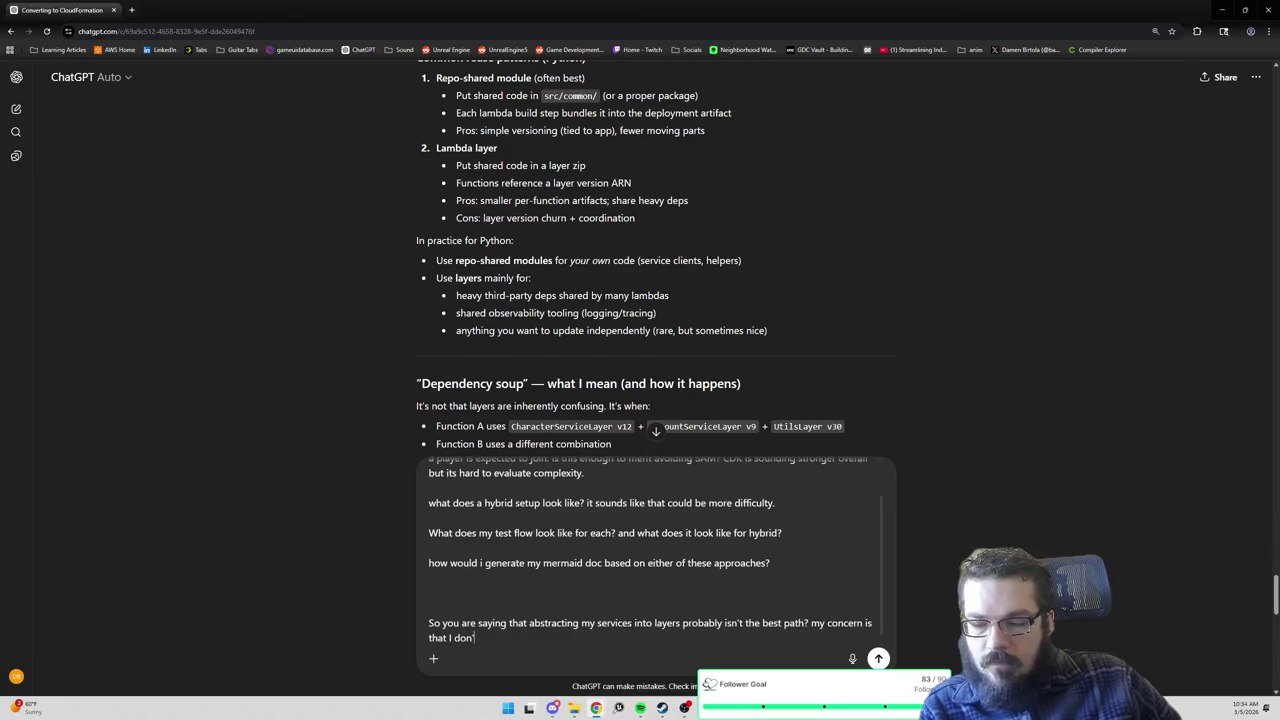
pyautogui.write('t ')
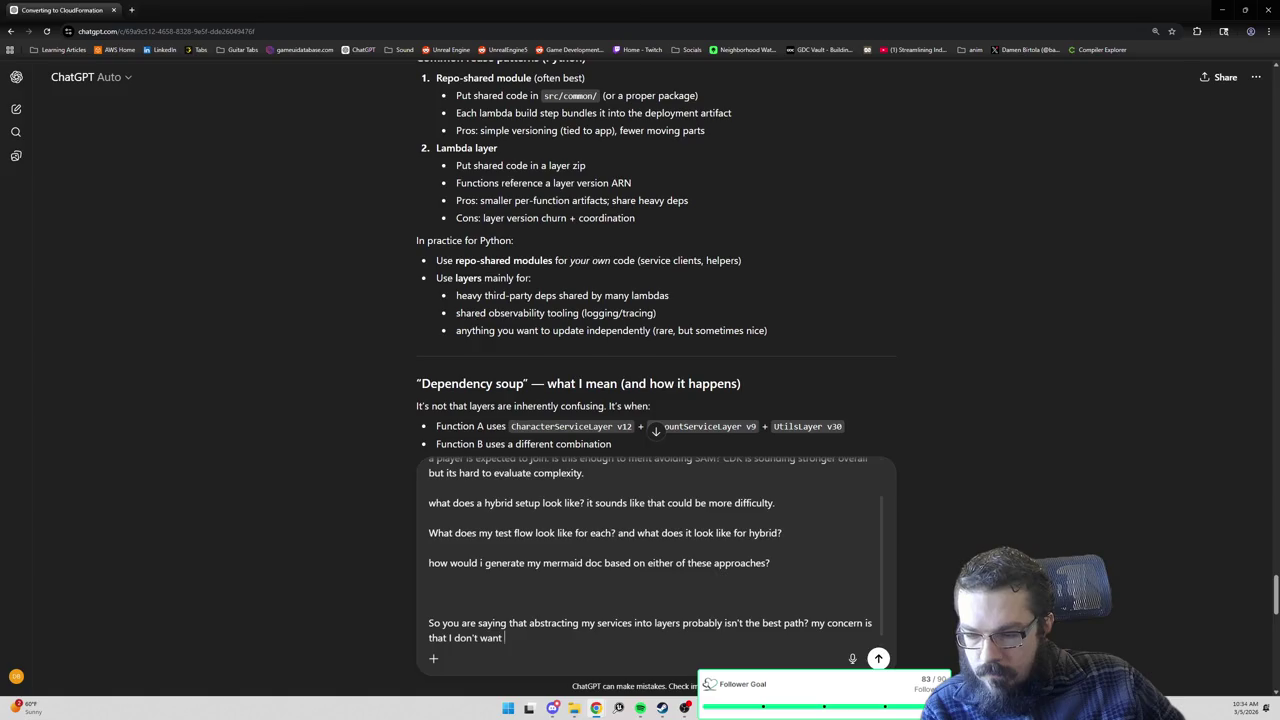
pyautogui.write('3 lambda')
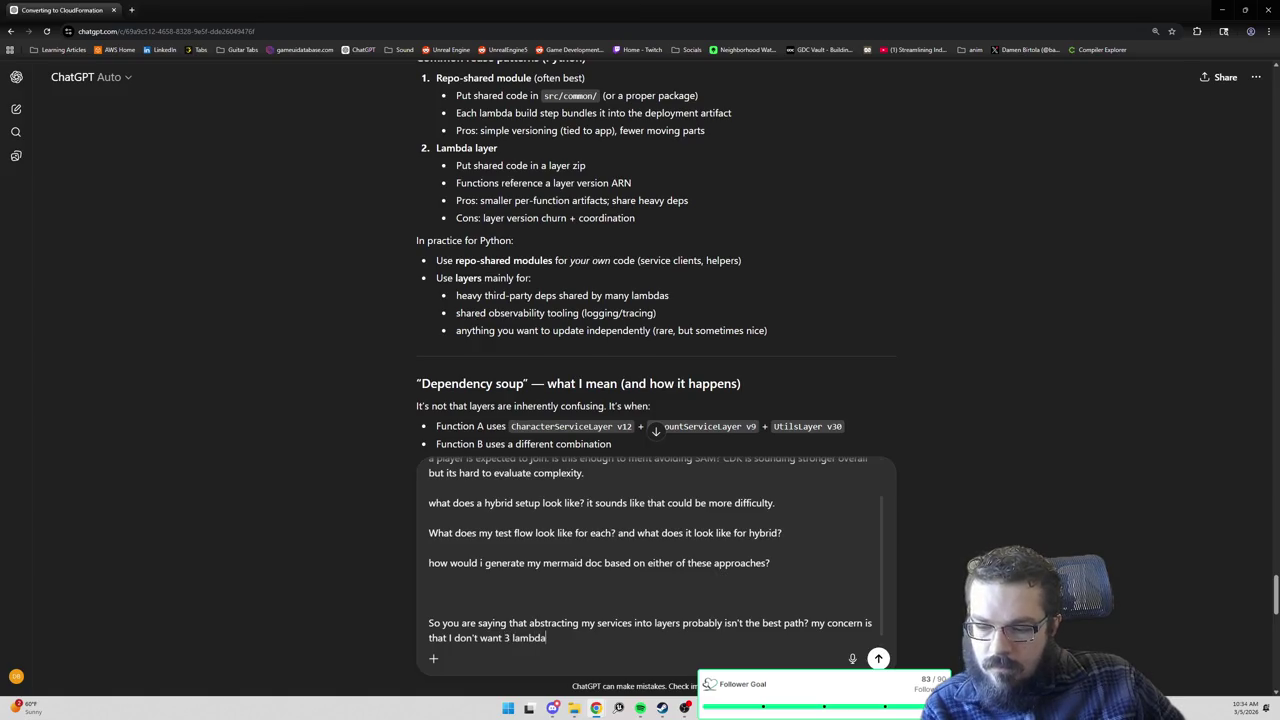
pyautogui.write('s all deciding how t')
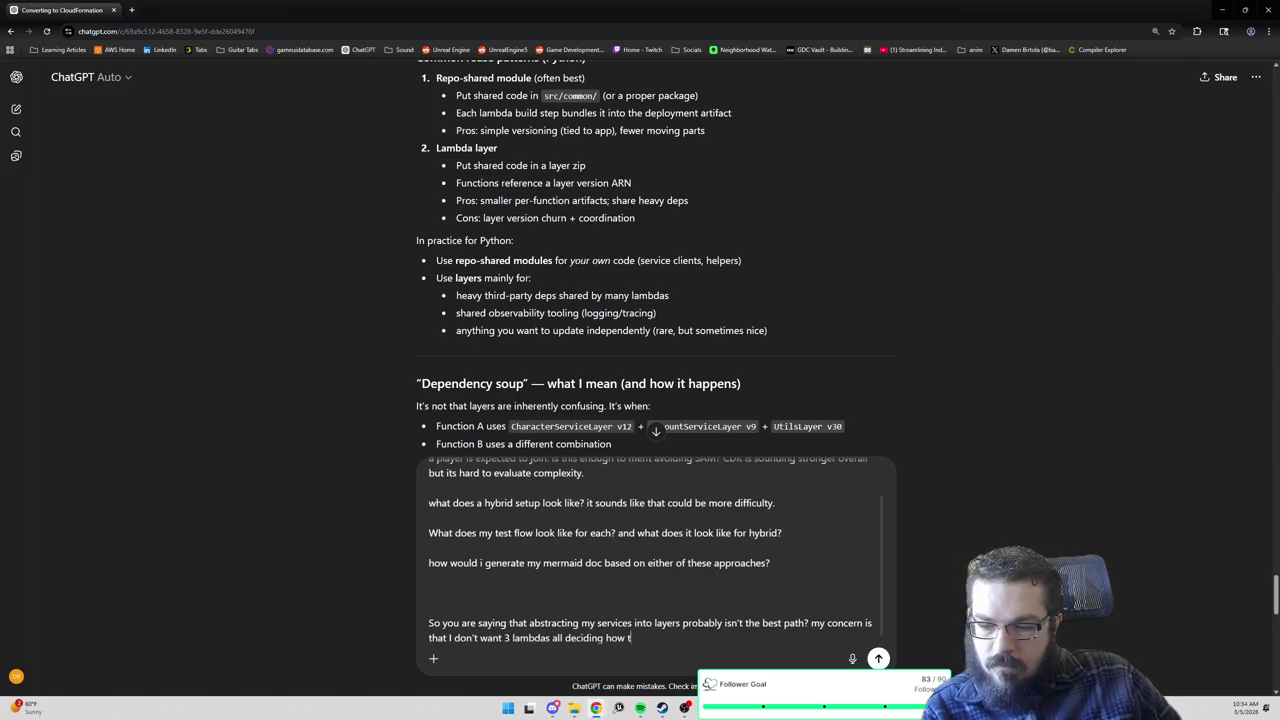
pyautogui.write('o update character data. ')
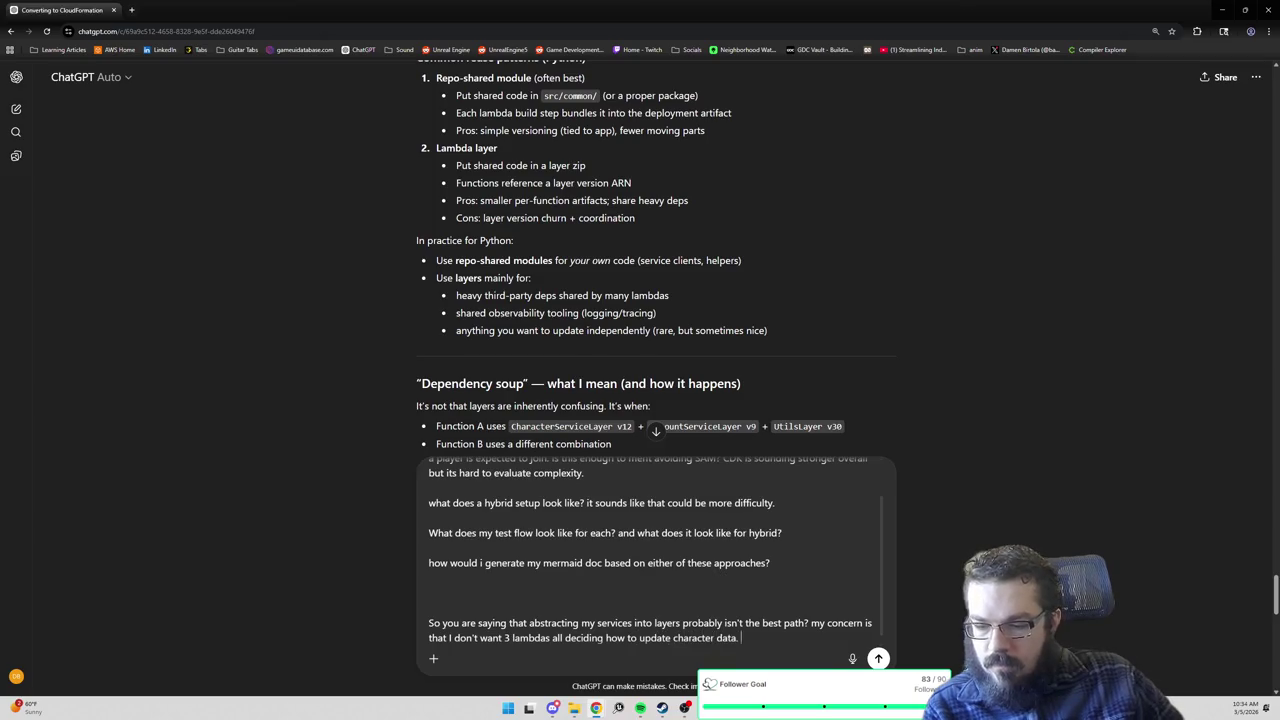
pyautogui.write("I'd rather have a consist")
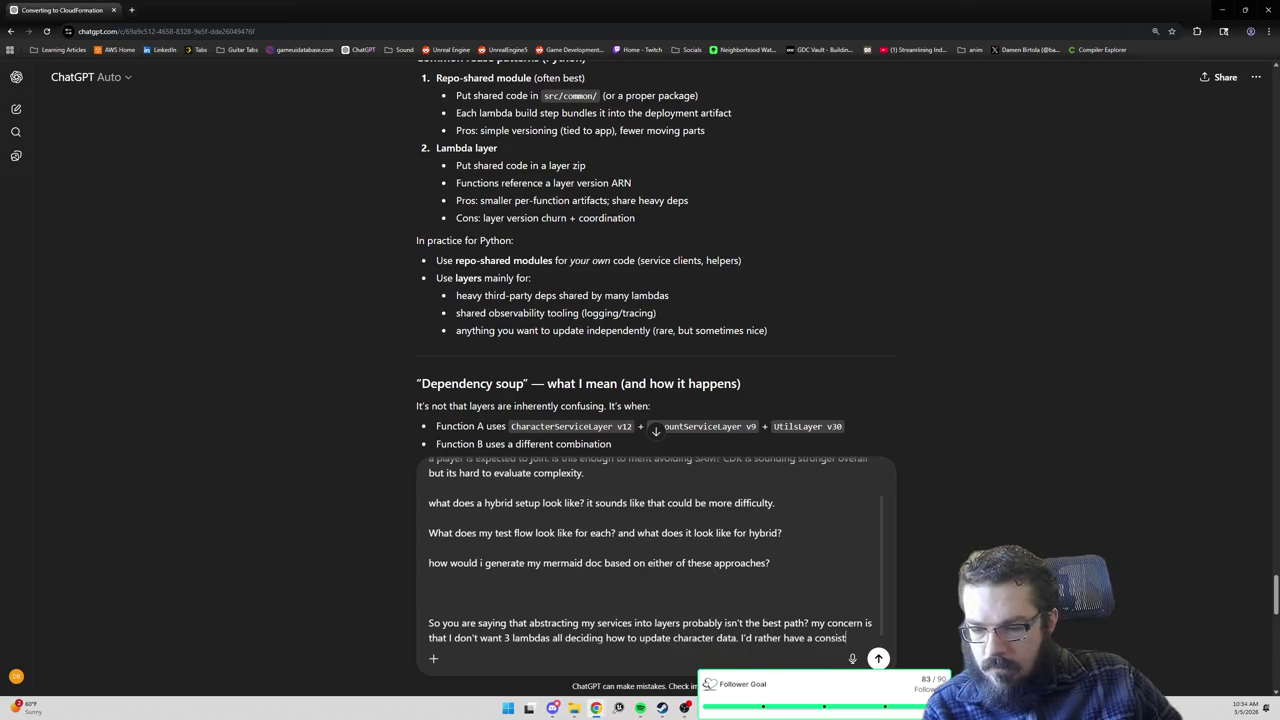
pyautogui.write('ent API between the')
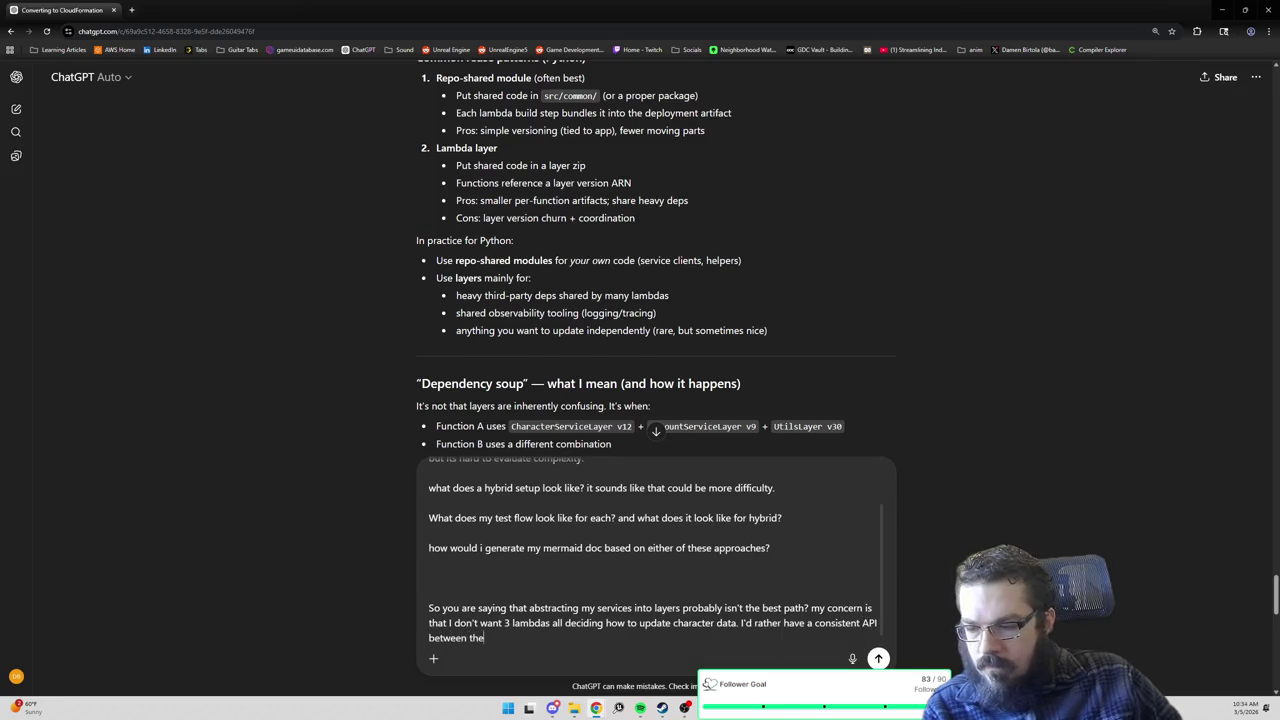
pyautogui.write('m.')
# End the layers-concern paragraph, which asks for a consistent API between lambdas, with a new line.
pyautogui.hotkey('shift', 'Return')
pyautogui.hotkey('shift', 'Return')
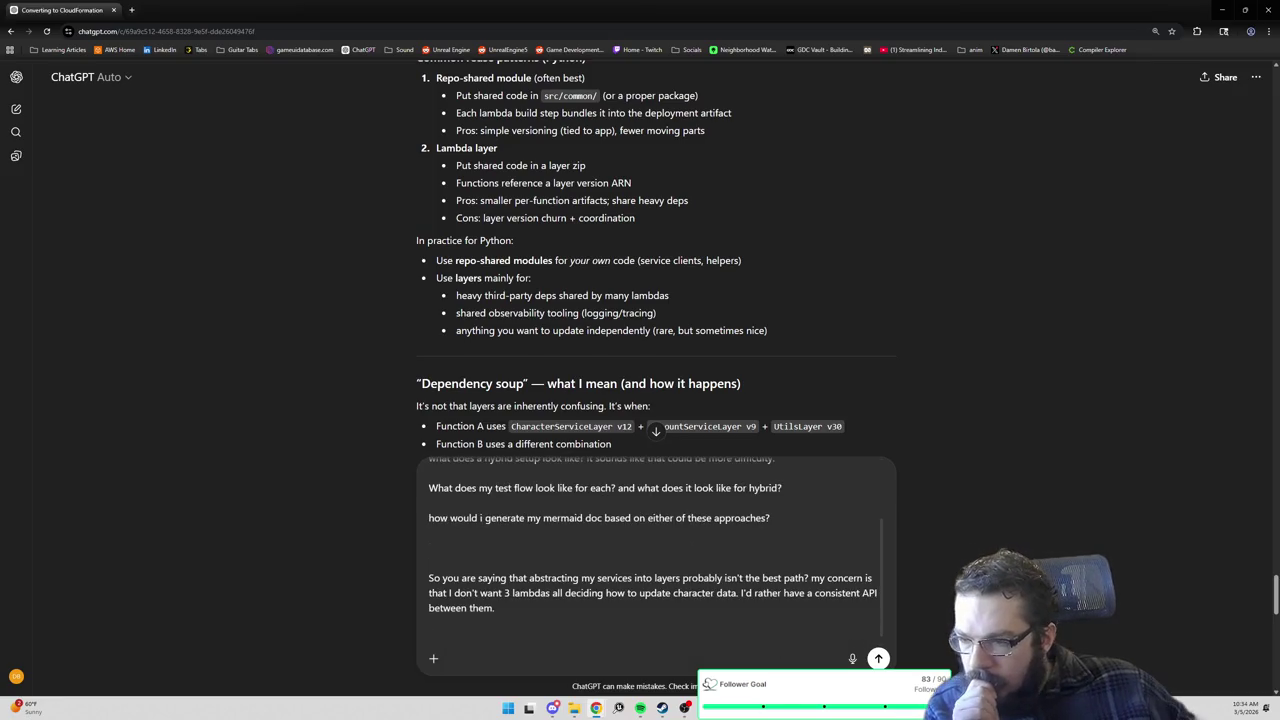
pyautogui.scroll(-2, 633, 303)
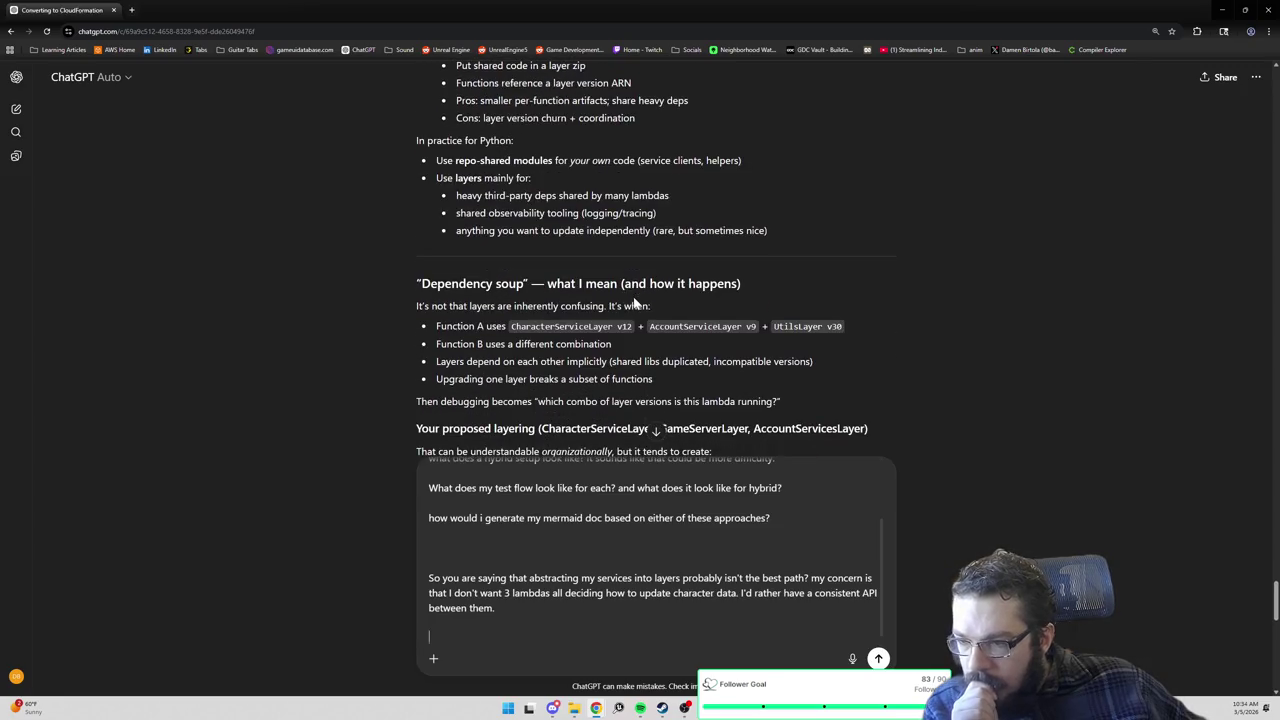
# Read the answer's repo-shared modules explanation and example folder structure, starting a new draft line after the consistent-API paragraph.
pyautogui.scroll(-1, 633, 303)
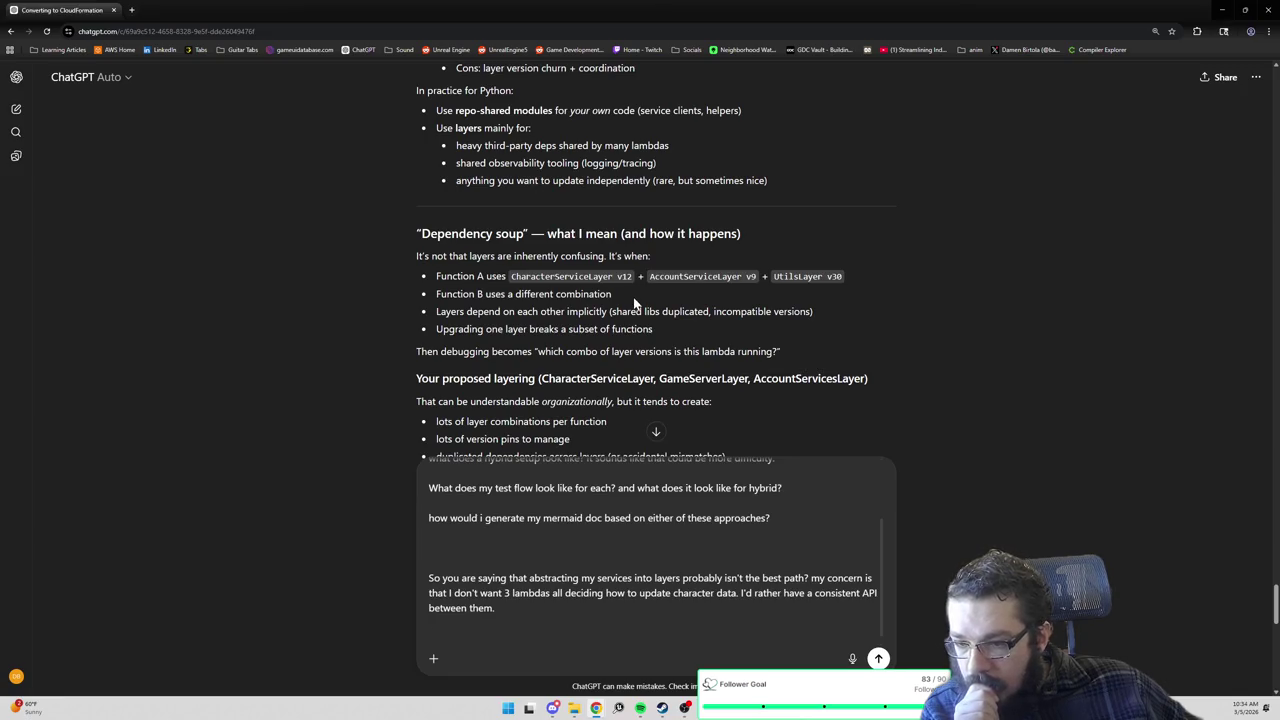
pyautogui.scroll(-1, 640, 330)
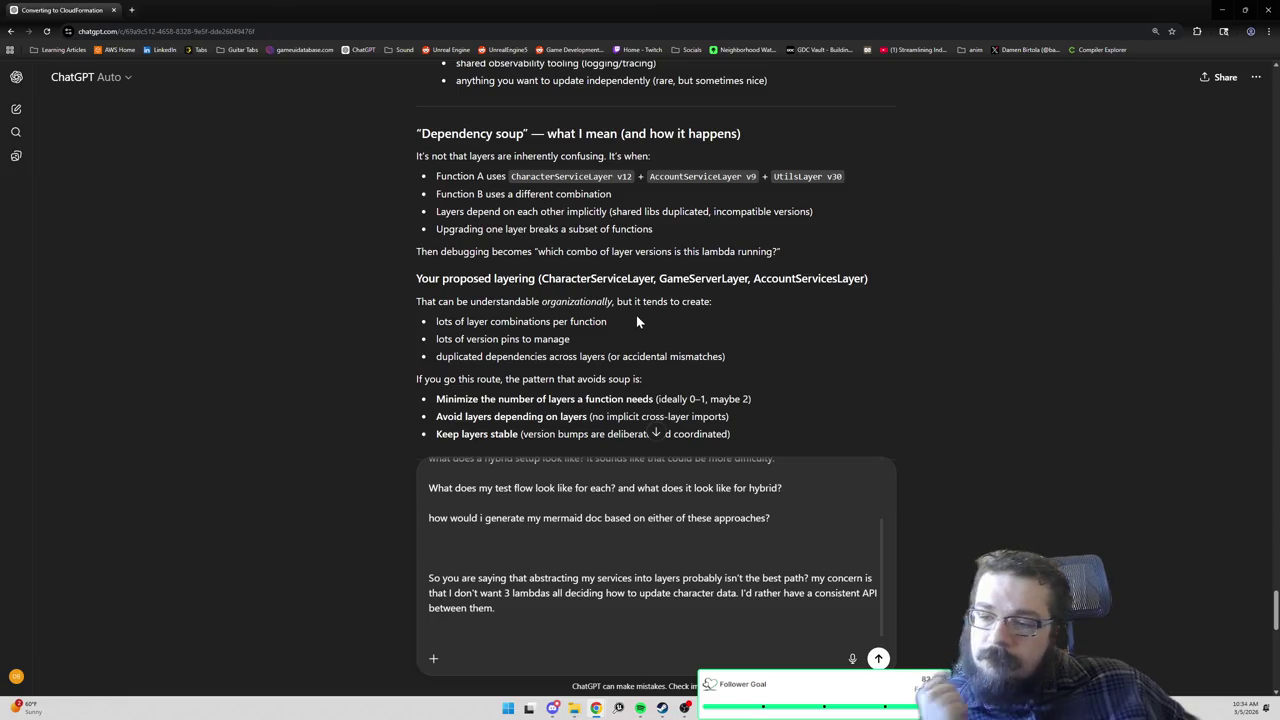
pyautogui.hotkey('shift', 'Return')
pyautogui.hotkey('shift', 'Return')
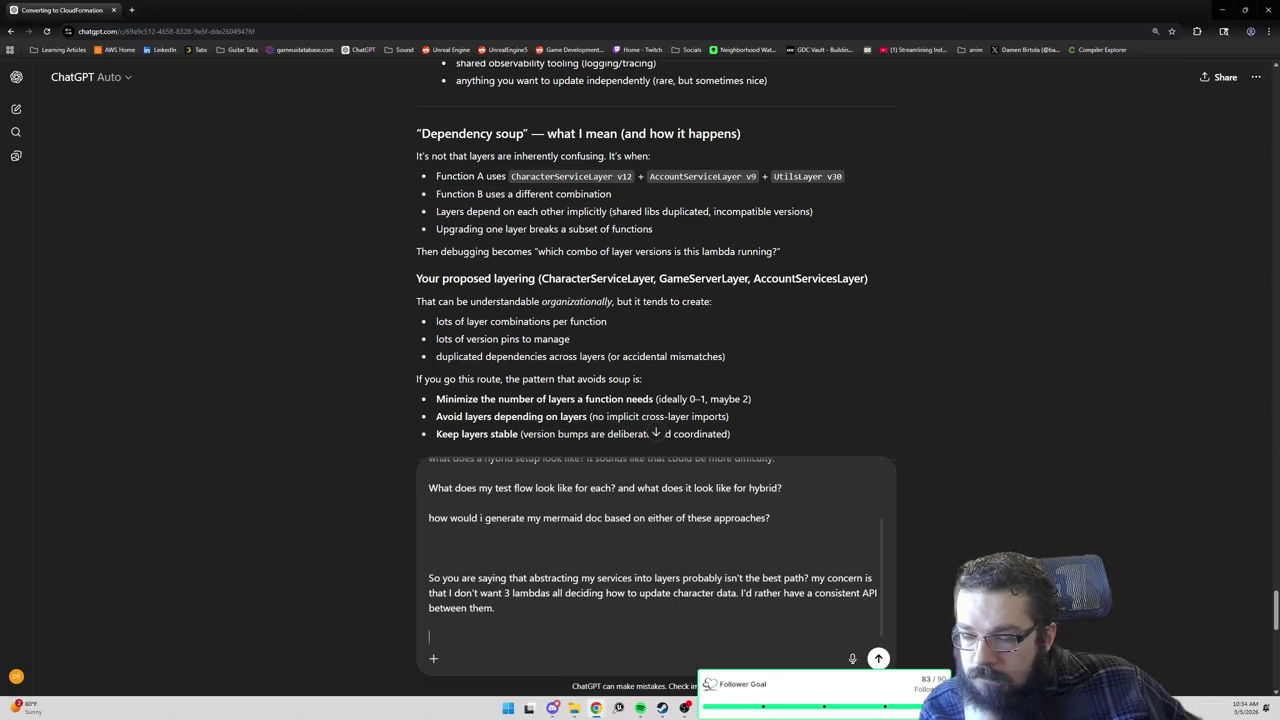
pyautogui.scroll(-1, 642, 262)
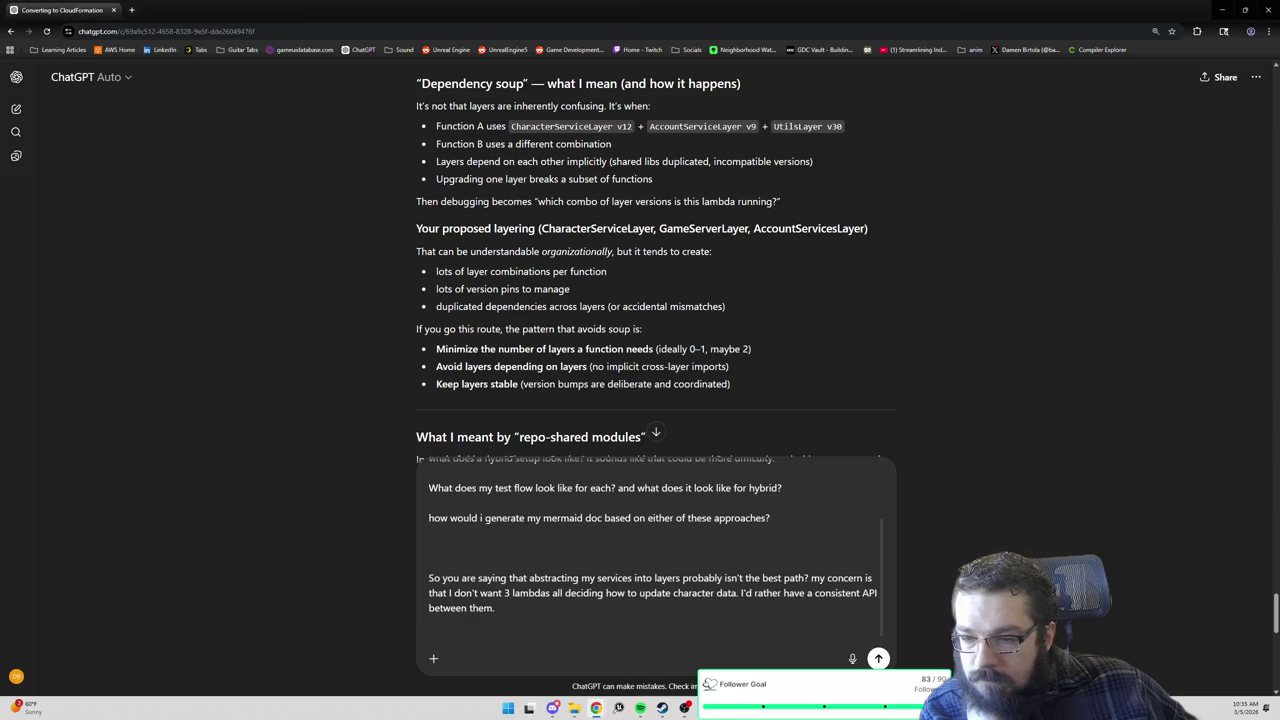
pyautogui.scroll(-1, 643, 330)
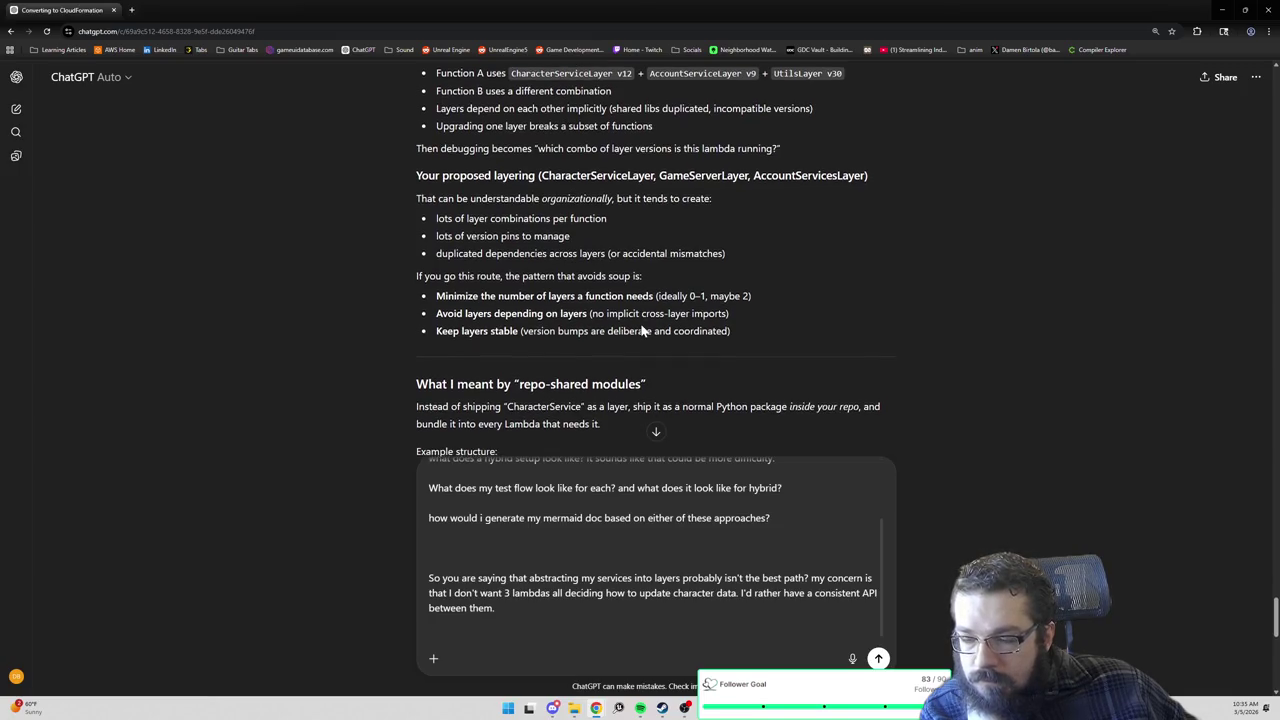
pyautogui.scroll(-2, 643, 330)
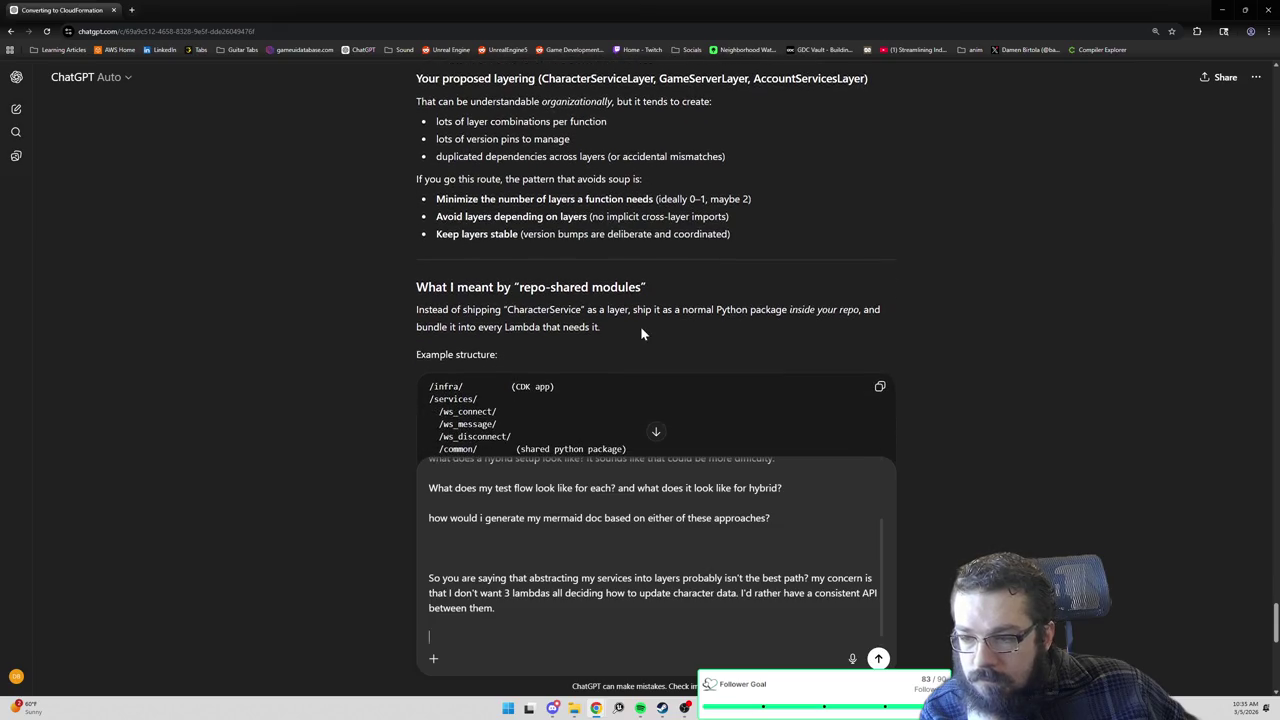
pyautogui.scroll(-1, 642, 331)
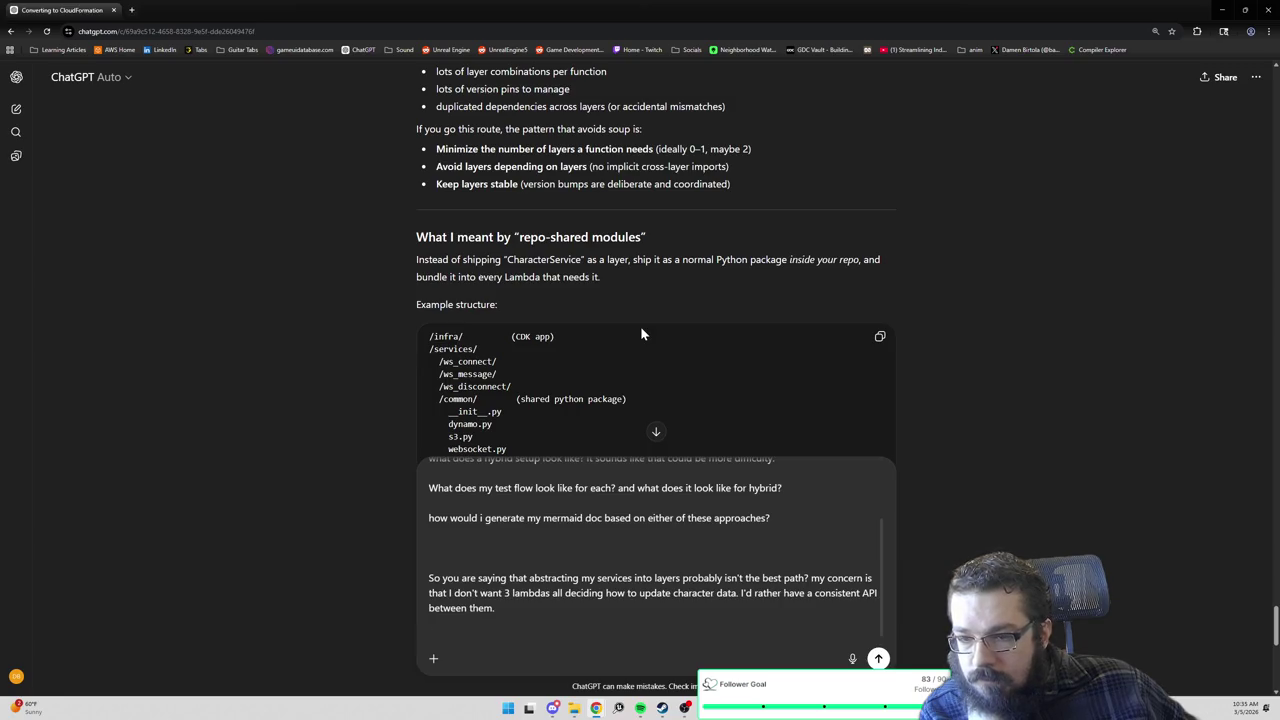
pyautogui.scroll(-1, 640, 330)
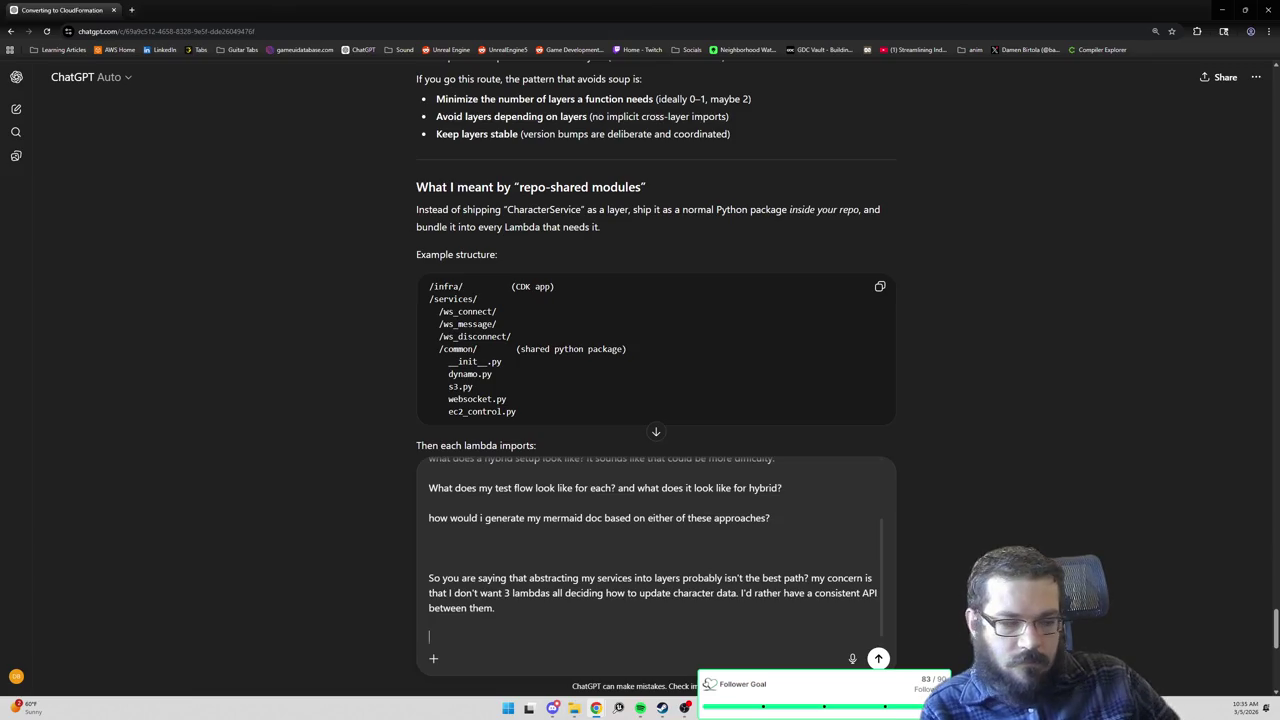
# Replace an abandoned question with 'I didn't know i could upload python packages separately from layers…' asking the difference.
pyautogui.write('what is the differ')
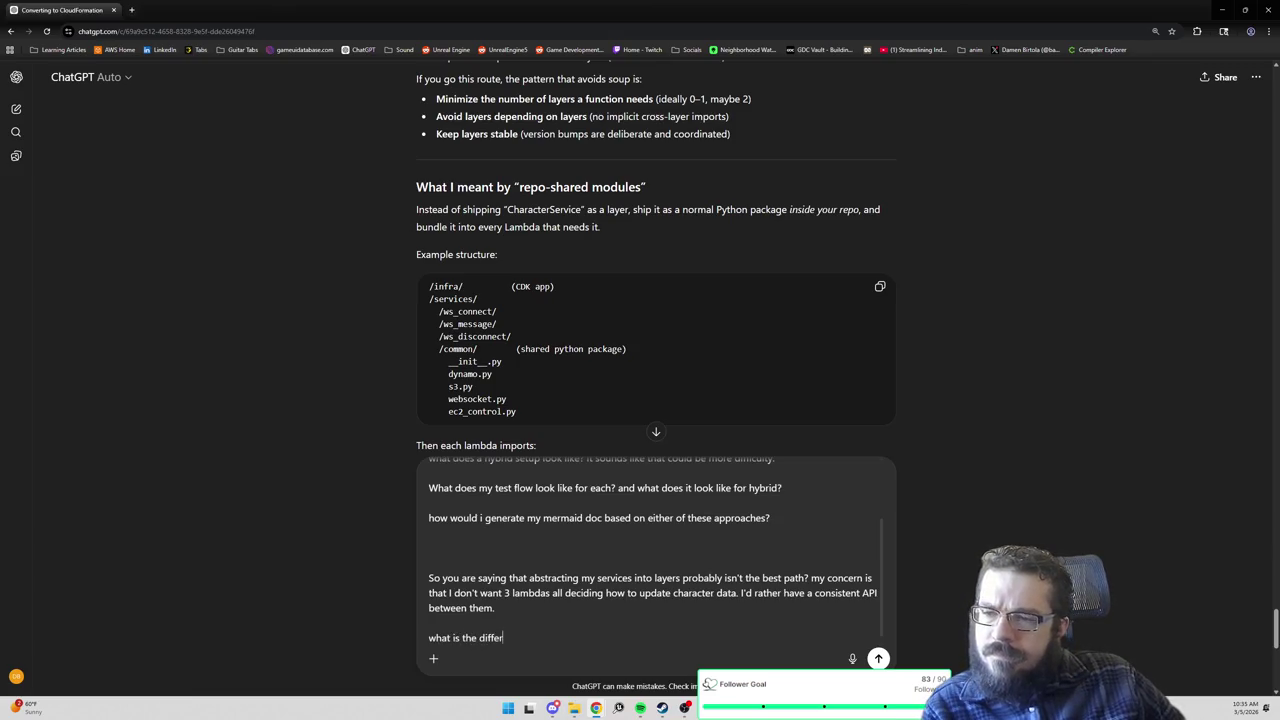
pyautogui.write('ence between ')
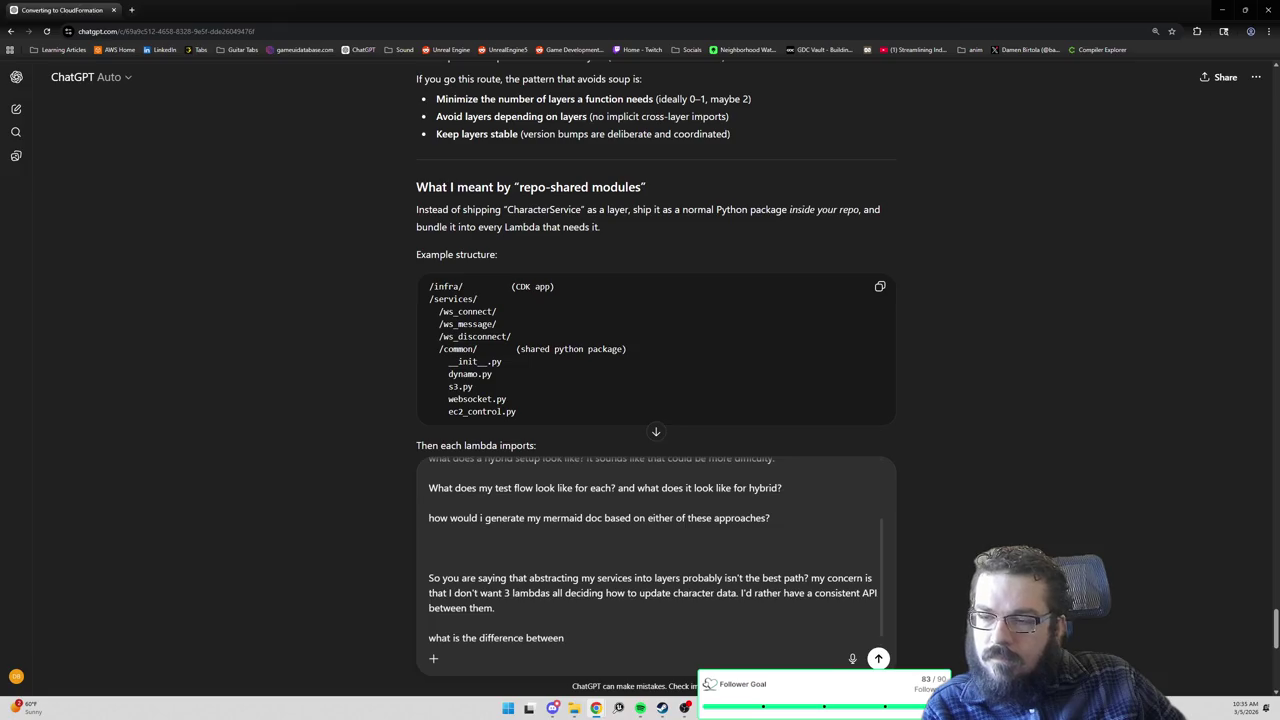
pyautogui.write('shipping')
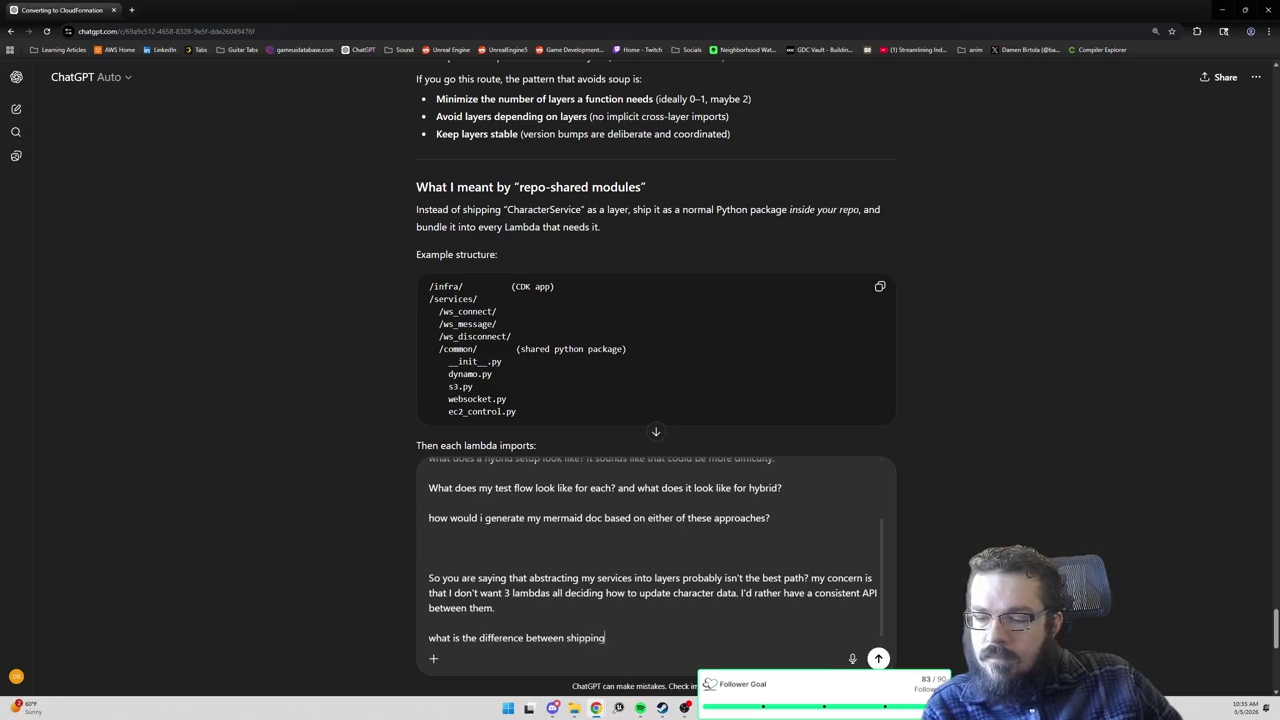
pyautogui.write(' character')
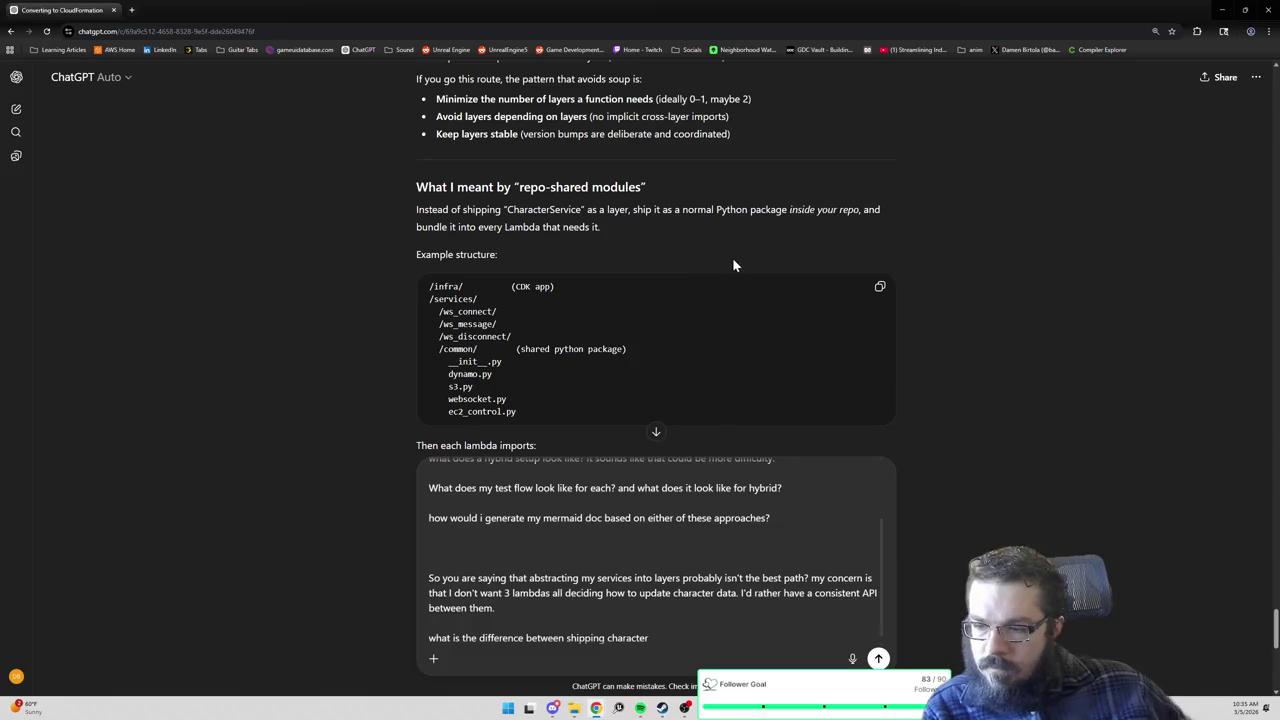
pyautogui.scroll(-2, 733, 260)
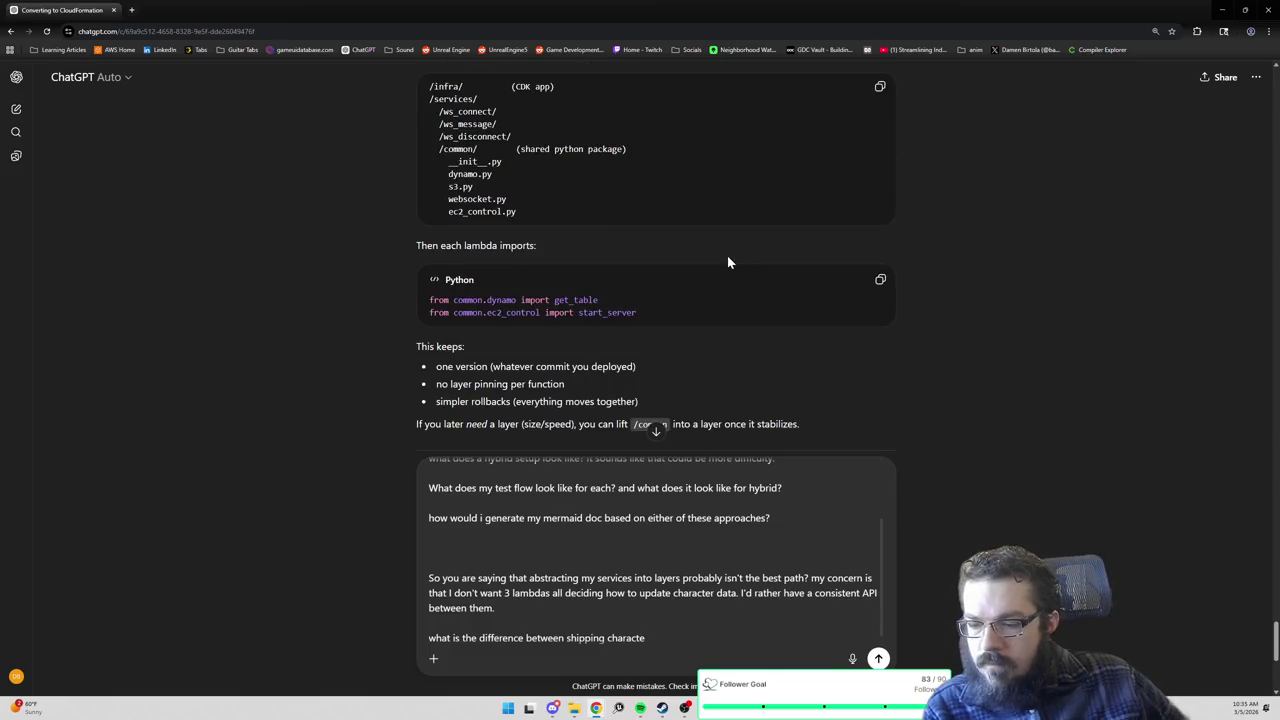
pyautogui.press('BackSpace')
pyautogui.press('BackSpace')
pyautogui.press('BackSpace')
pyautogui.press('BackSpace')
pyautogui.press('BackSpace')
pyautogui.press('BackSpace')
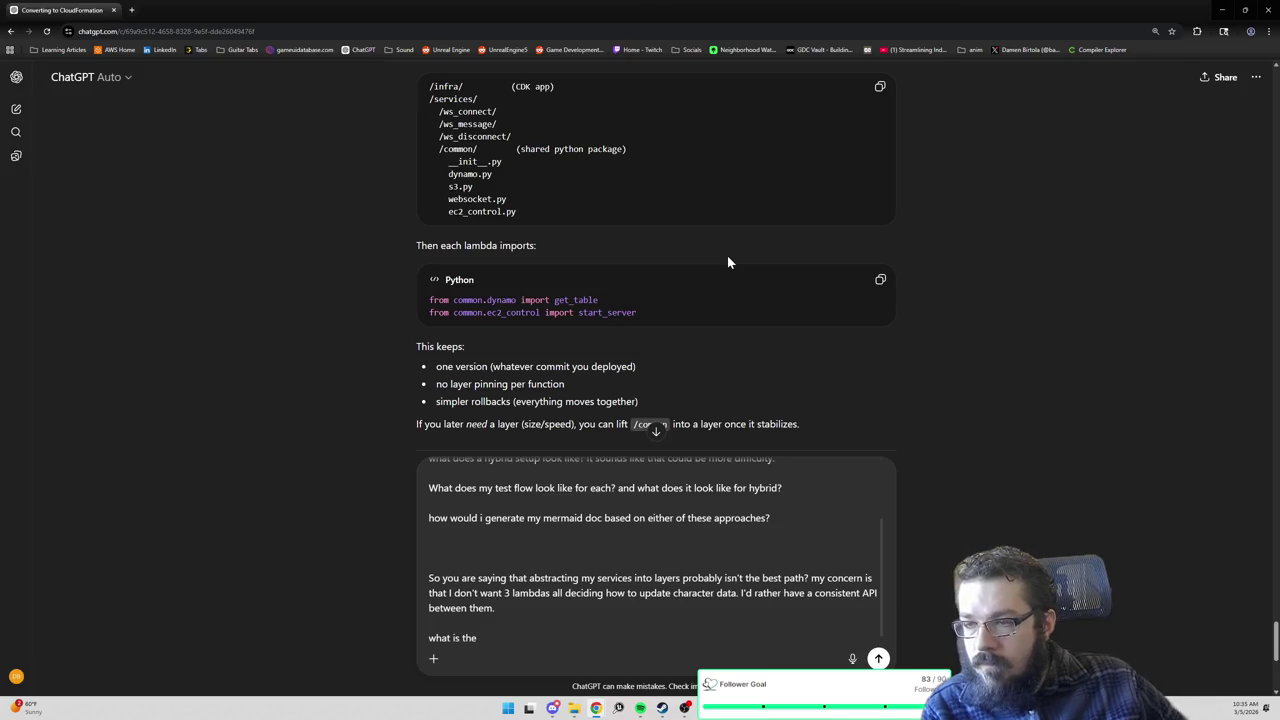
pyautogui.scroll(1, 727, 262)
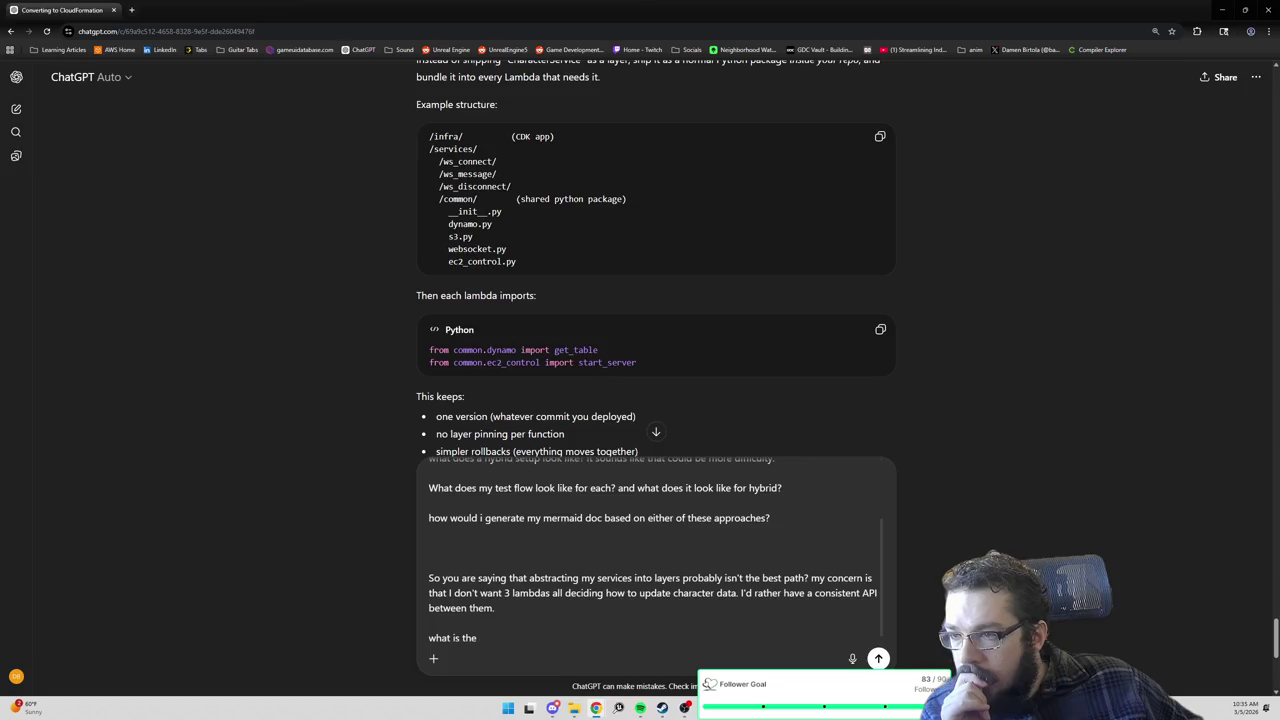
pyautogui.scroll(1, 655, 262)
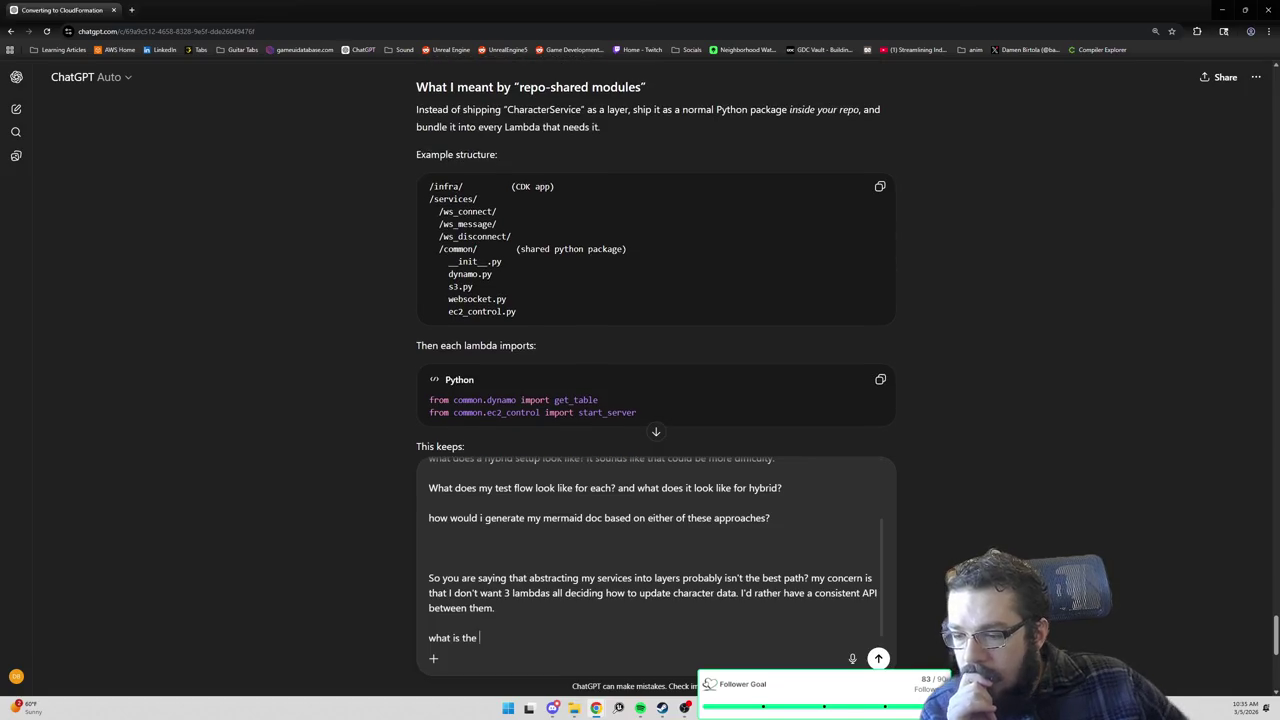
pyautogui.hotkey('ctrl', 'BackSpace')
pyautogui.hotkey('ctrl', 'BackSpace')
pyautogui.press('BackSpace')
pyautogui.press('BackSpace')
pyautogui.press('BackSpace')
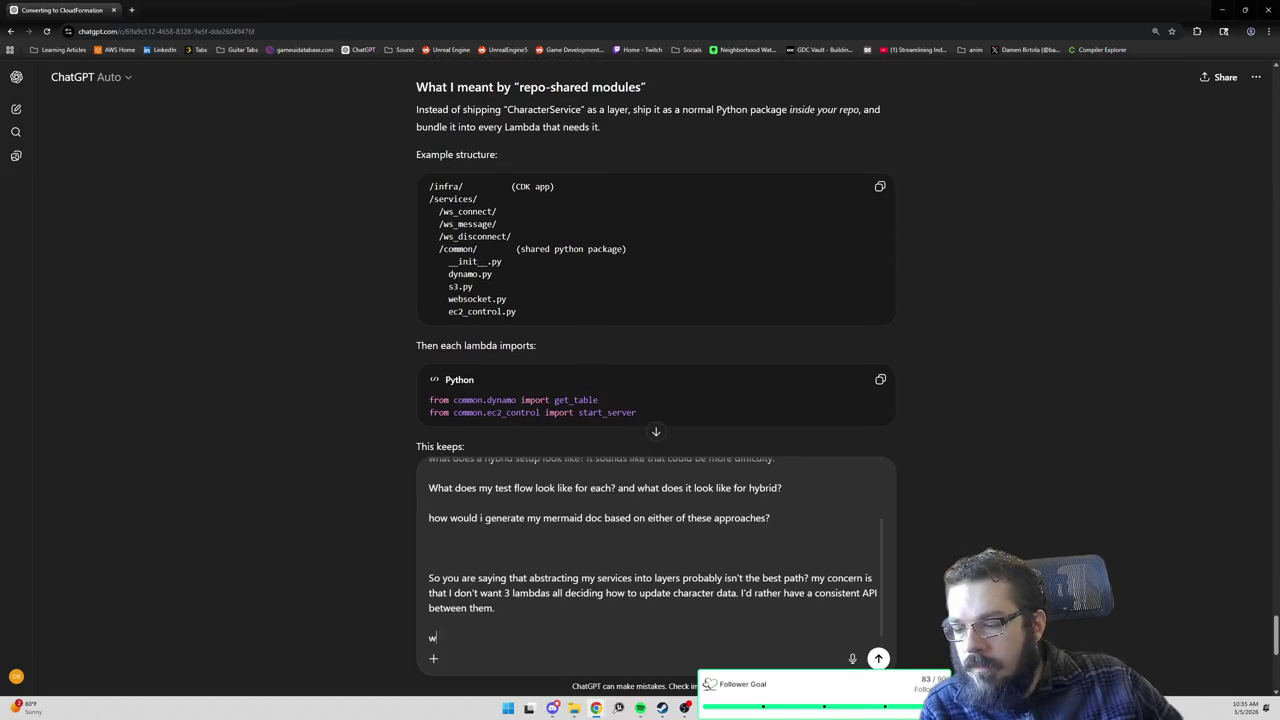
pyautogui.press('BackSpace')
pyautogui.write("I didn't know i could up")
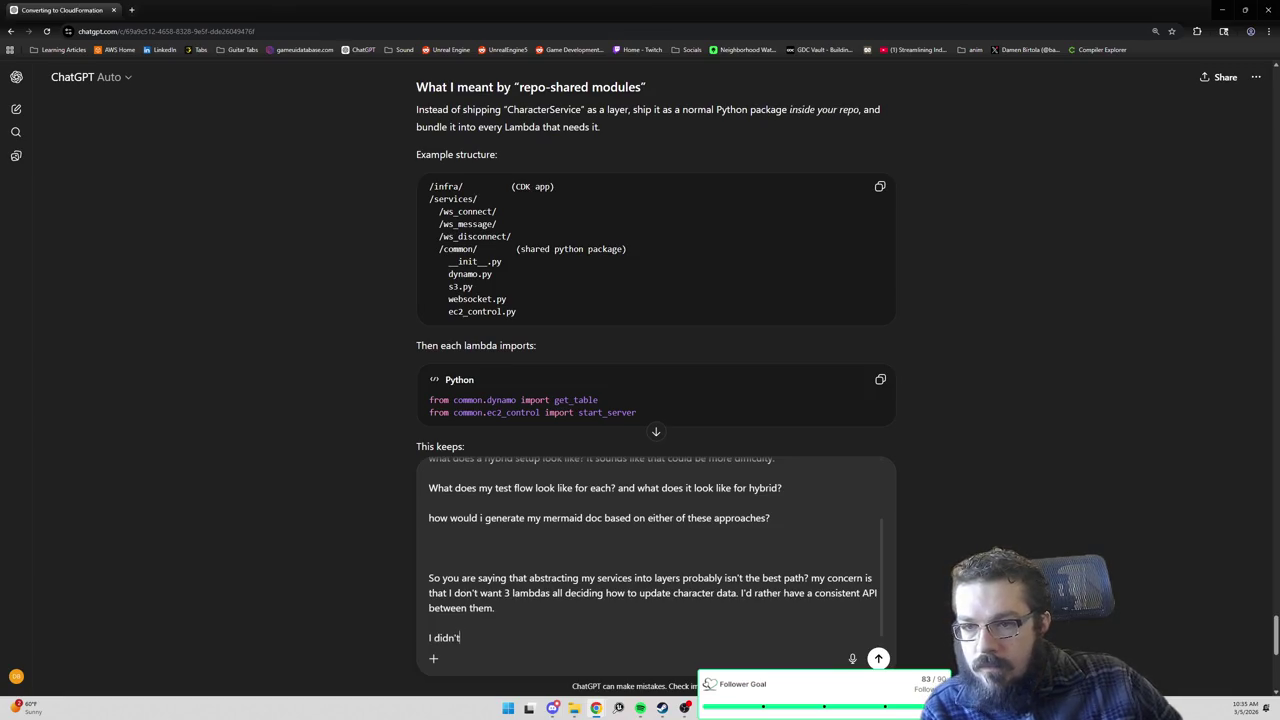
pyautogui.write('load p')
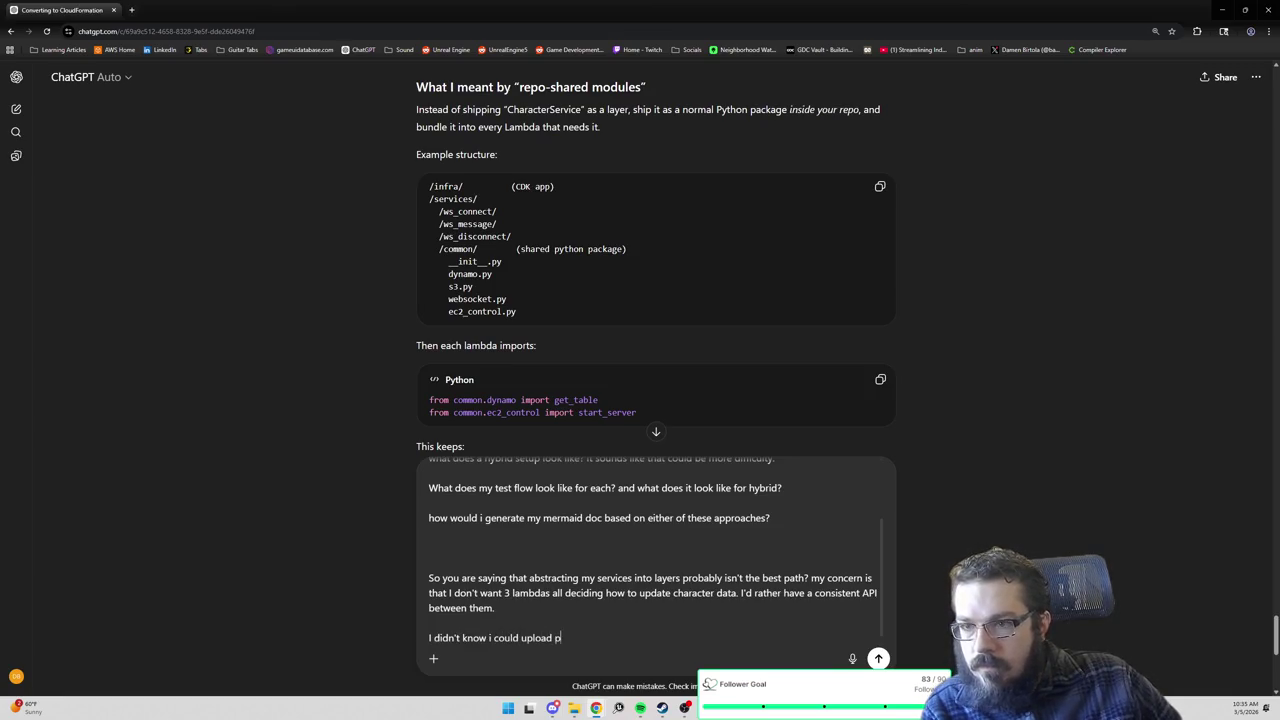
pyautogui.write('ython packages separat')
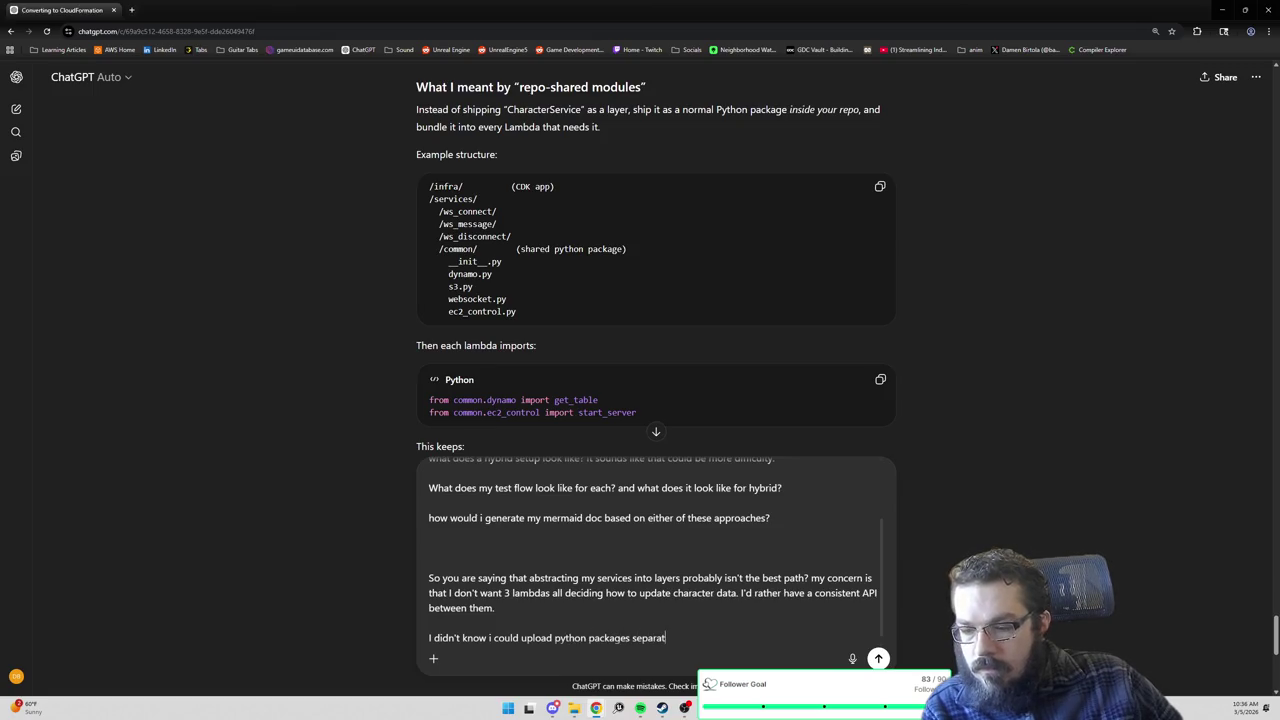
pyautogui.write('ely from layers. I')
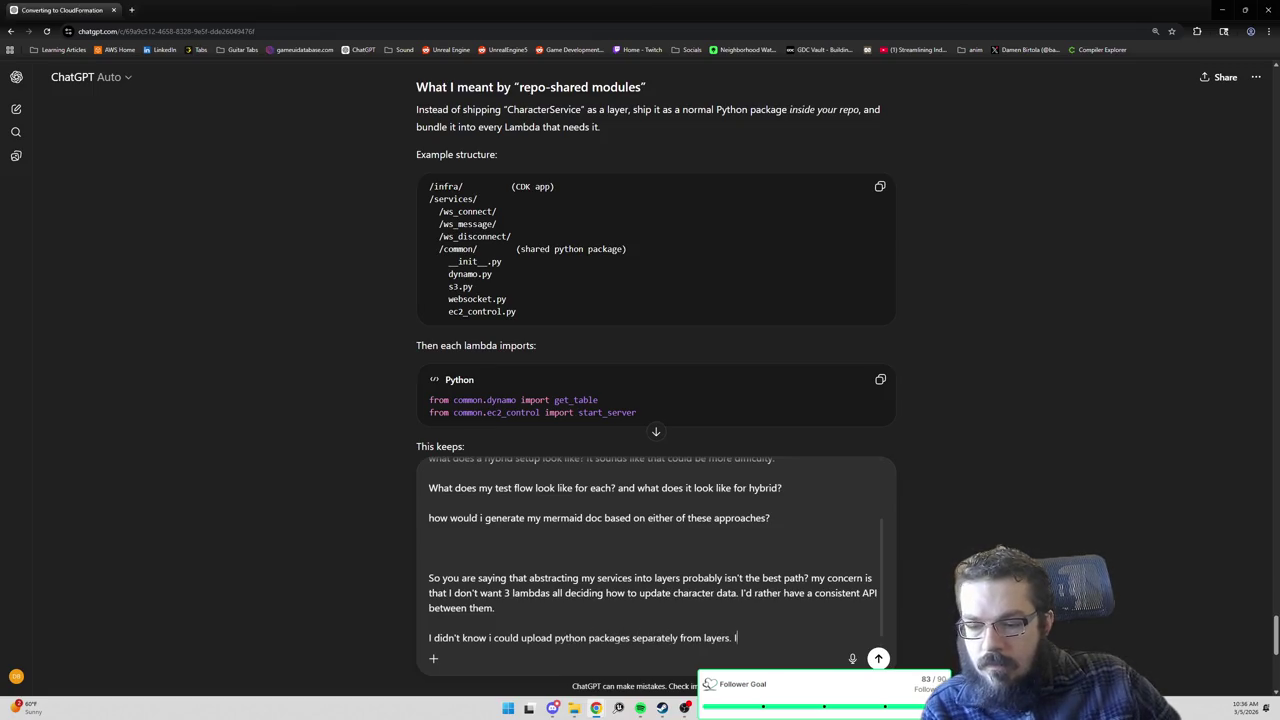
pyautogui.write(' thought thats what l')
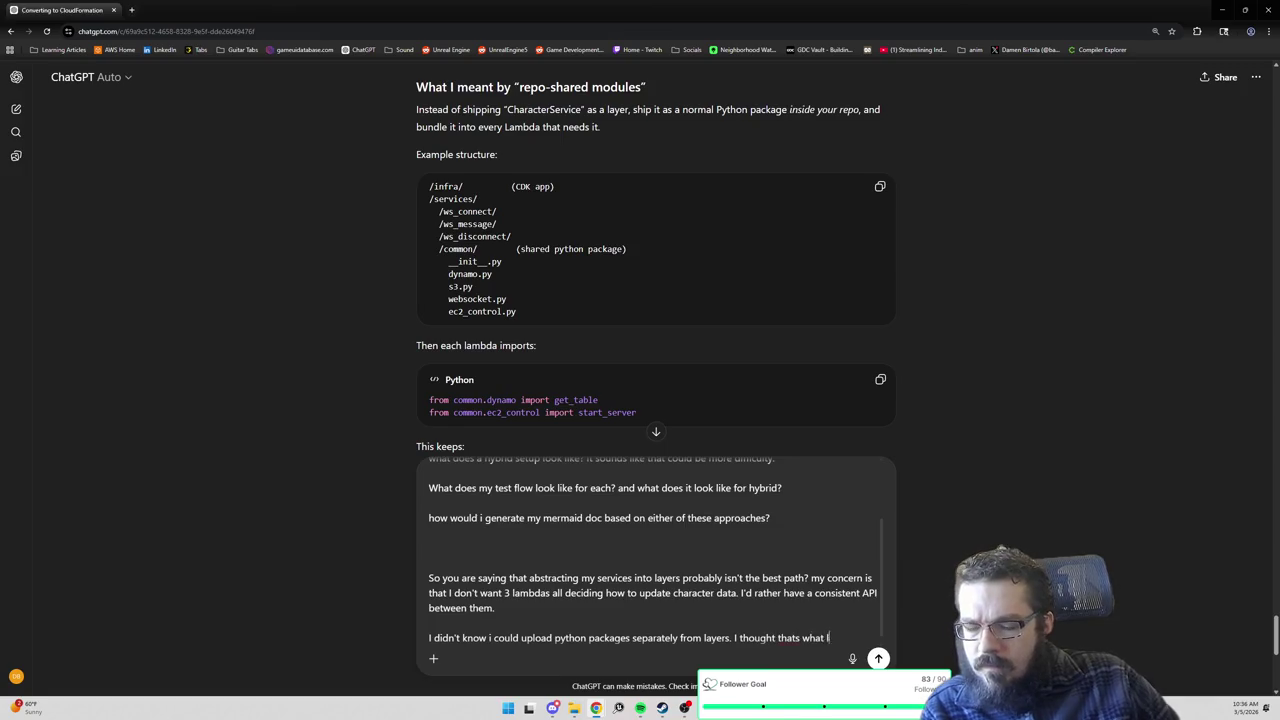
pyautogui.write('ayers were. what is the difference?')
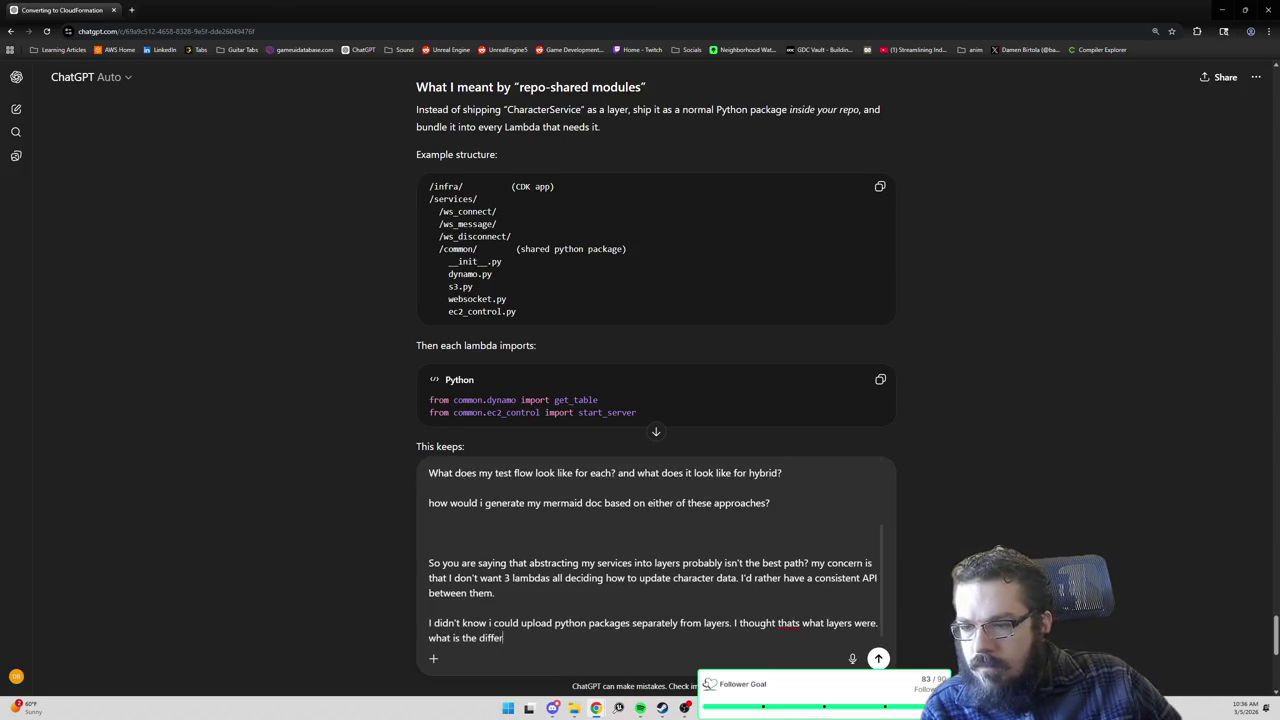
pyautogui.hotkey('shift', 'Return')
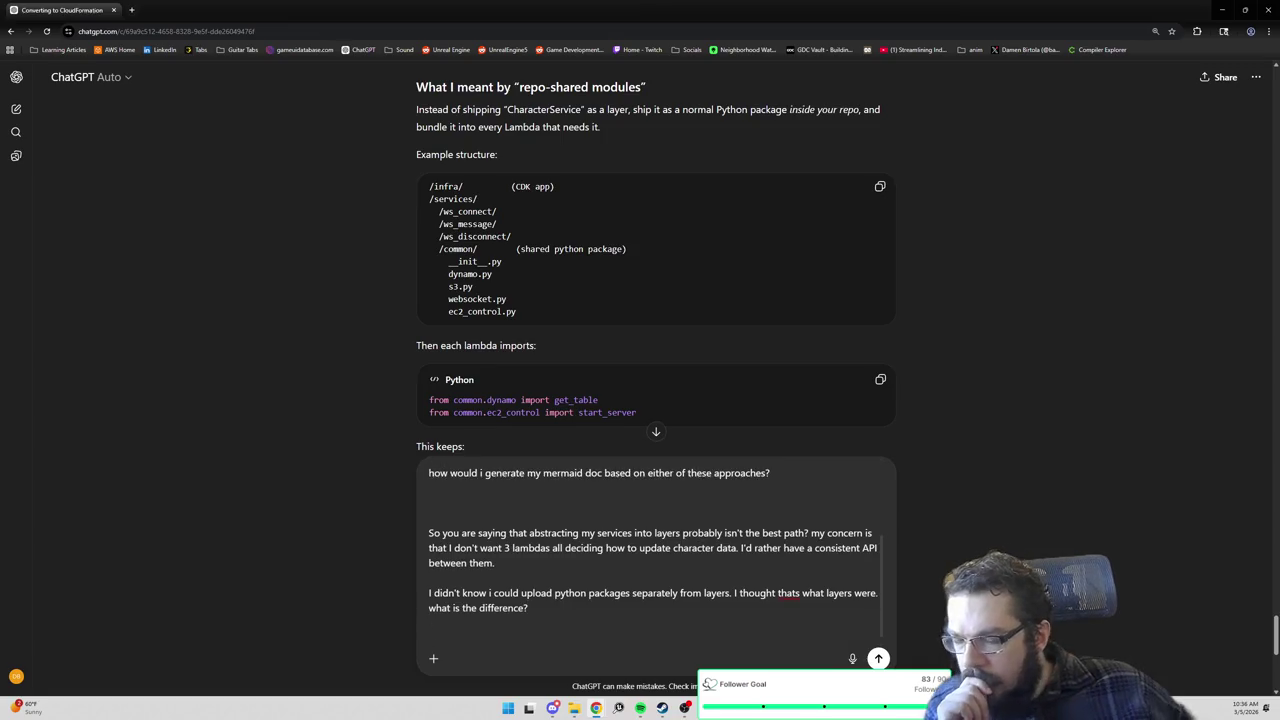
pyautogui.scroll(-2, 730, 245)
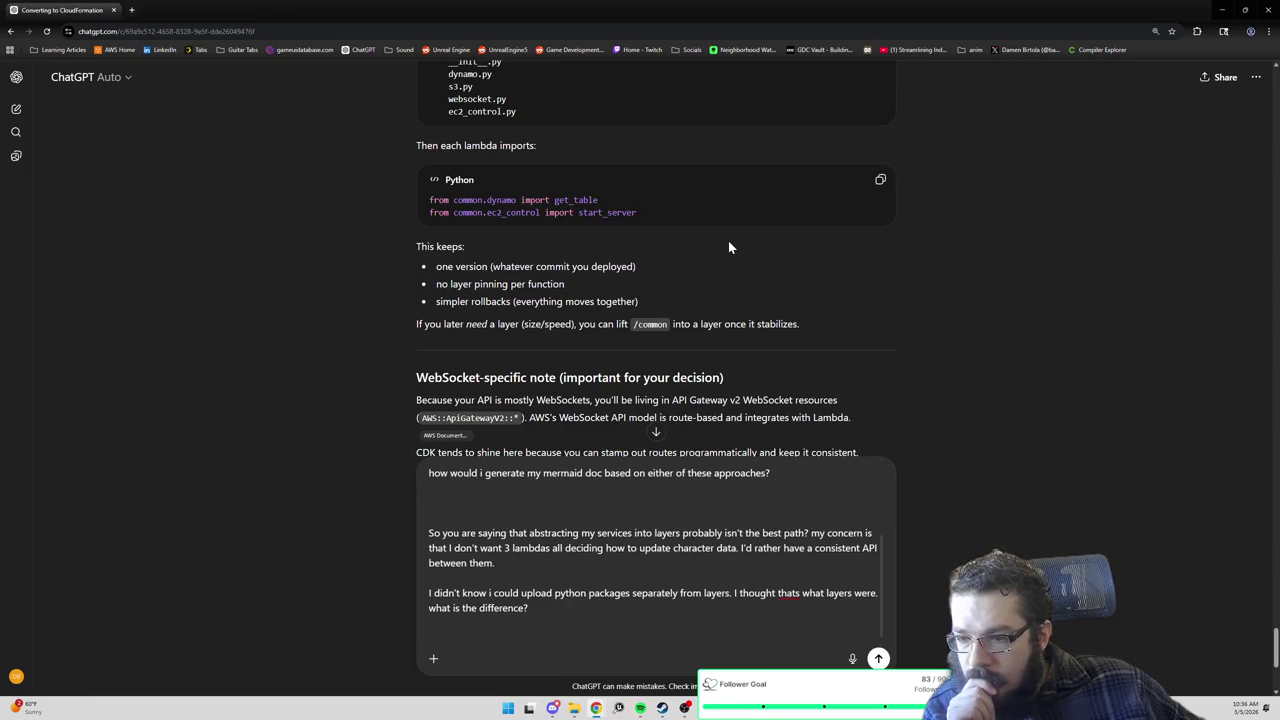
pyautogui.scroll(-1, 728, 247)
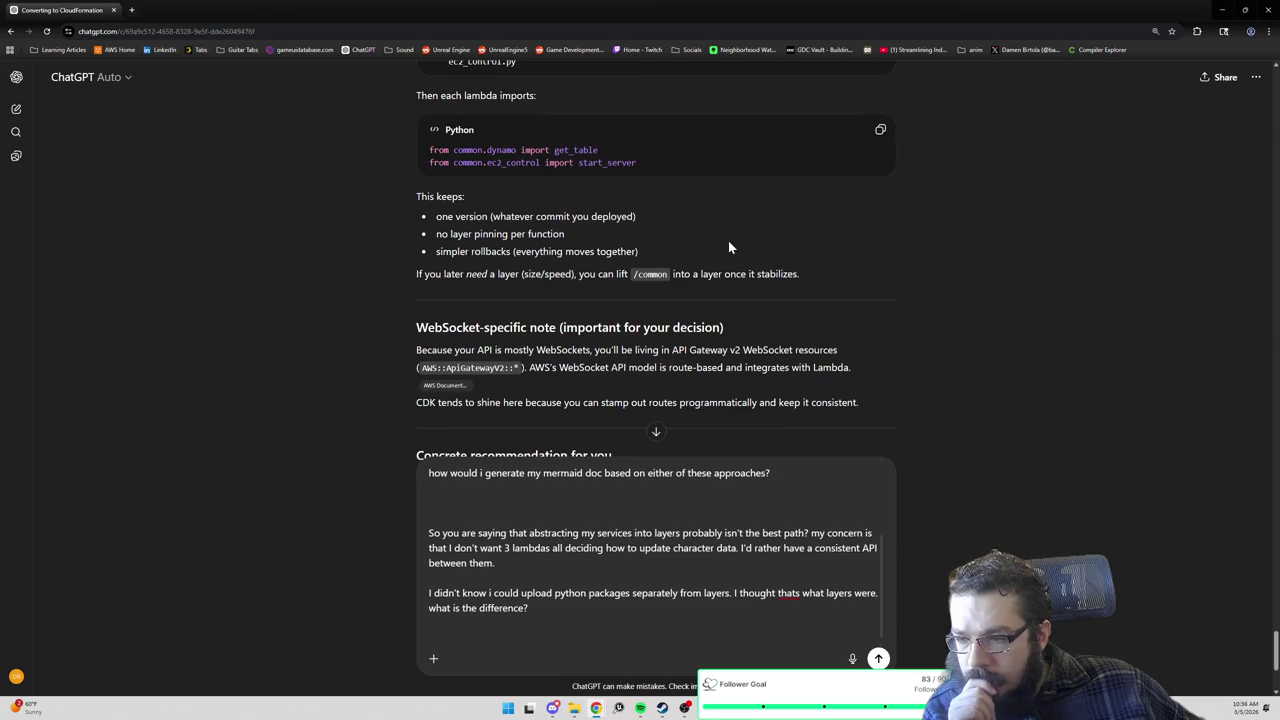
pyautogui.scroll(-1, 728, 247)
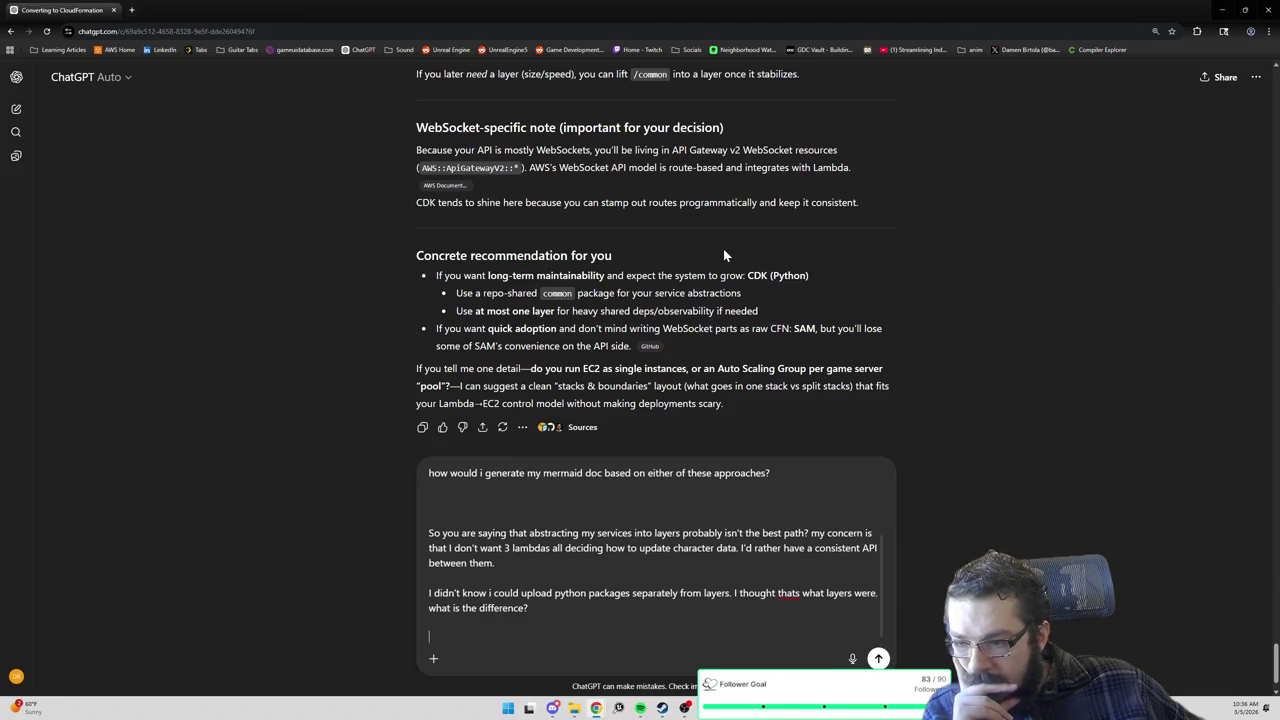
pyautogui.scroll(-1, 723, 248)
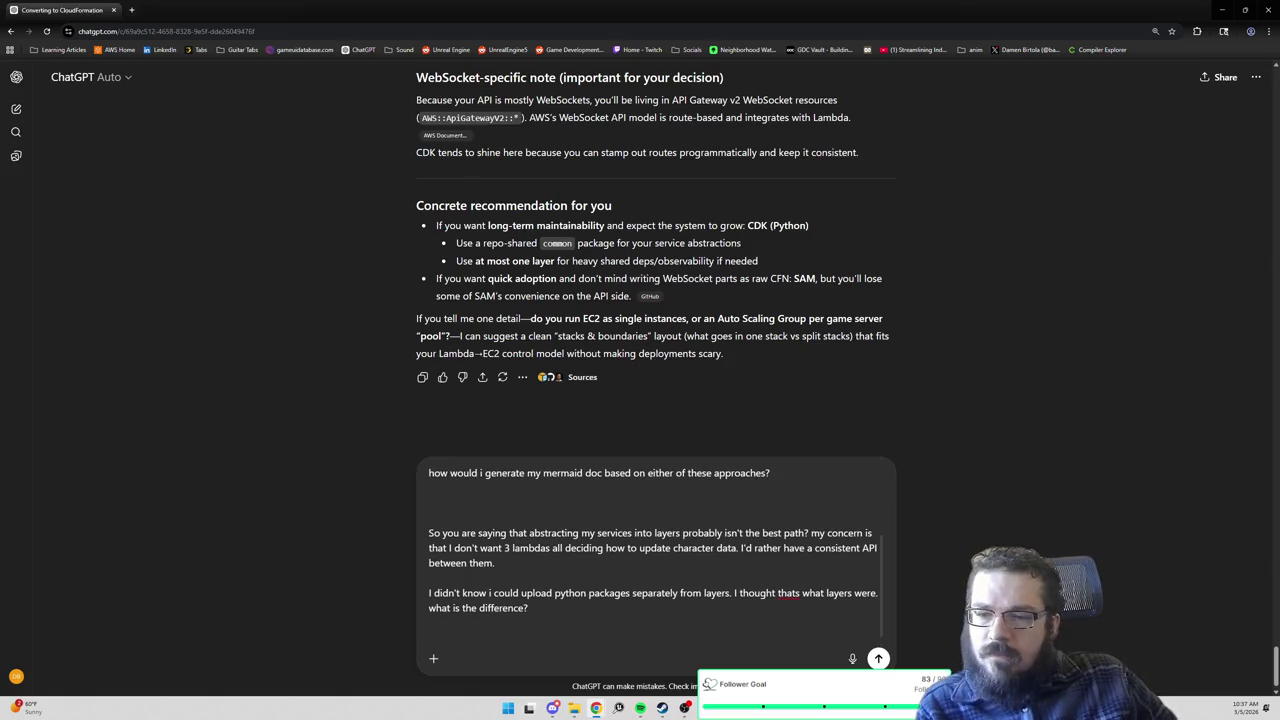
# Add that EC2 runs as single instances and servers are explicitly brought up and torn down, then send.
pyautogui.write('Right now I run E')
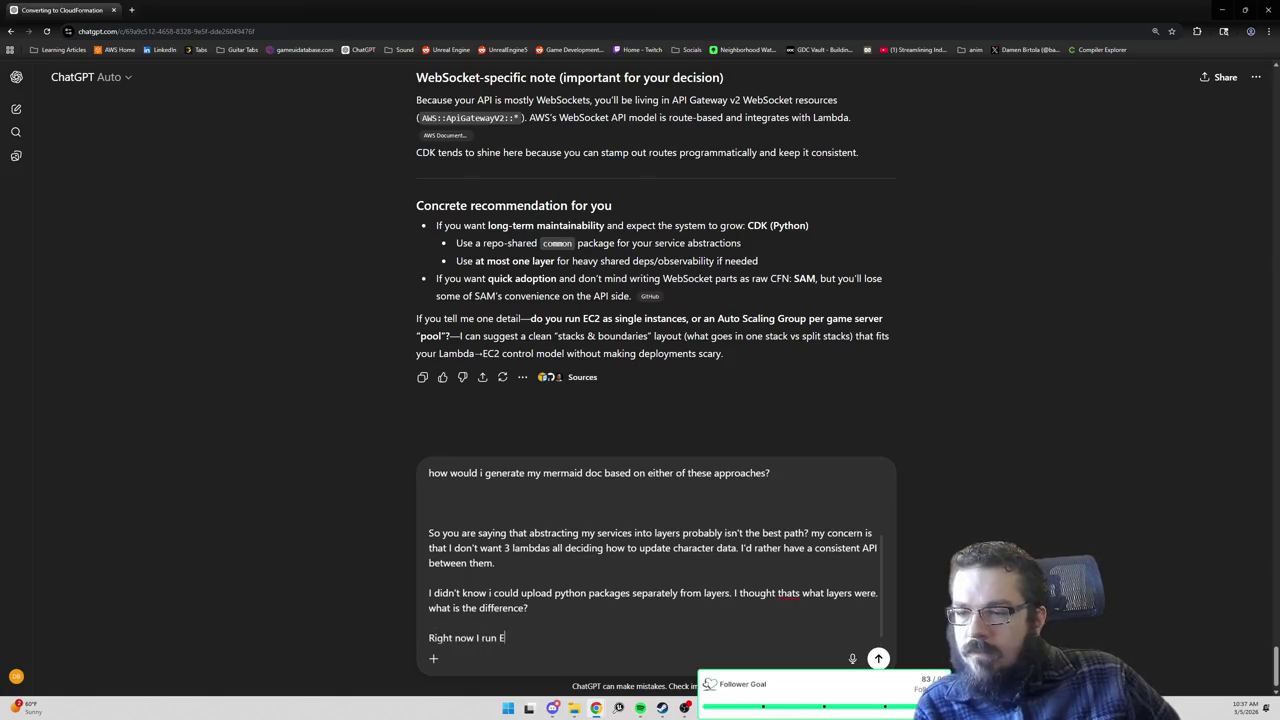
pyautogui.write('C2 as single instances')
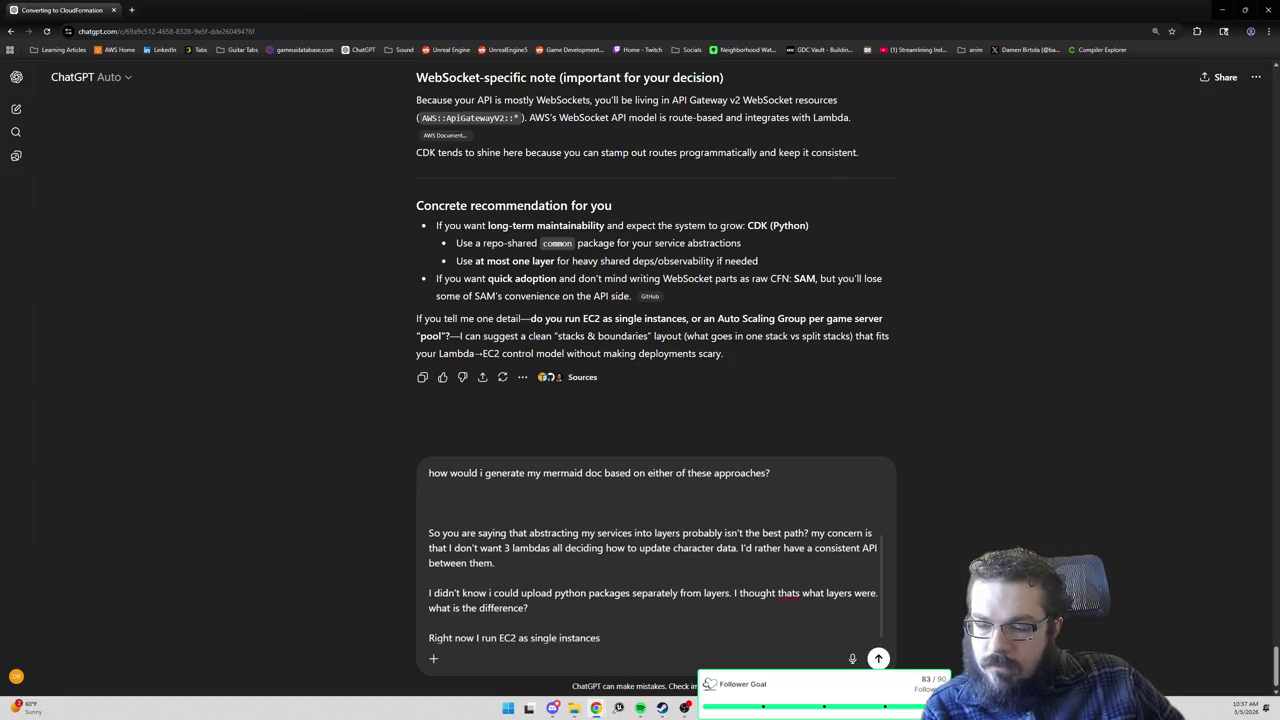
pyautogui.write(', and will for the fore')
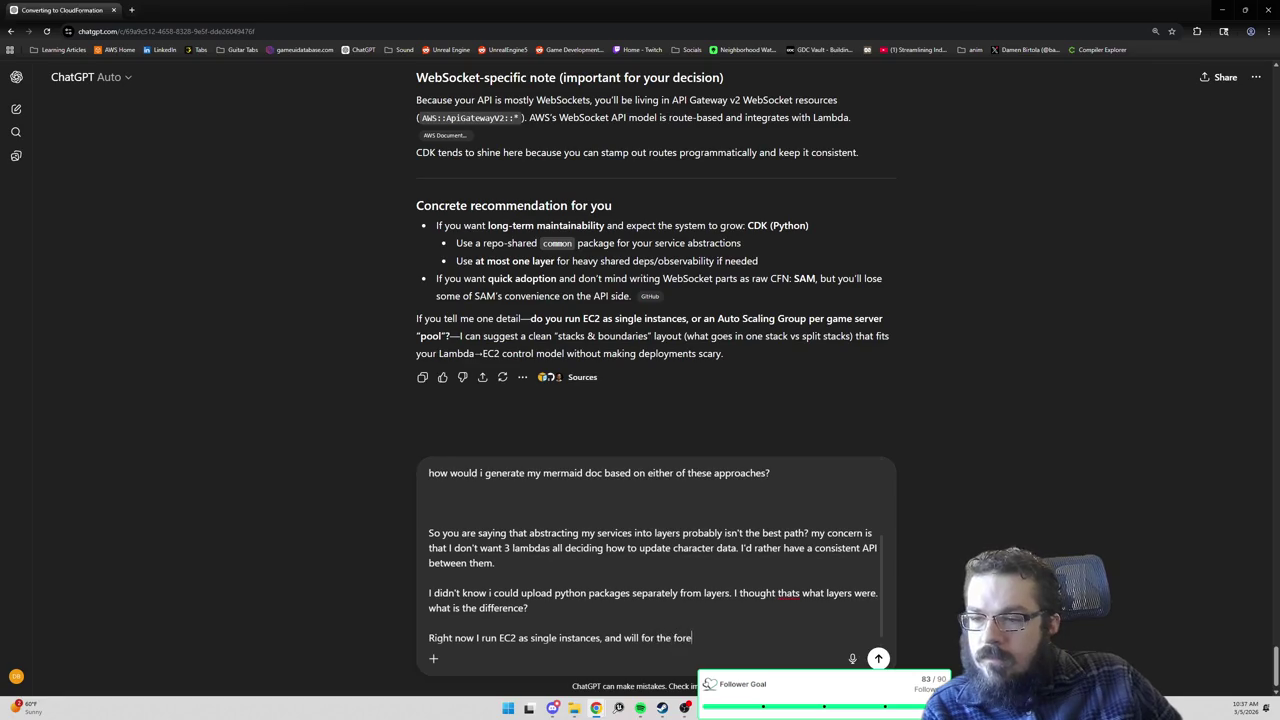
pyautogui.write('seeable future. ')
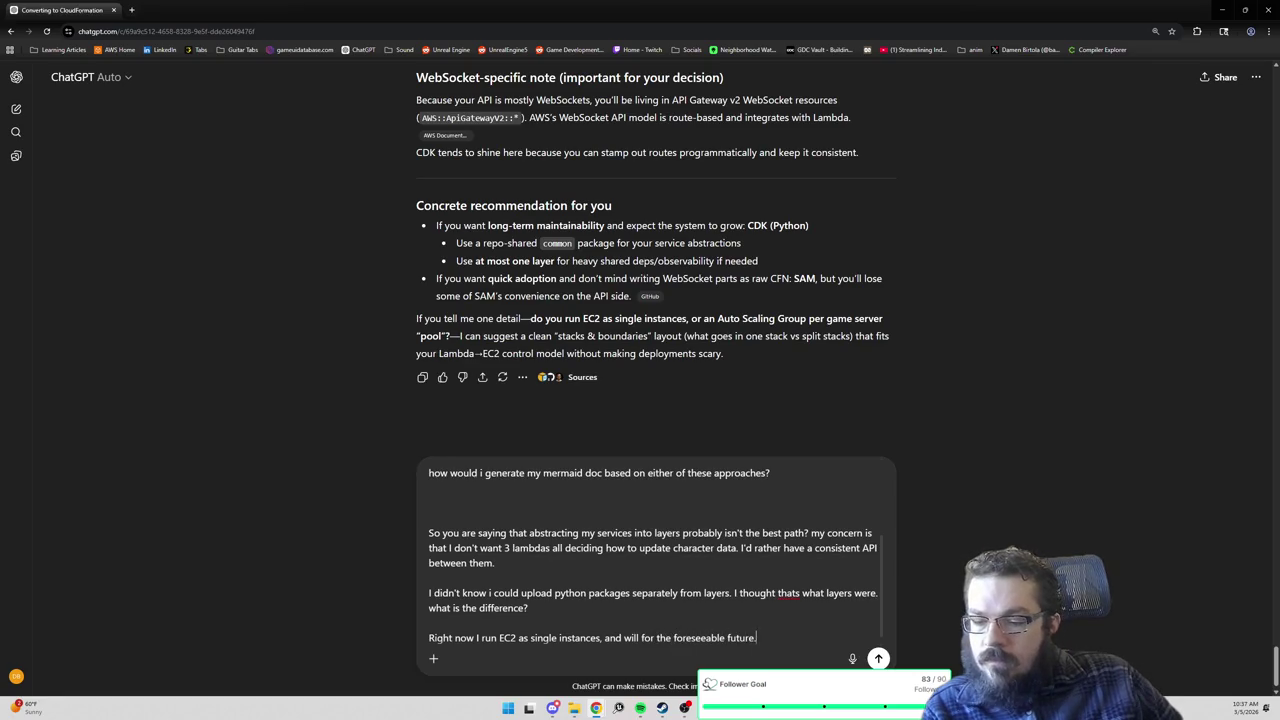
pyautogui.write('but in the d')
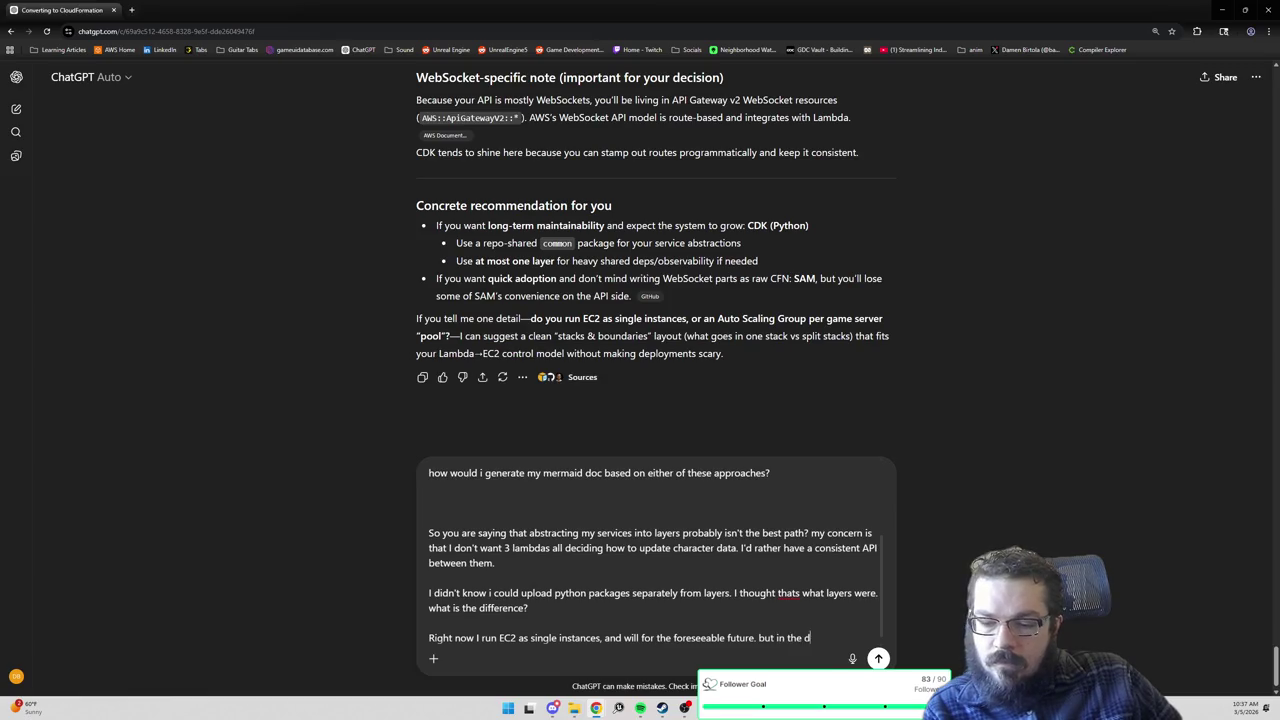
pyautogui.write('istant future I may have auto scaling')
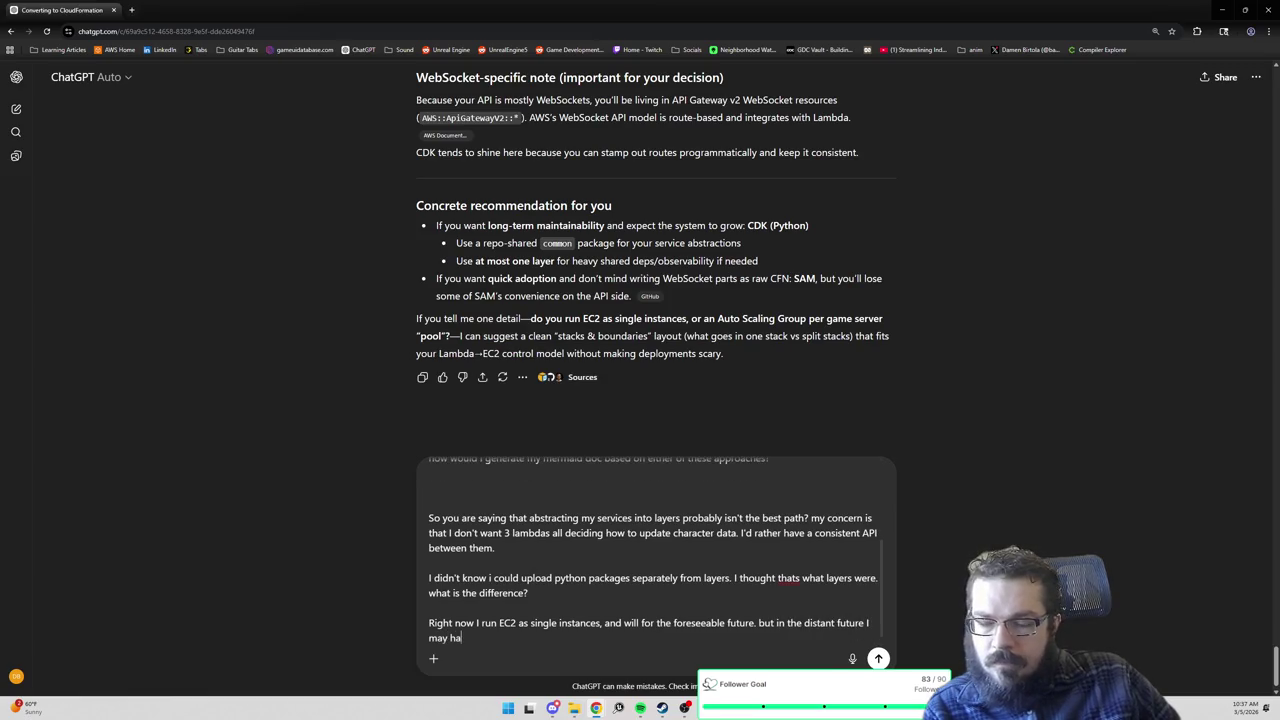
pyautogui.write(' groups.')
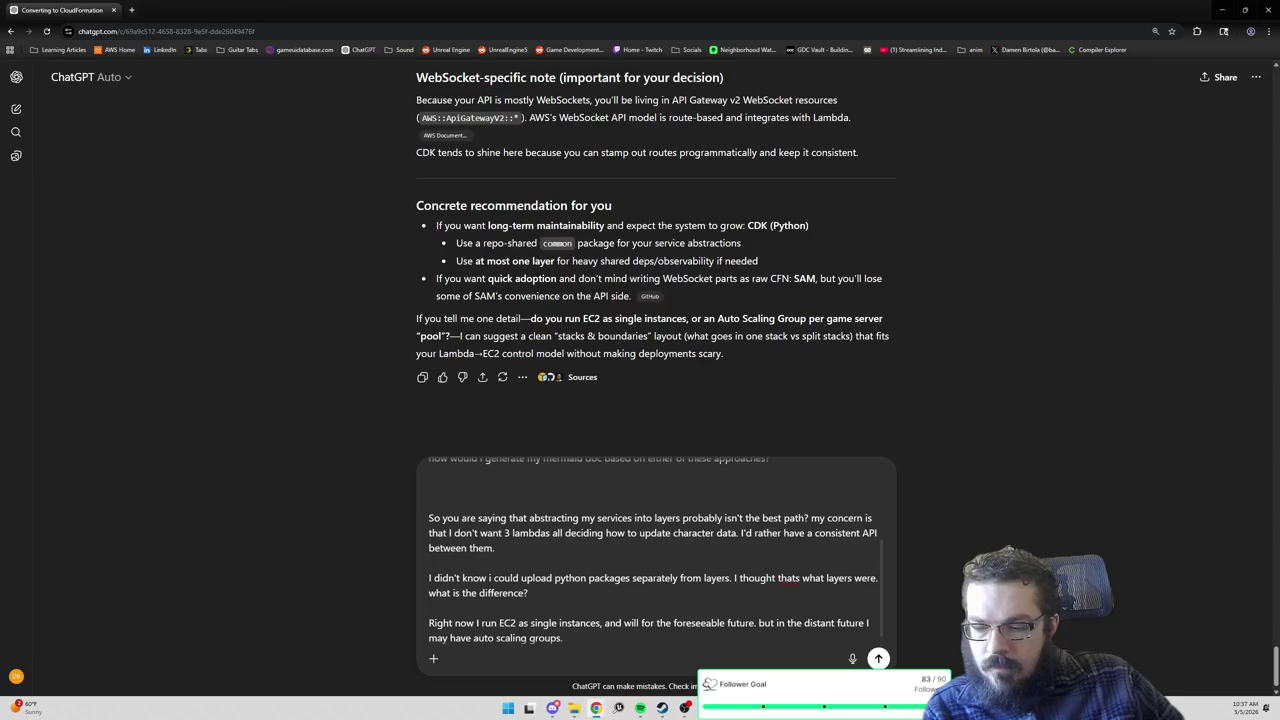
pyautogui.write(' I would say its less likel')
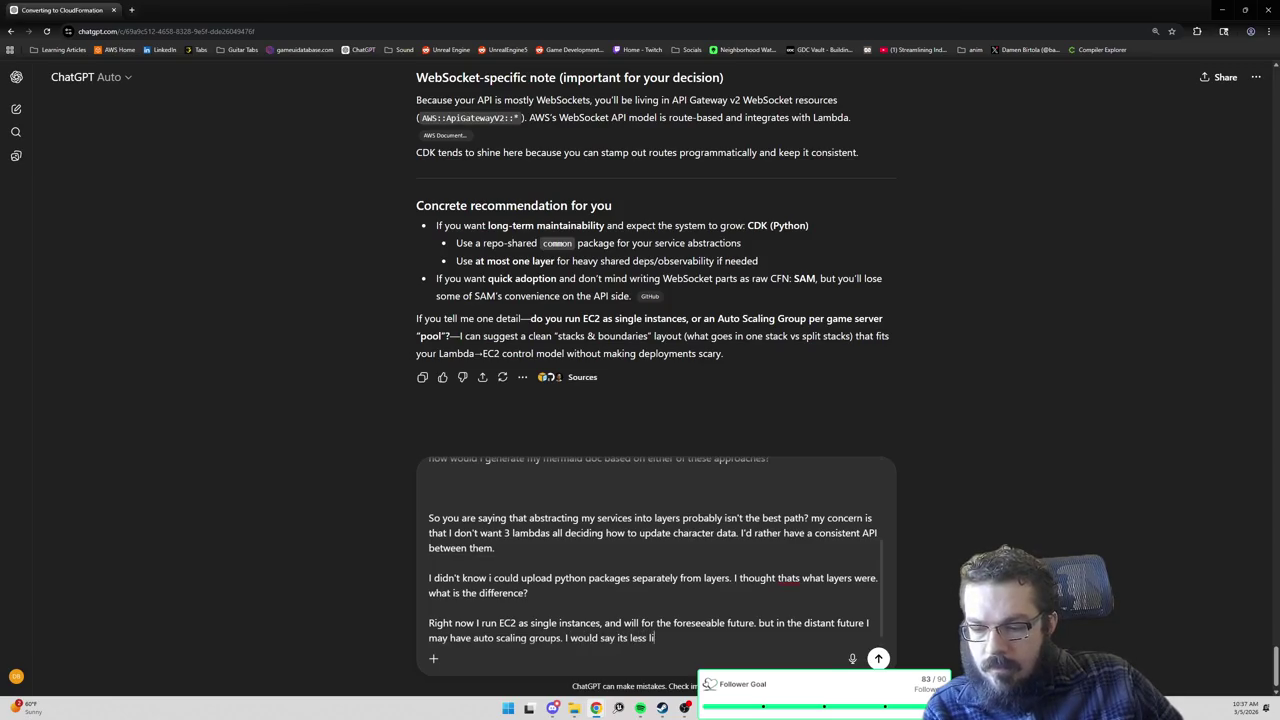
pyautogui.press('BackSpace')
pyautogui.press('BackSpace')
pyautogui.press('BackSpace')
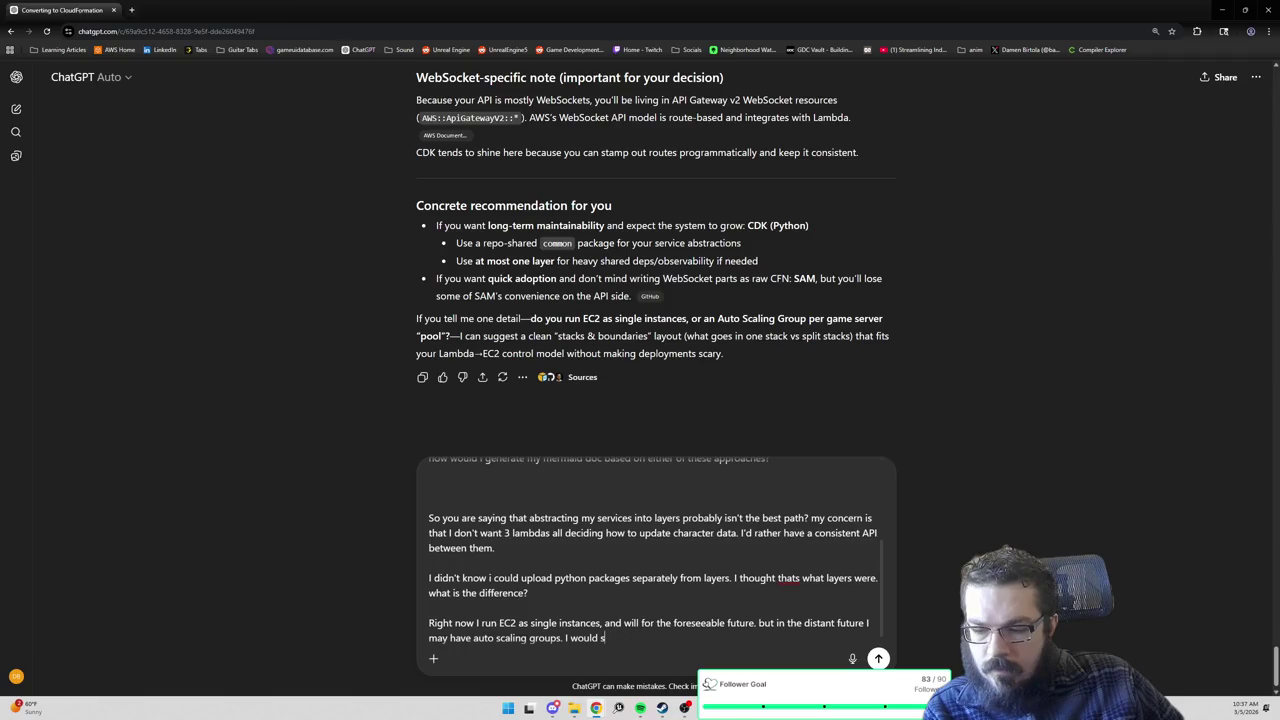
pyautogui.write('ay it is more like')
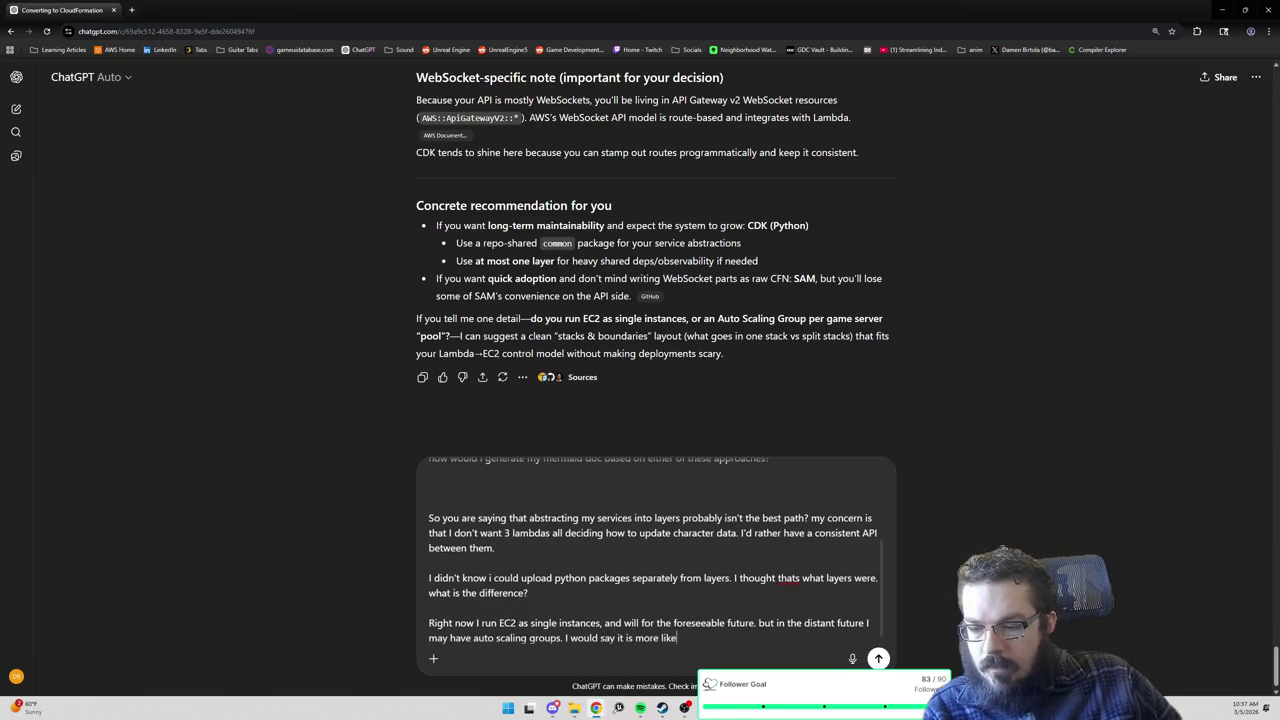
pyautogui.write('ly that I will handle')
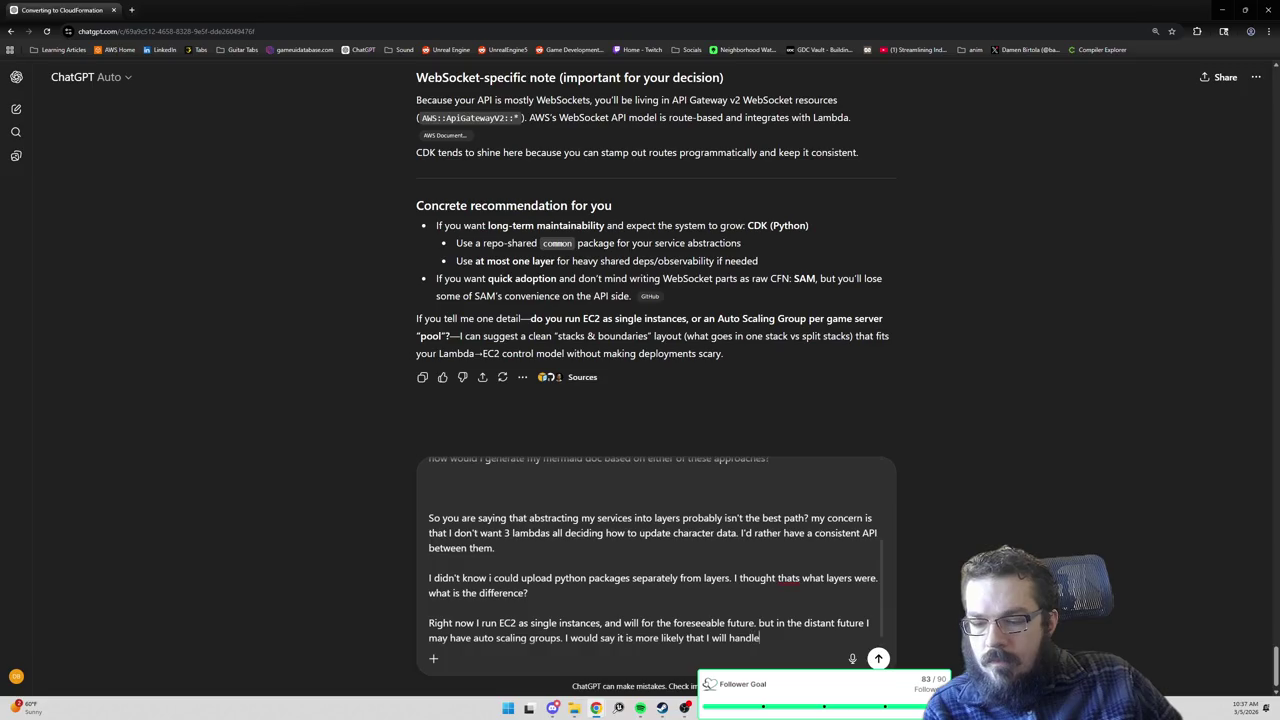
pyautogui.write(' server')
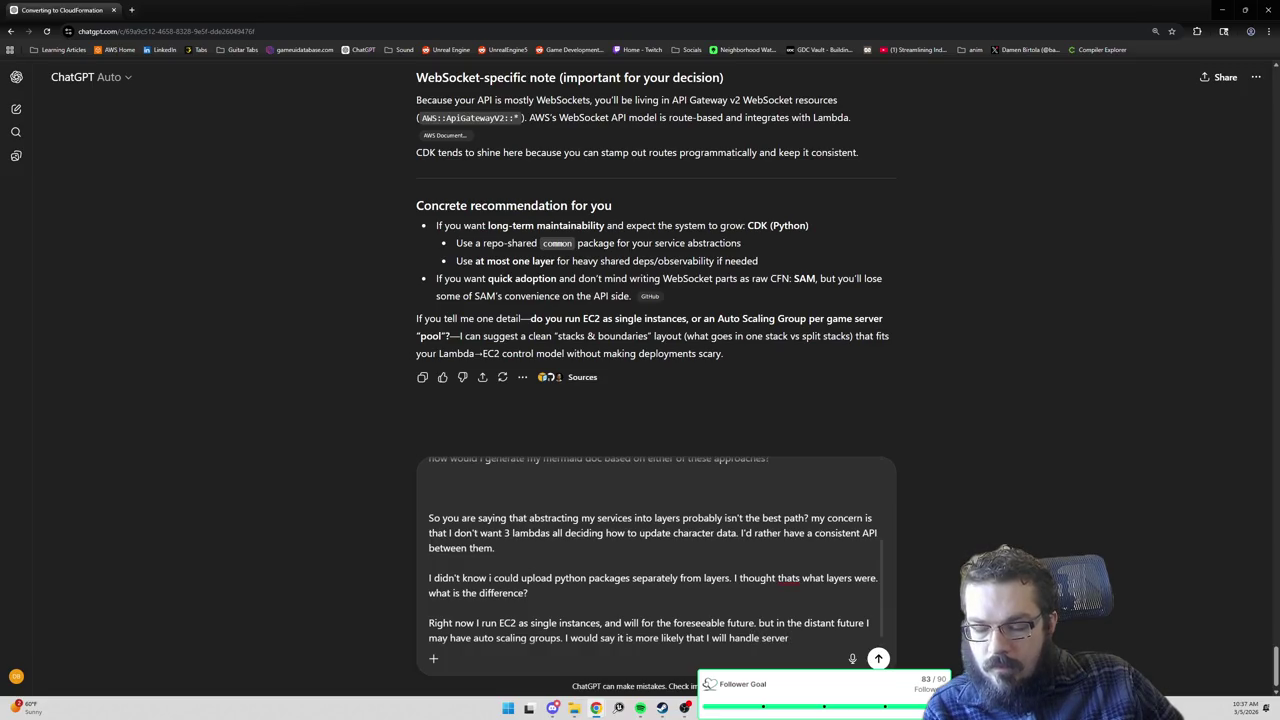
pyautogui.press('BackSpace')
pyautogui.press('BackSpace')
pyautogui.press('BackSpace')
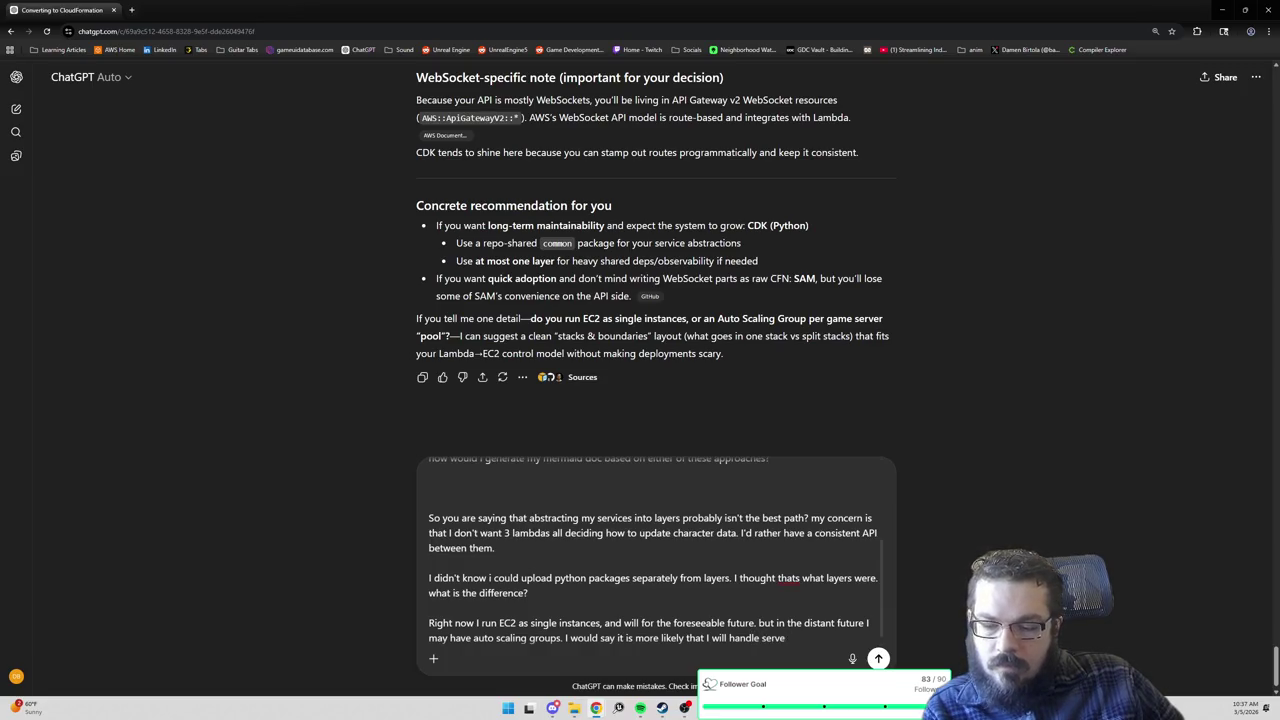
pyautogui.press('BackSpace')
pyautogui.press('BackSpace')
pyautogui.press('BackSpace')
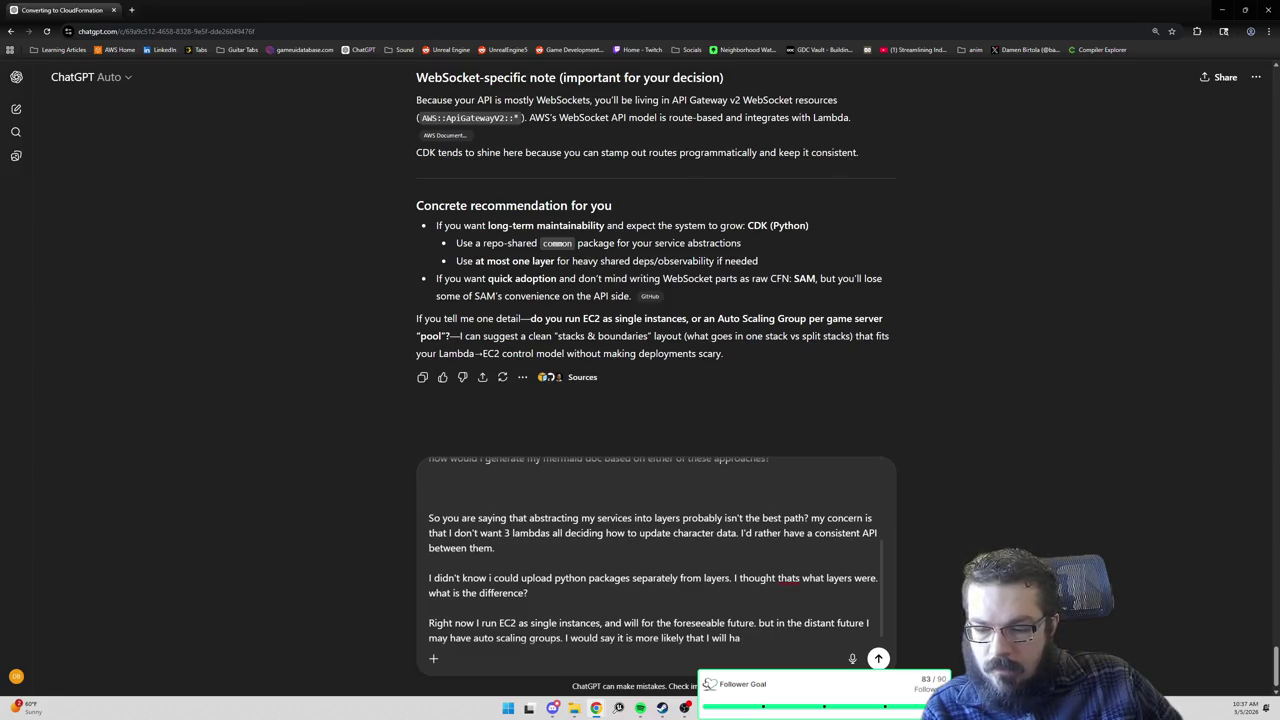
pyautogui.write('explicitly ')
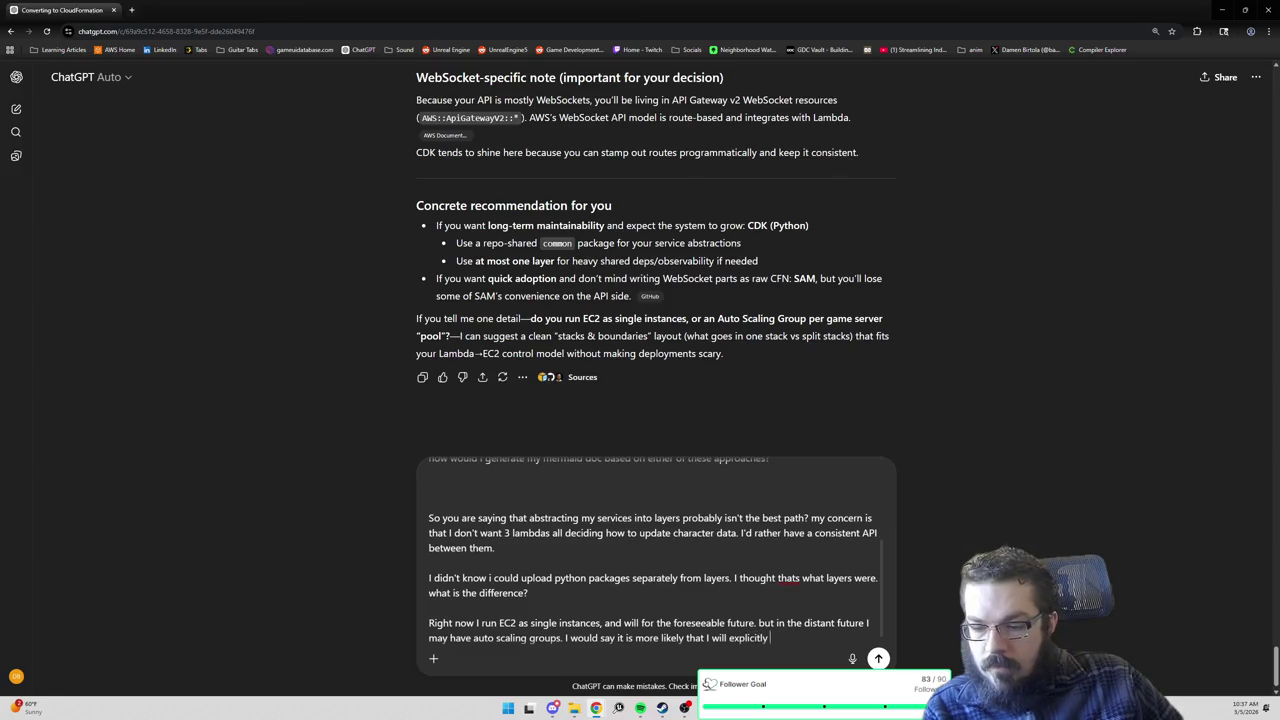
pyautogui.write('bring up server')
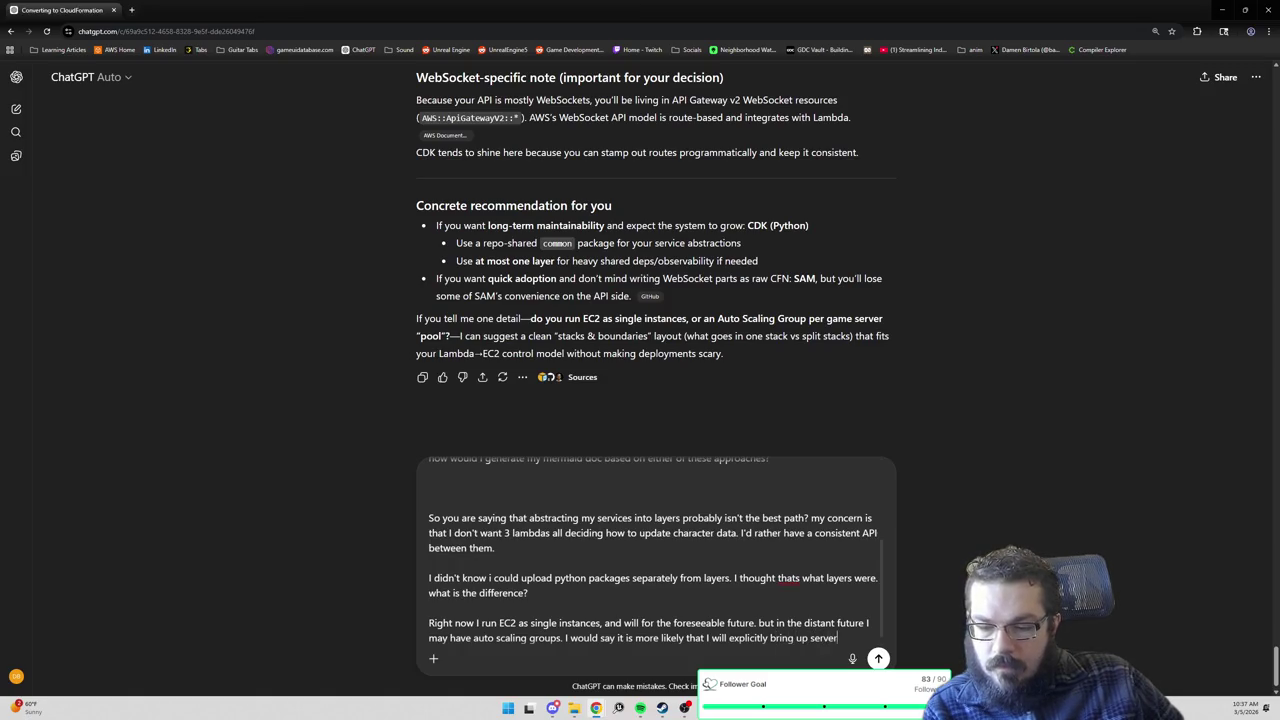
pyautogui.press('BackSpace')
pyautogui.press('BackSpace')
pyautogui.press('BackSpace')
pyautogui.press('BackSpace')
pyautogui.press('BackSpace')
pyautogui.press('BackSpace')
pyautogui.write('an')
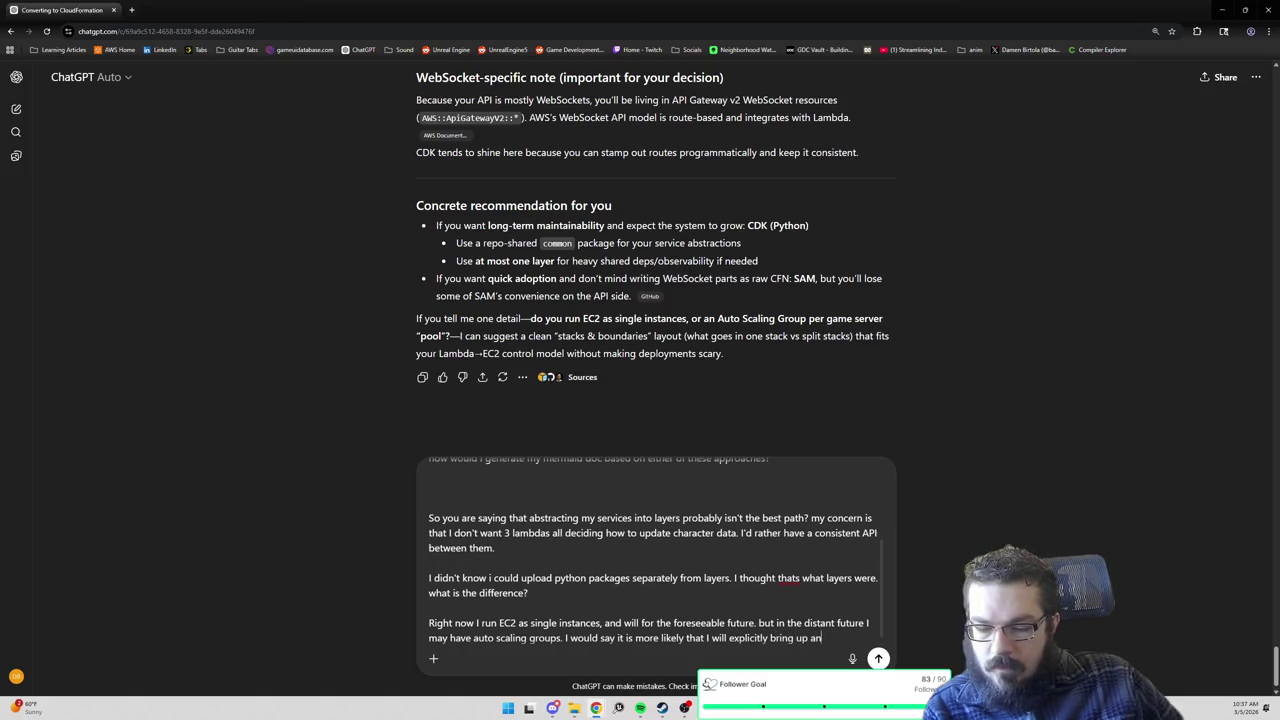
pyautogui.write('d tear down servers tho')
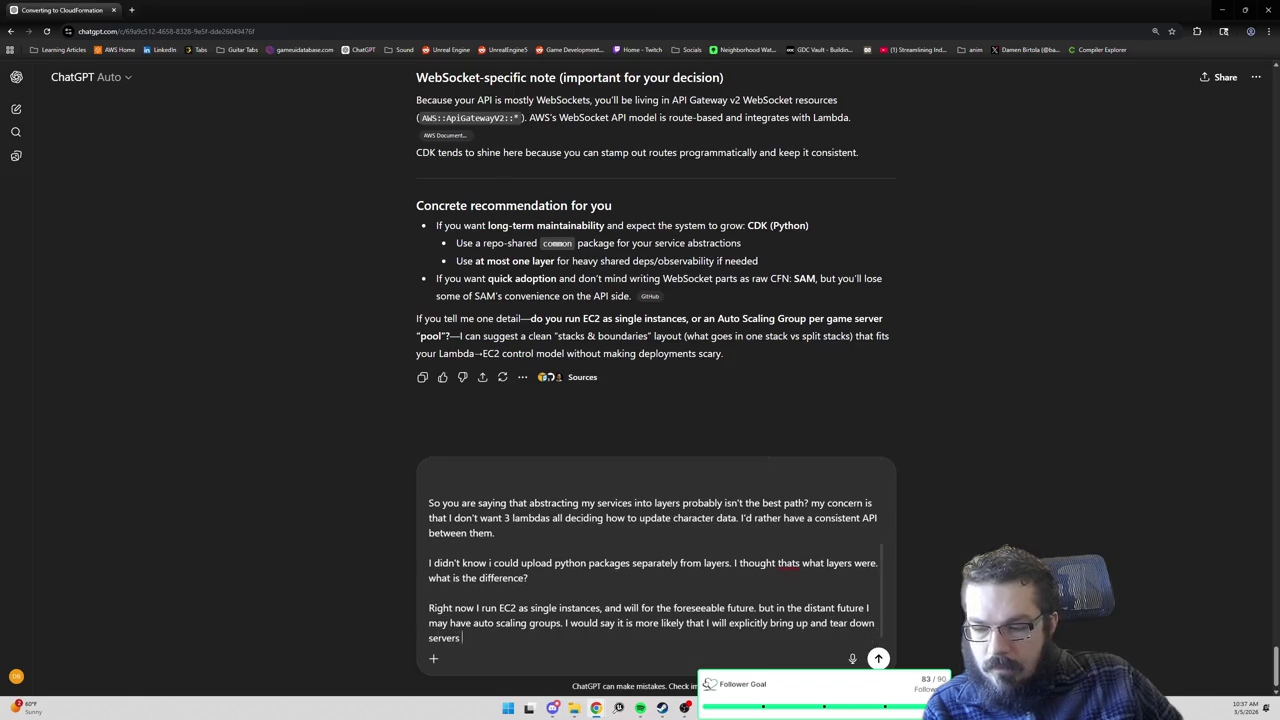
pyautogui.press('Return')
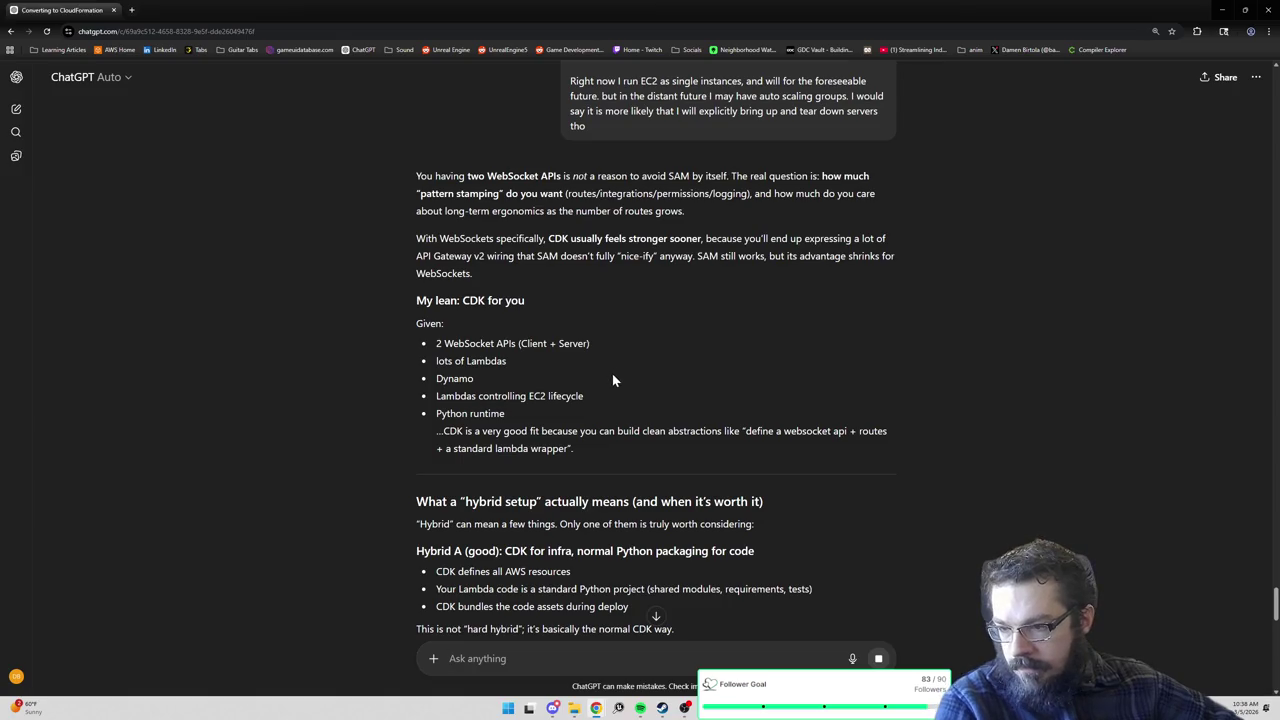
# Scroll through the streaming reply's Hybrid A–C setup options.
pyautogui.scroll(-1, 615, 375)
pyautogui.scroll(-1, 613, 395)
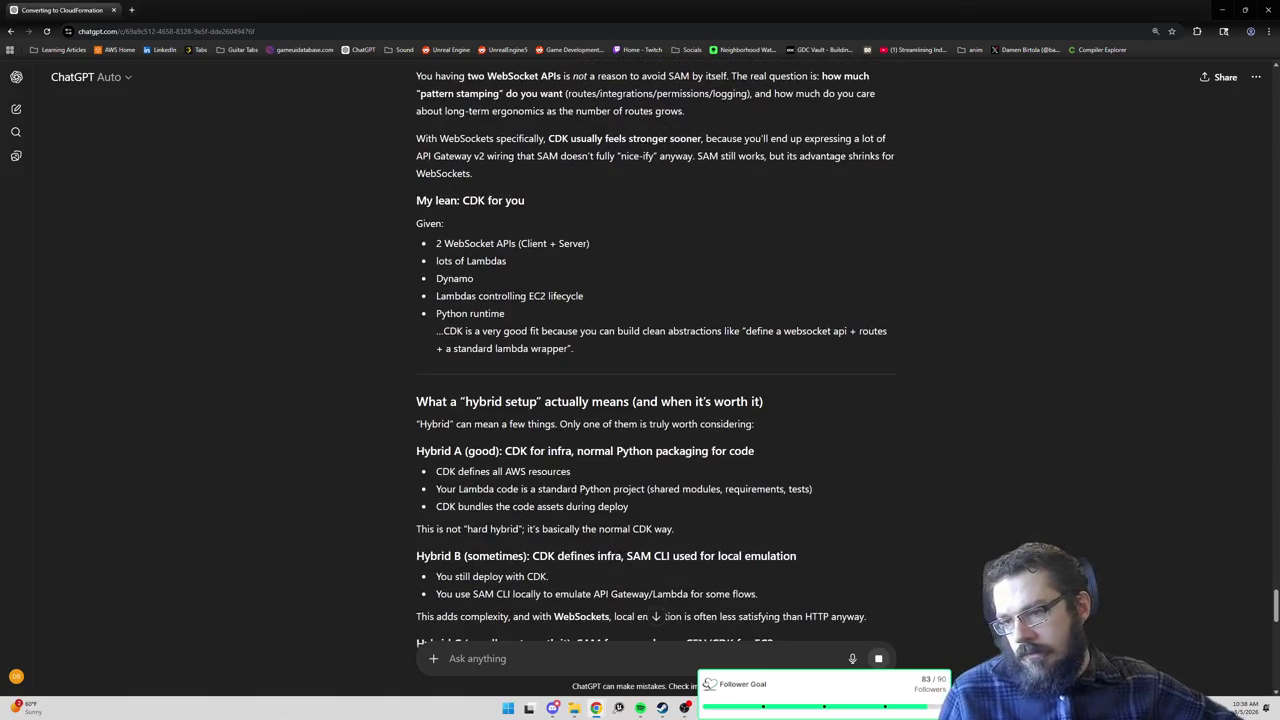
pyautogui.scroll(-1, 589, 448)
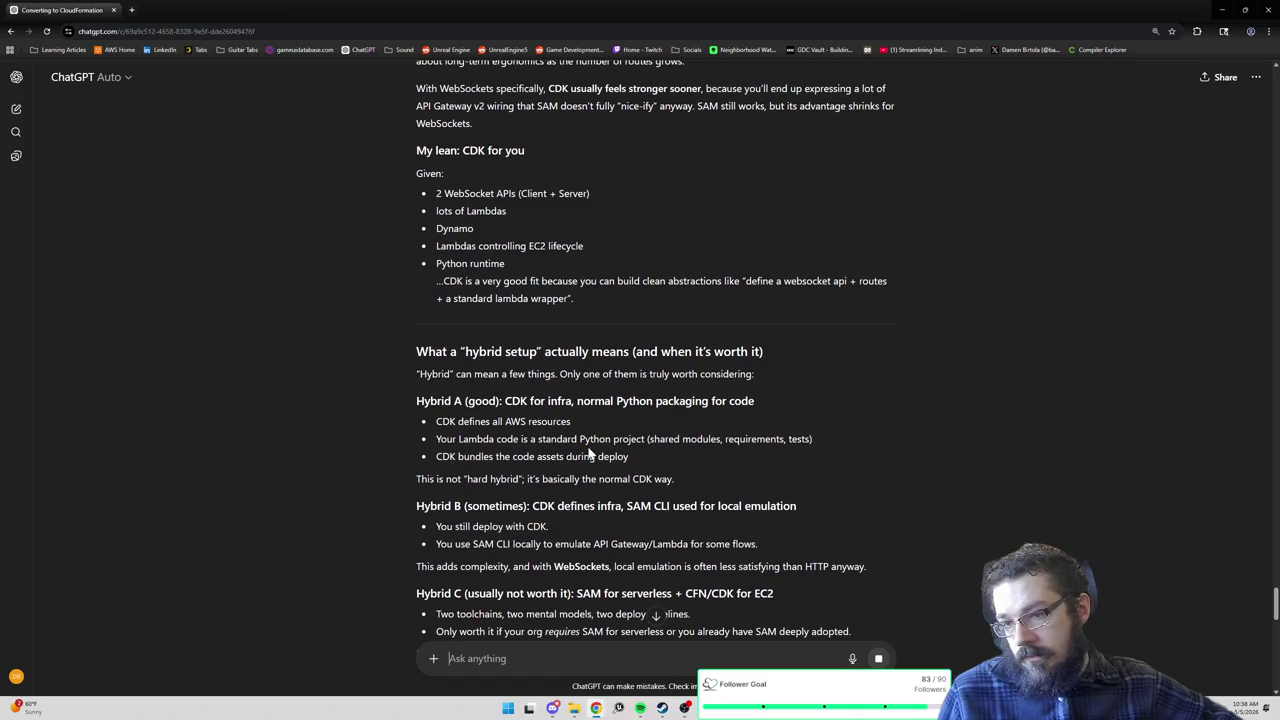
pyautogui.scroll(-1, 589, 452)
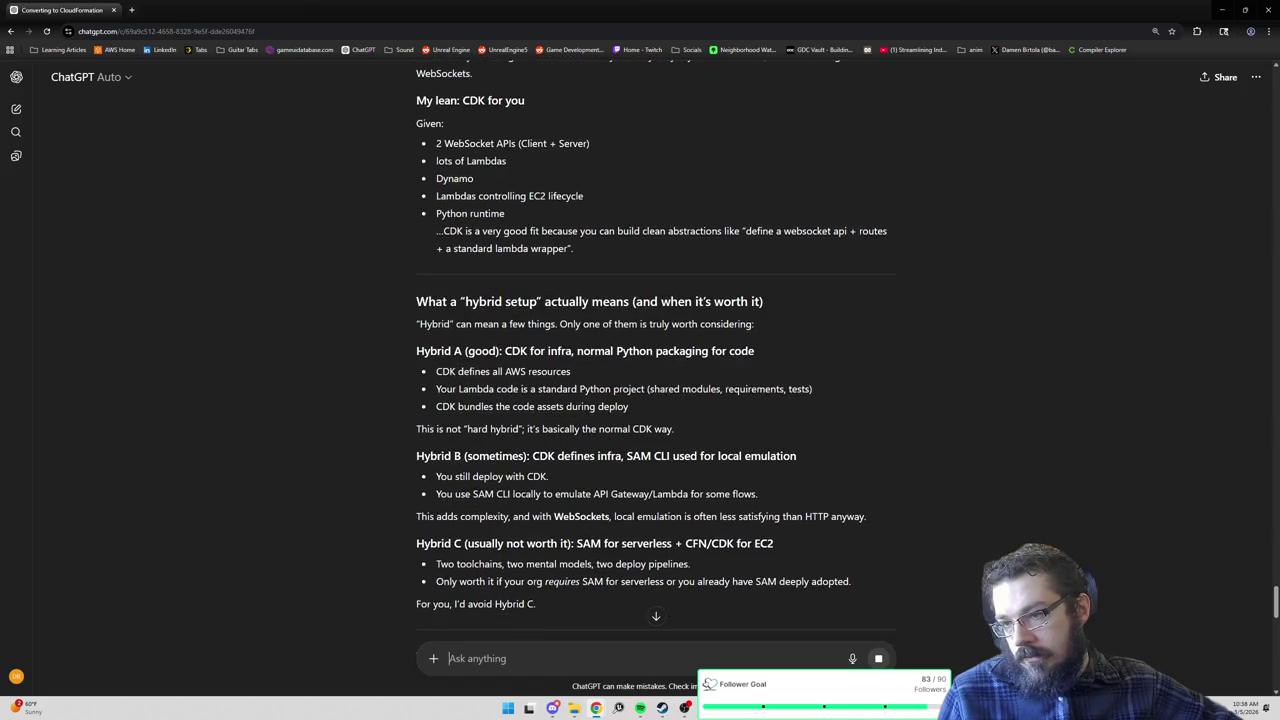
pyautogui.scroll(-1, 656, 355)
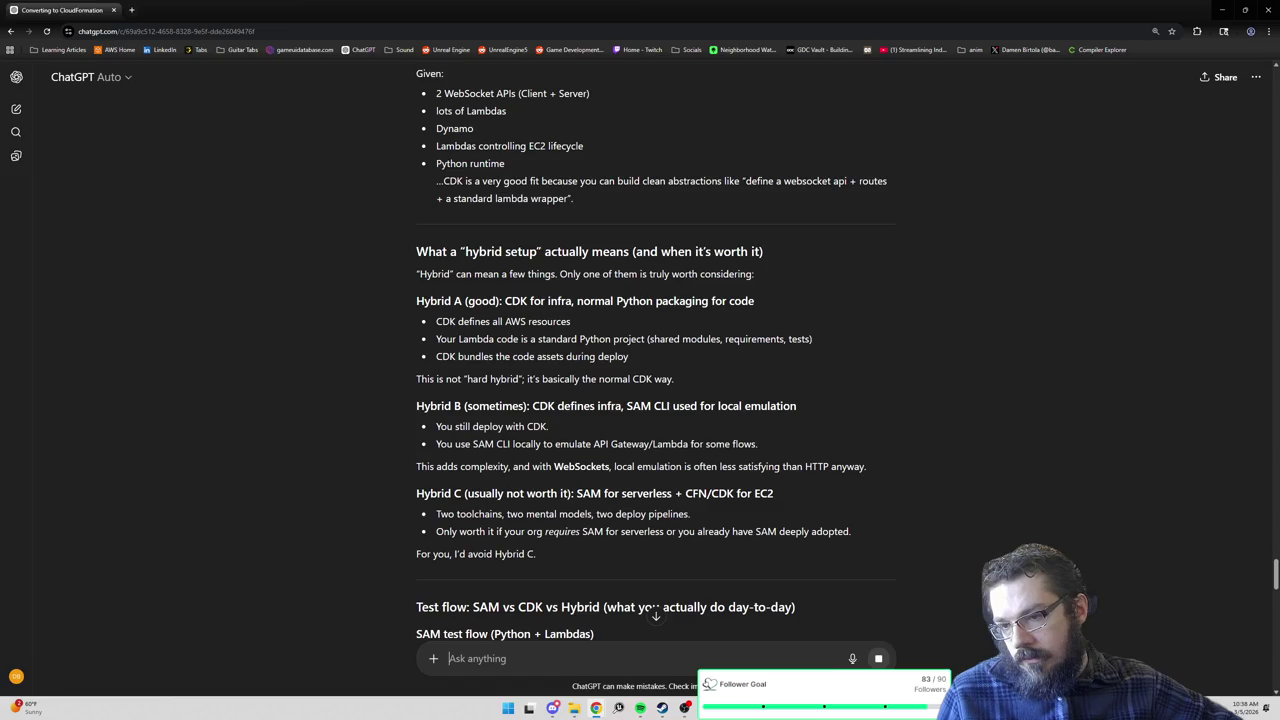
pyautogui.scroll(-1, 656, 360)
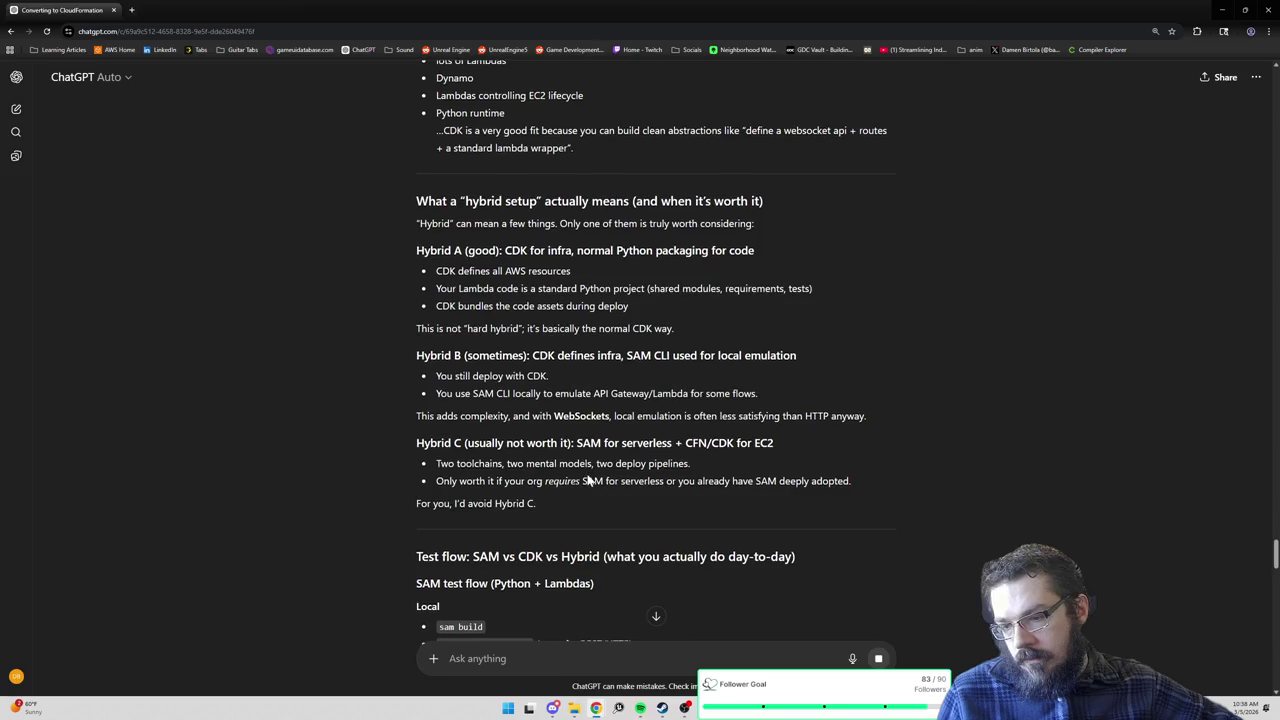
pyautogui.scroll(-2, 585, 484)
# Continue down through the SAM, CDK and Hybrid B test-flow sections to the Bottom line.
pyautogui.scroll(-1, 585, 478)
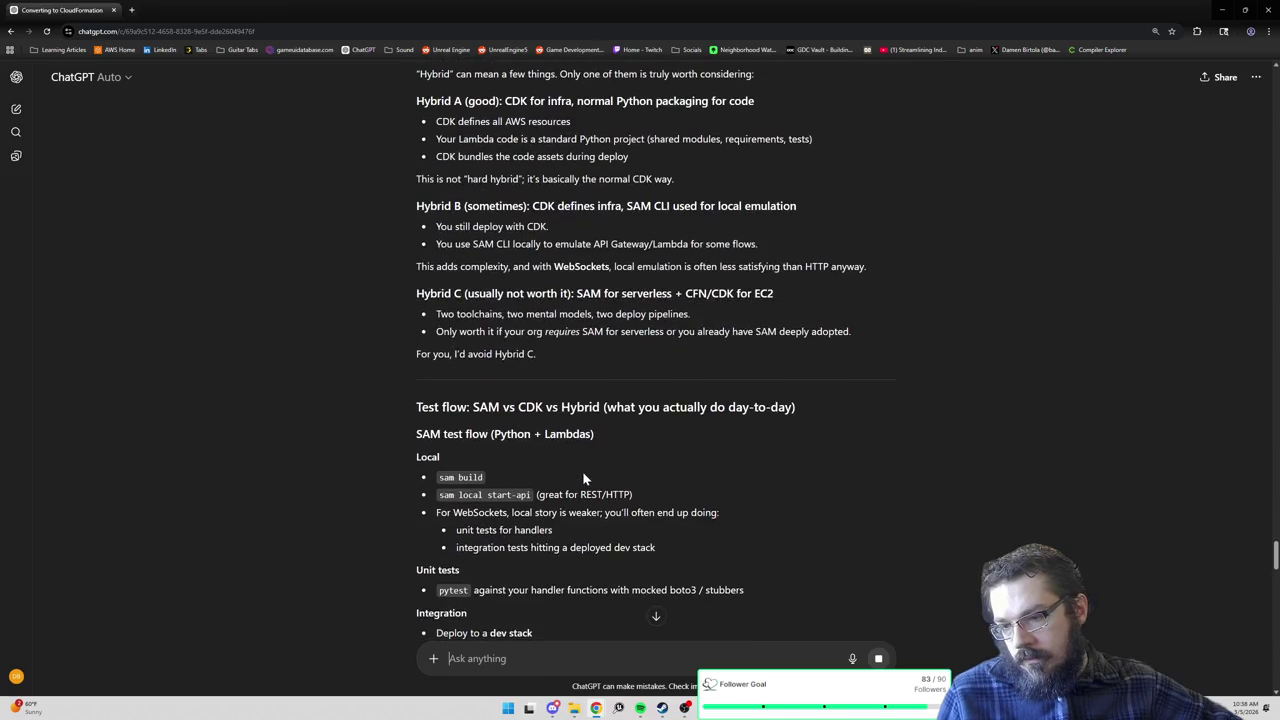
pyautogui.scroll(-1, 585, 479)
pyautogui.scroll(-1, 584, 479)
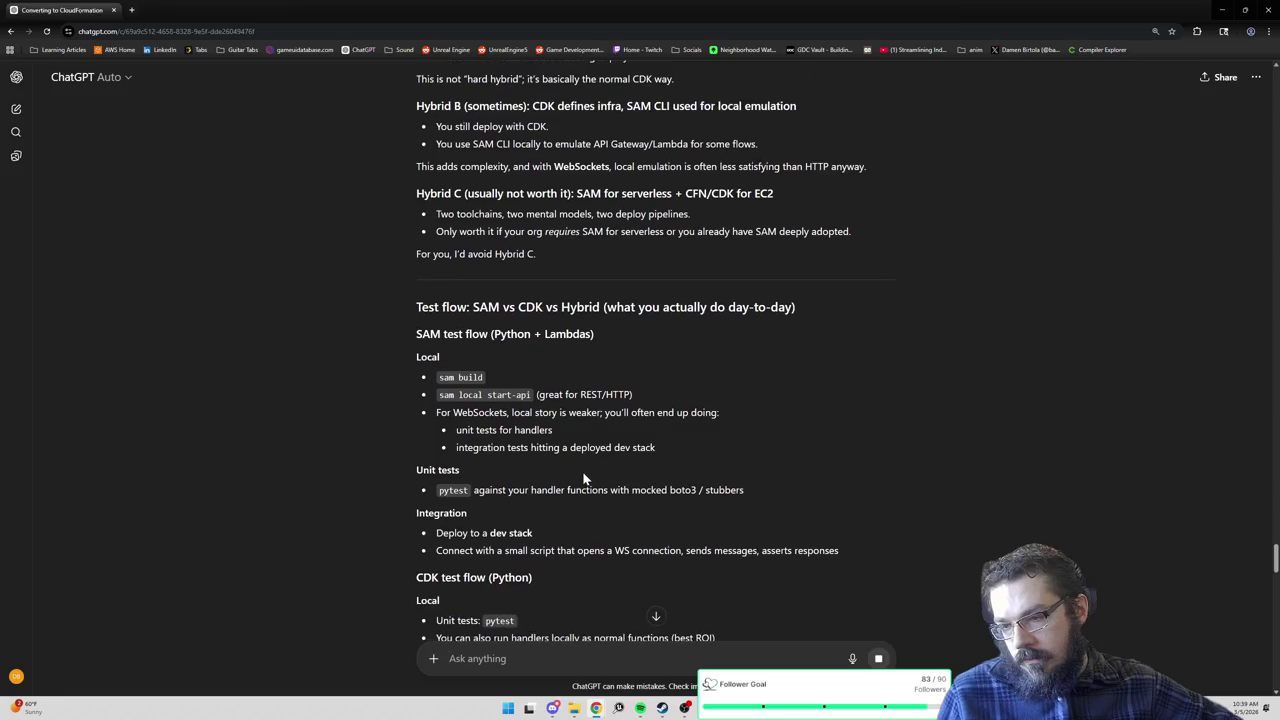
pyautogui.scroll(-1, 577, 481)
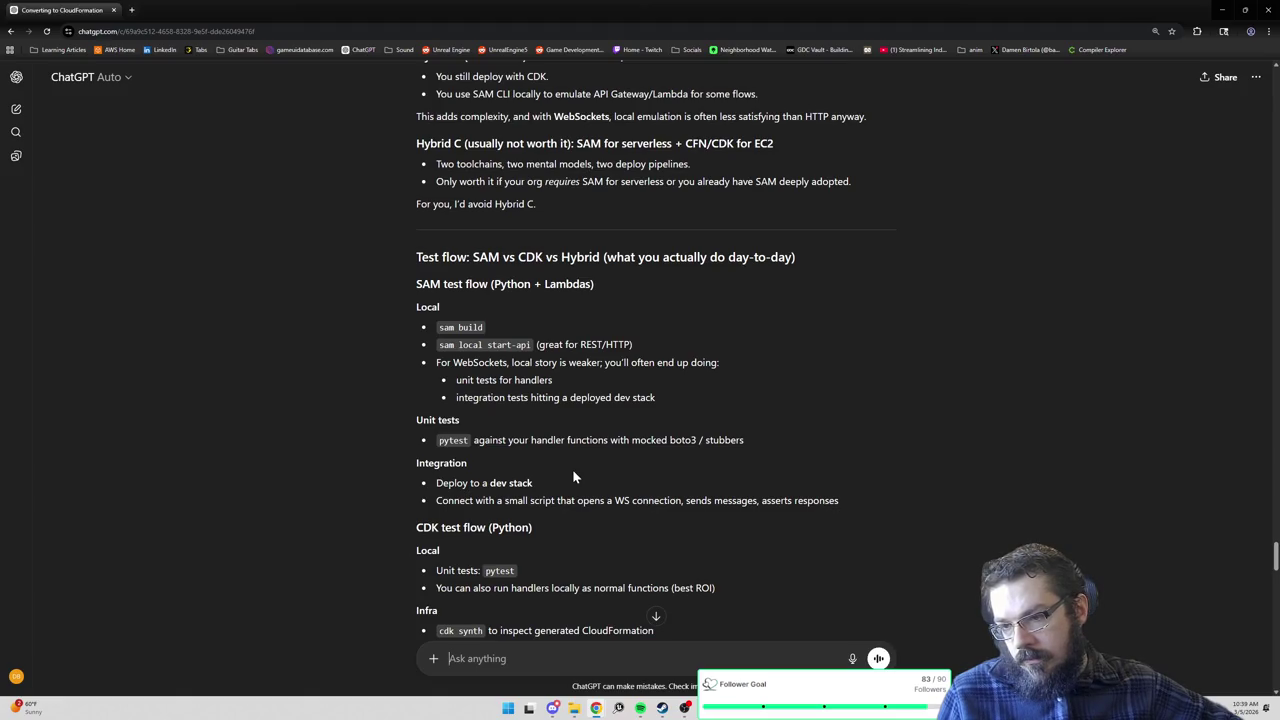
pyautogui.scroll(-1, 566, 476)
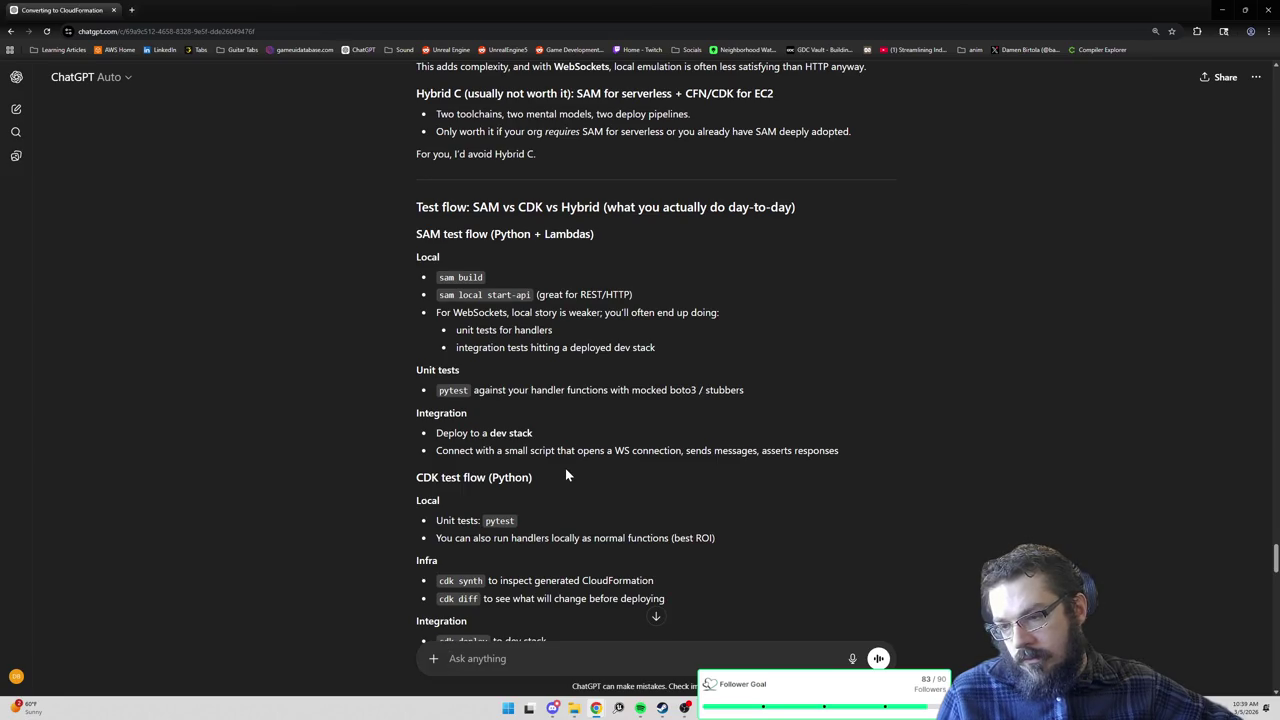
pyautogui.scroll(-1, 551, 470)
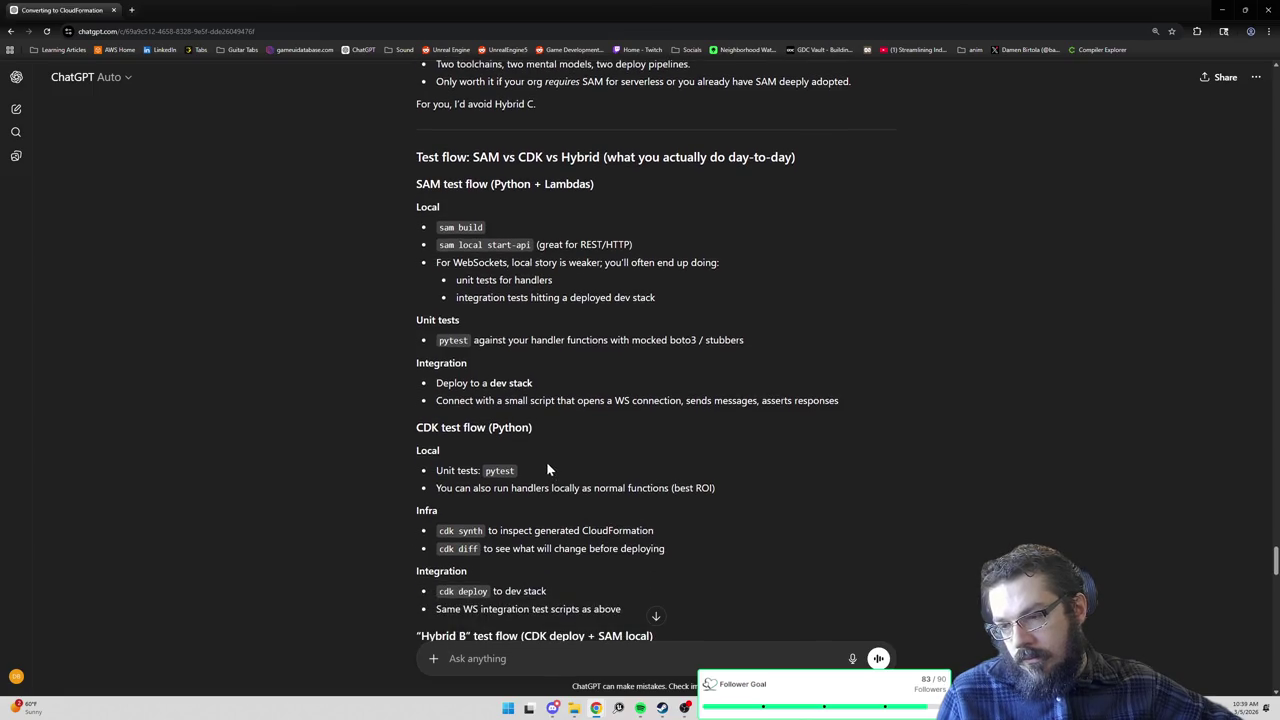
pyautogui.scroll(-1, 547, 469)
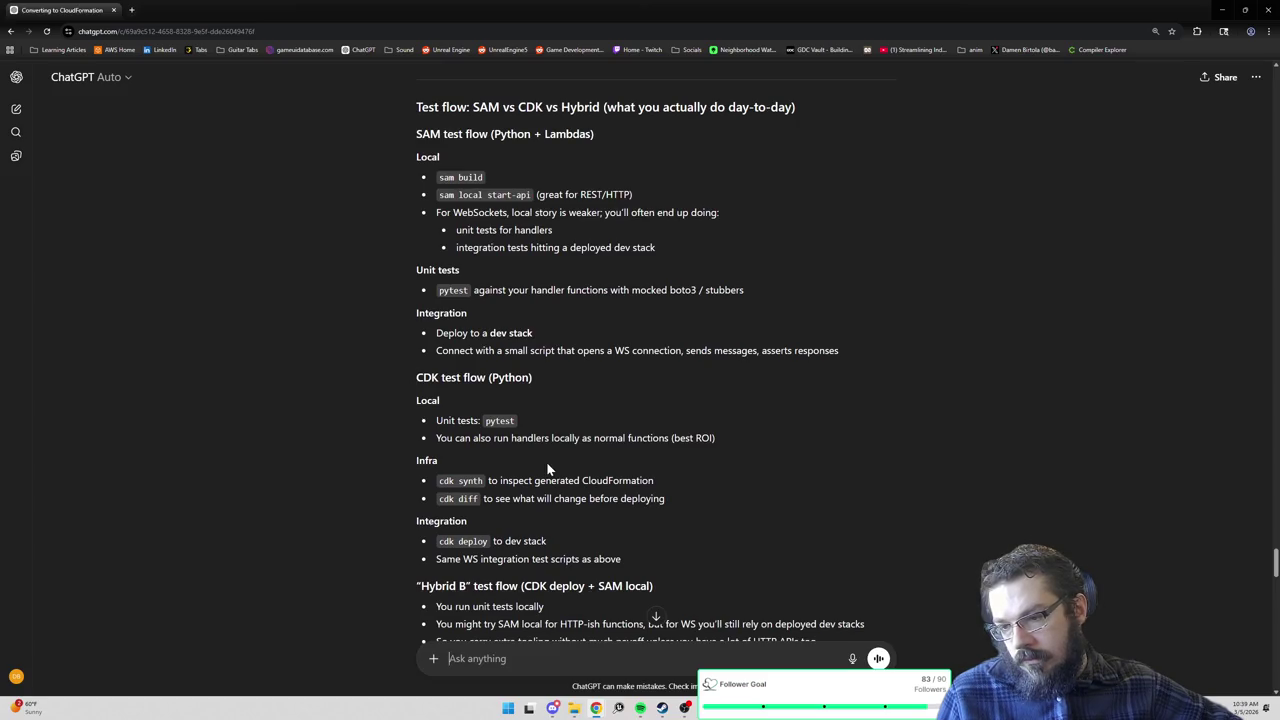
pyautogui.scroll(-1, 655, 455)
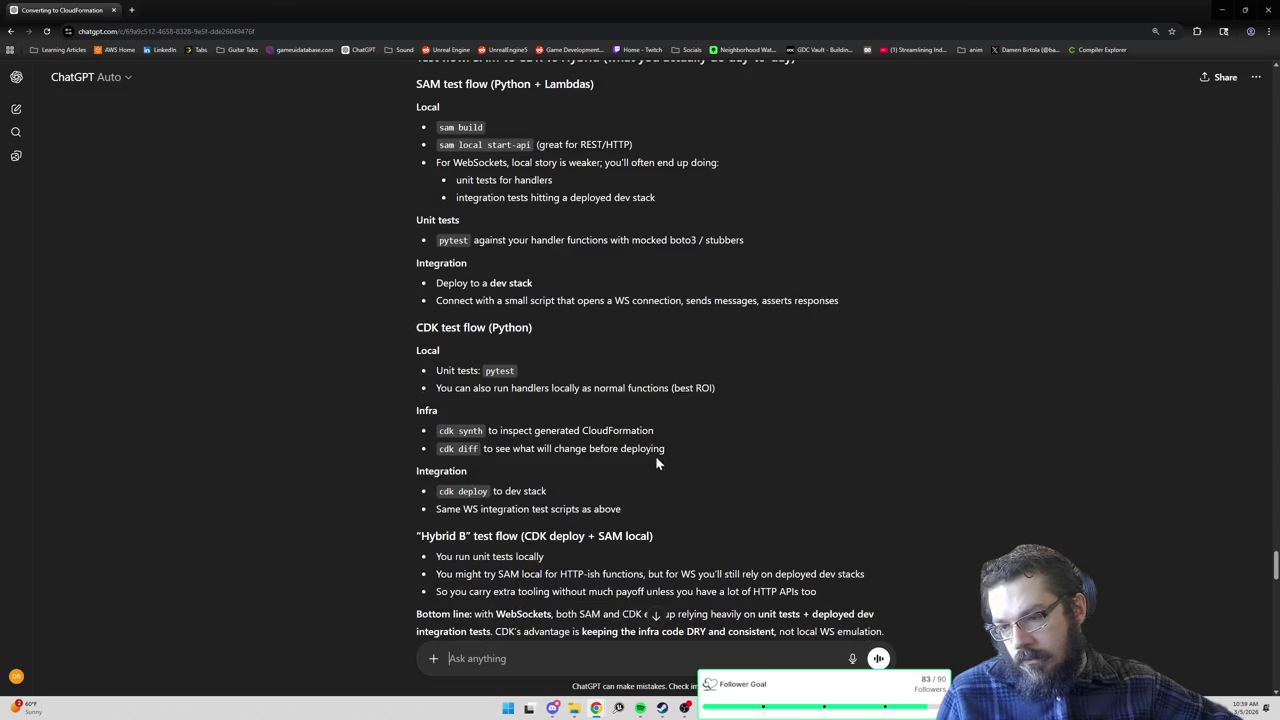
# Start a new draft with the question 'what is pytest?' followed by a new line.
pyautogui.write('what is pytest?')
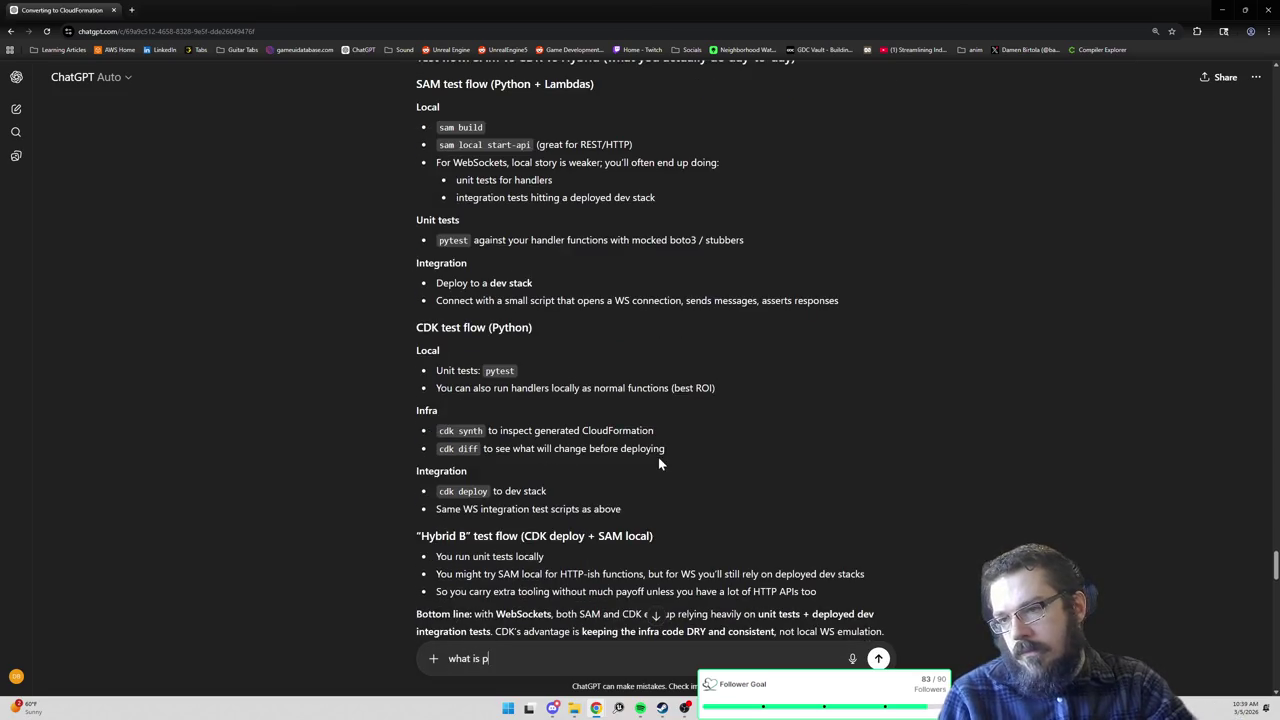
pyautogui.hotkey('shift', 'Return')
pyautogui.hotkey('shift', 'Return')
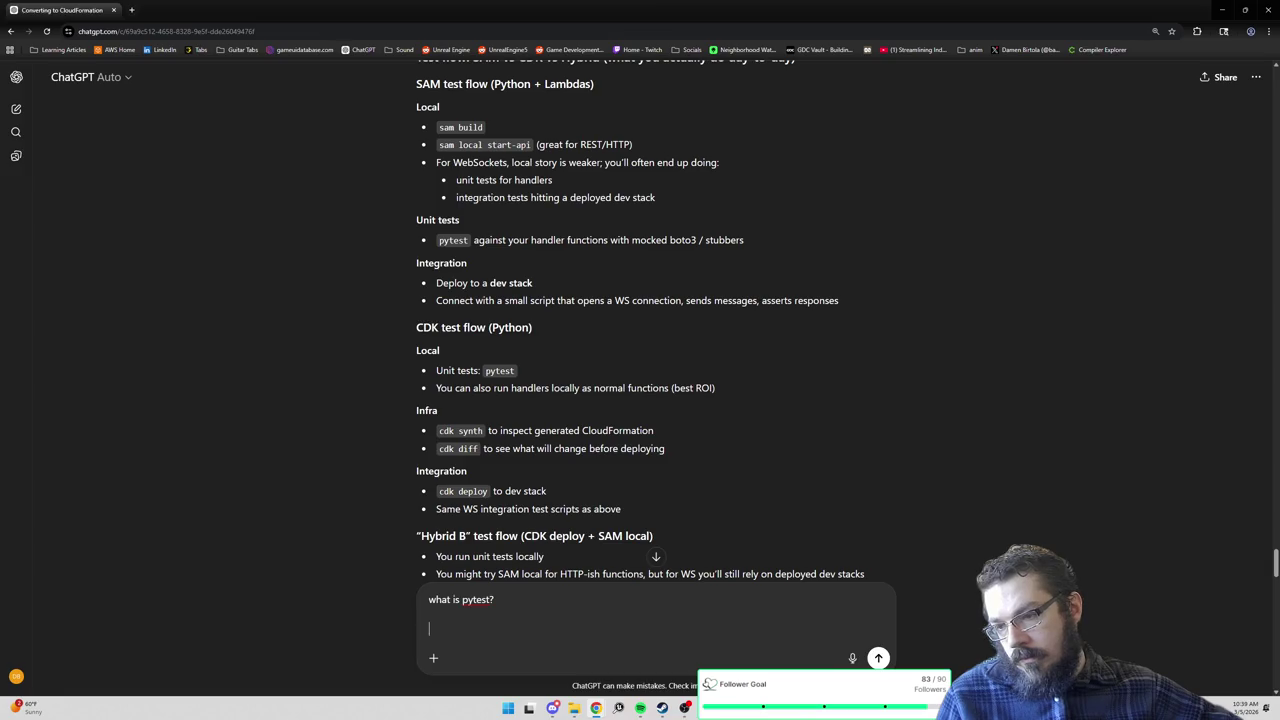
pyautogui.scroll(-1, 632, 430)
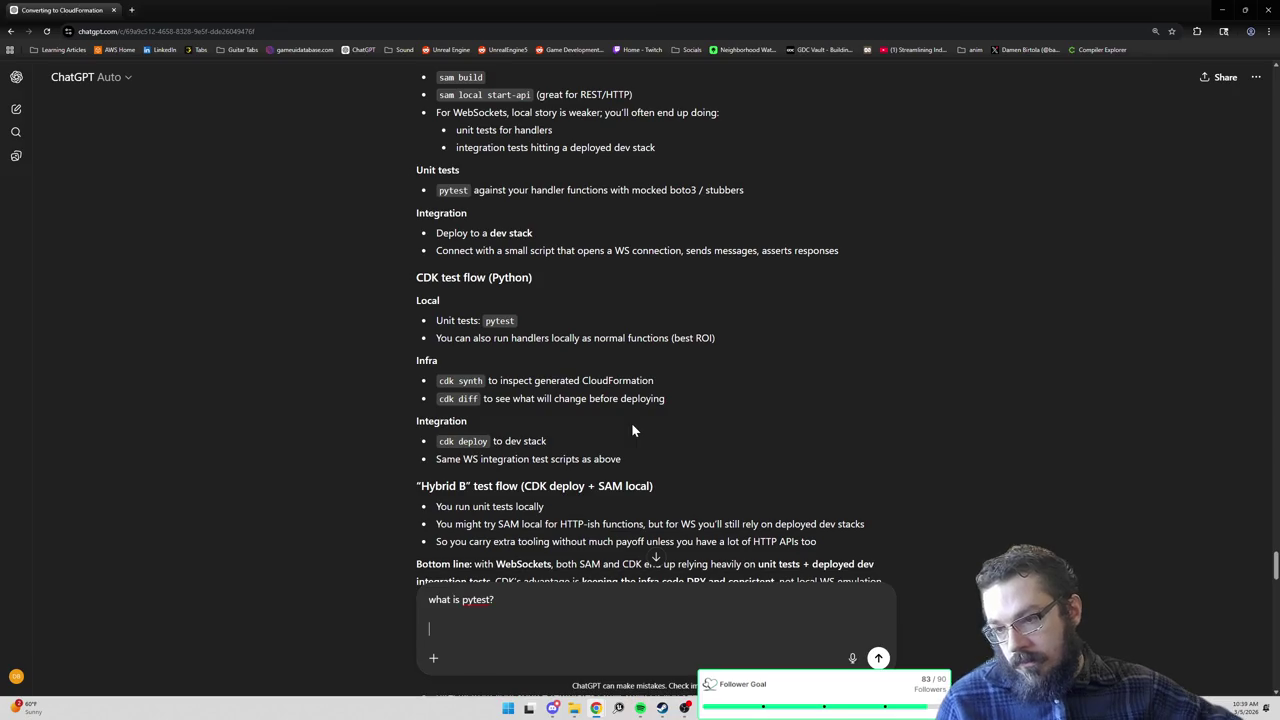
# Ask whether CDK deploys locally and how game code finds its endpoint, perhaps 192.0.0.1.
pyautogui.write('I')
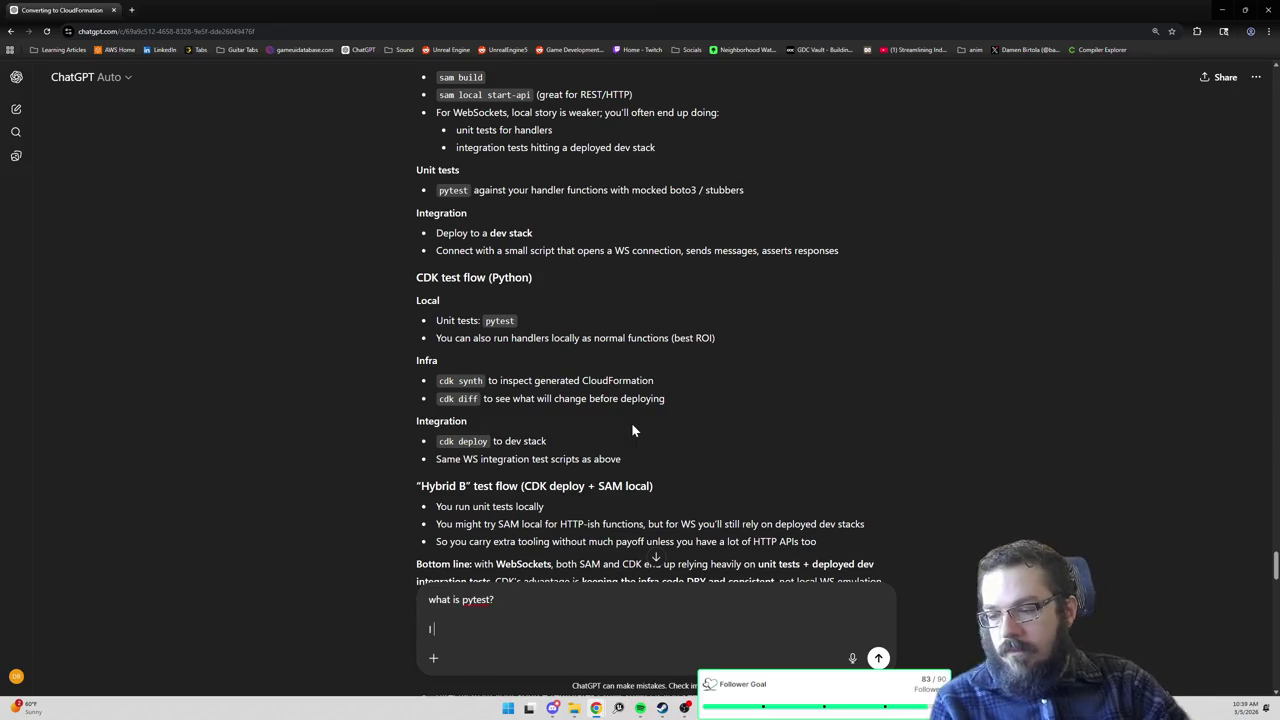
pyautogui.write(' can deploy my CDK locally?')
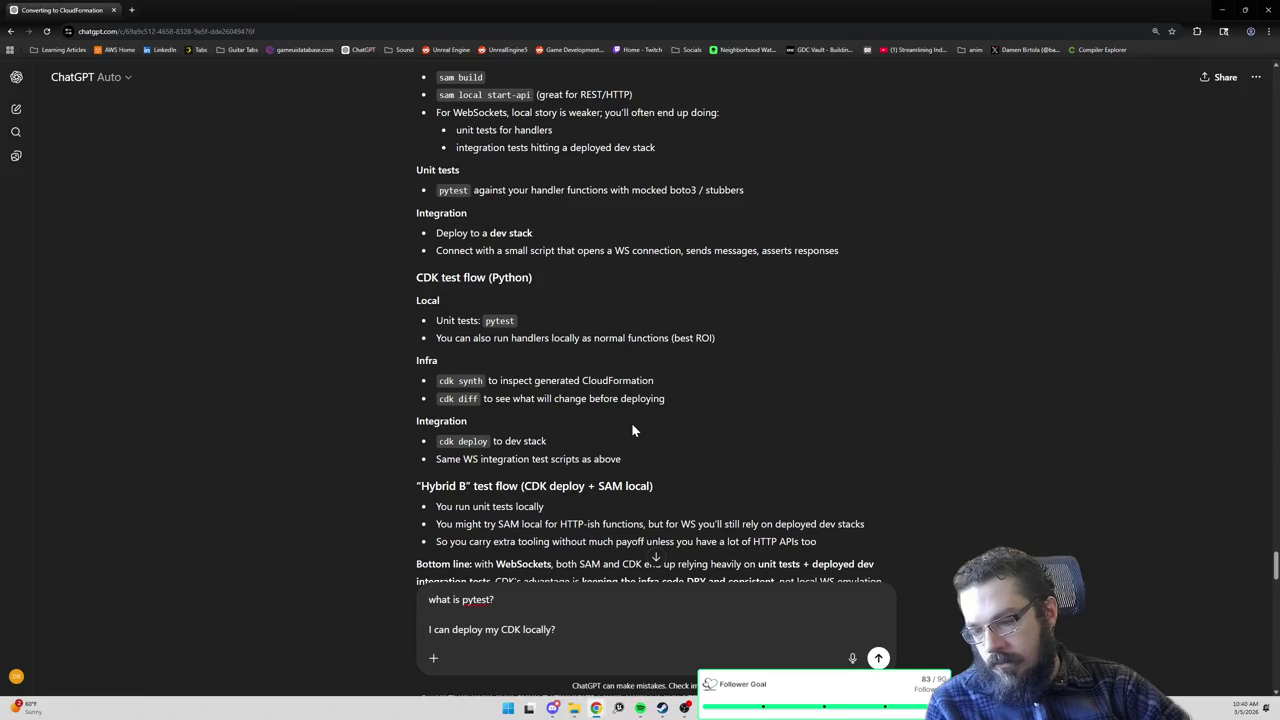
pyautogui.write(' wou')
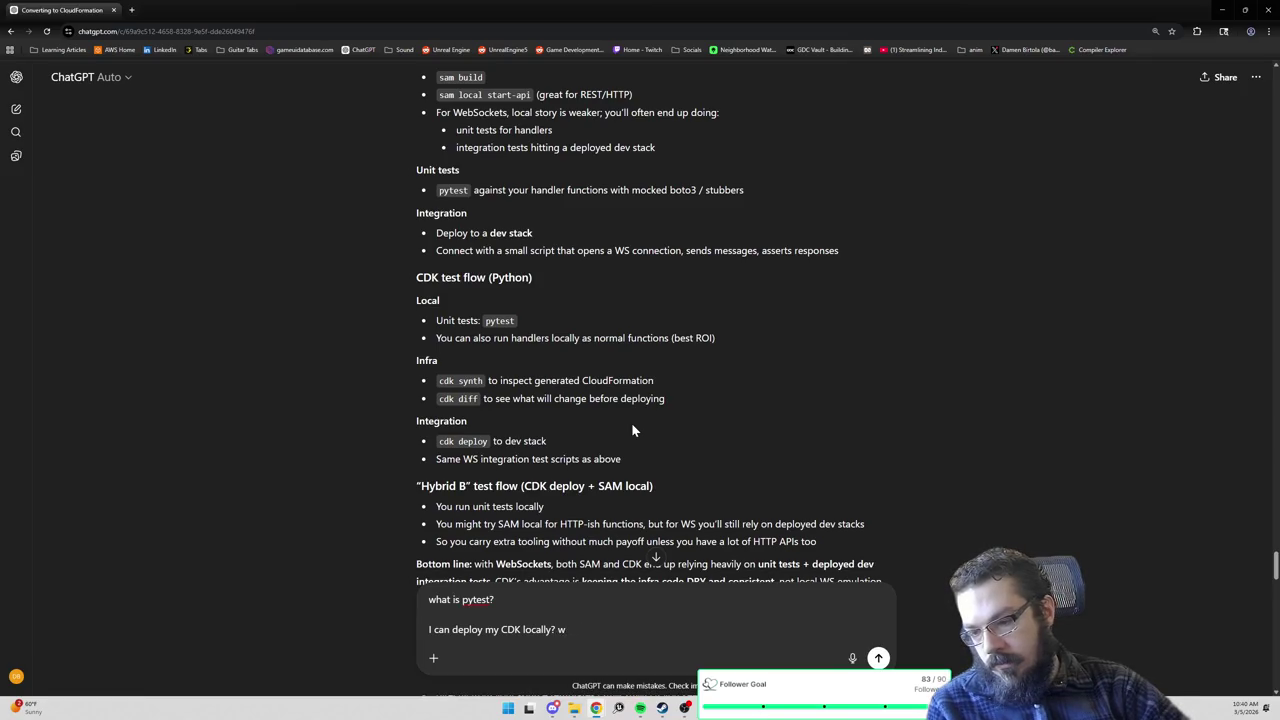
pyautogui.press('BackSpace')
pyautogui.write('do I just s')
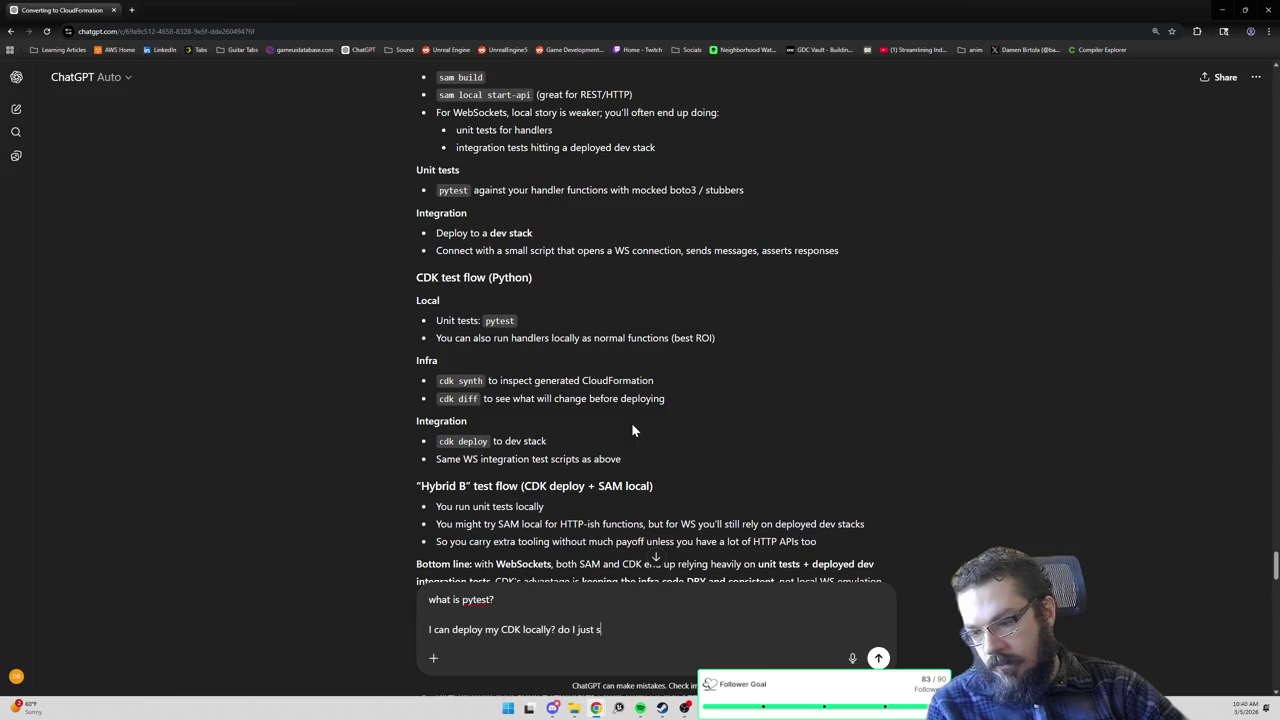
pyautogui.write('wap out my')
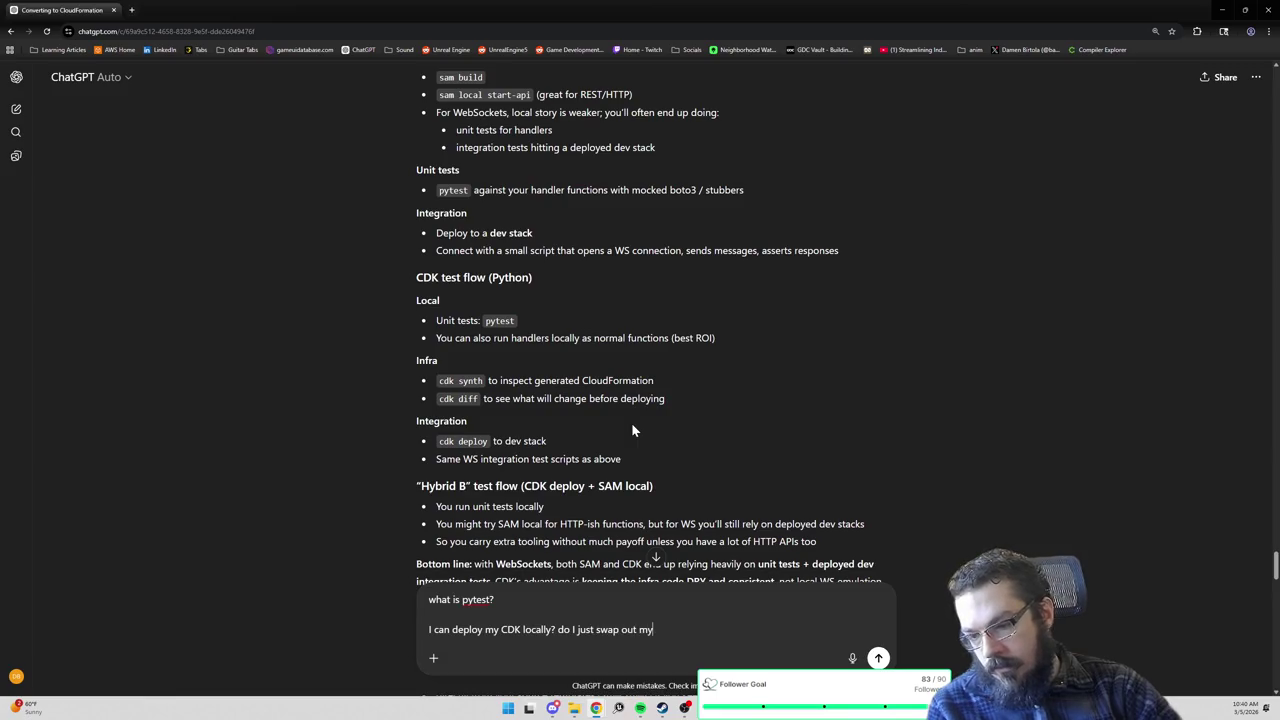
pyautogui.press('BackSpace')
pyautogui.press('BackSpace')
pyautogui.press('BackSpace')
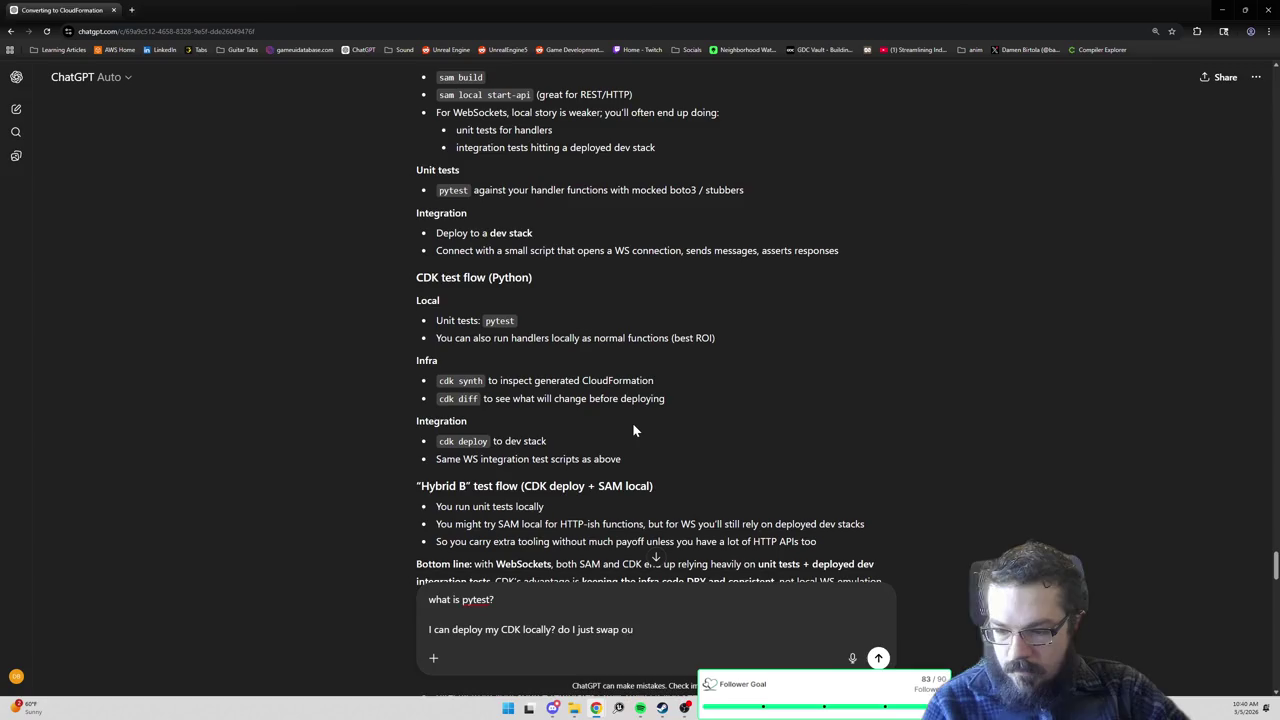
pyautogui.press('BackSpace')
pyautogui.press('BackSpace')
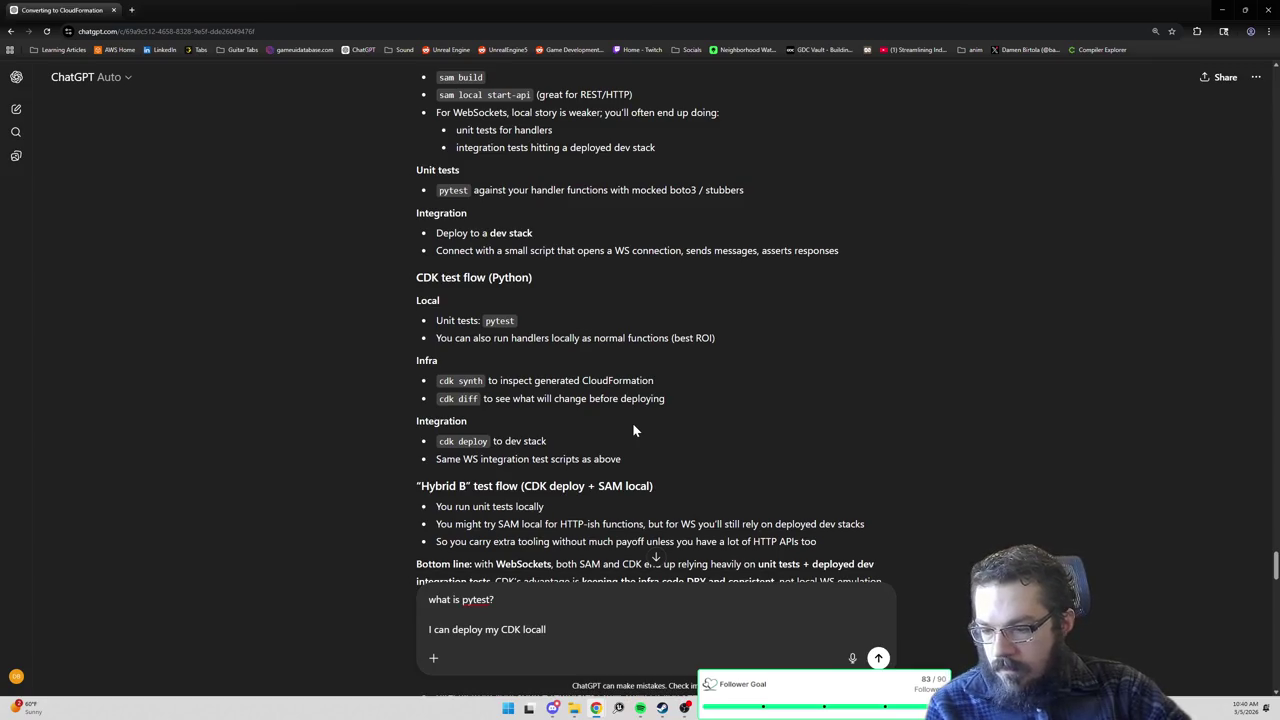
pyautogui.write('y? if so, how do i')
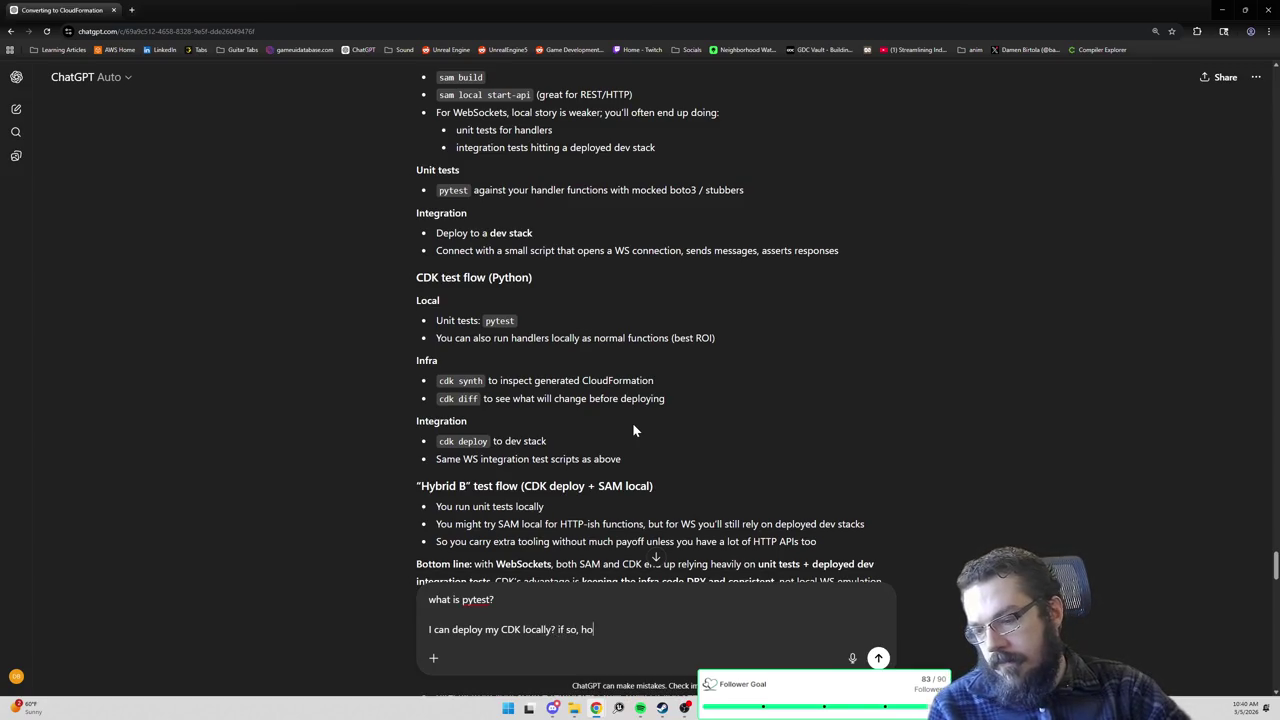
pyautogui.write(' configure my')
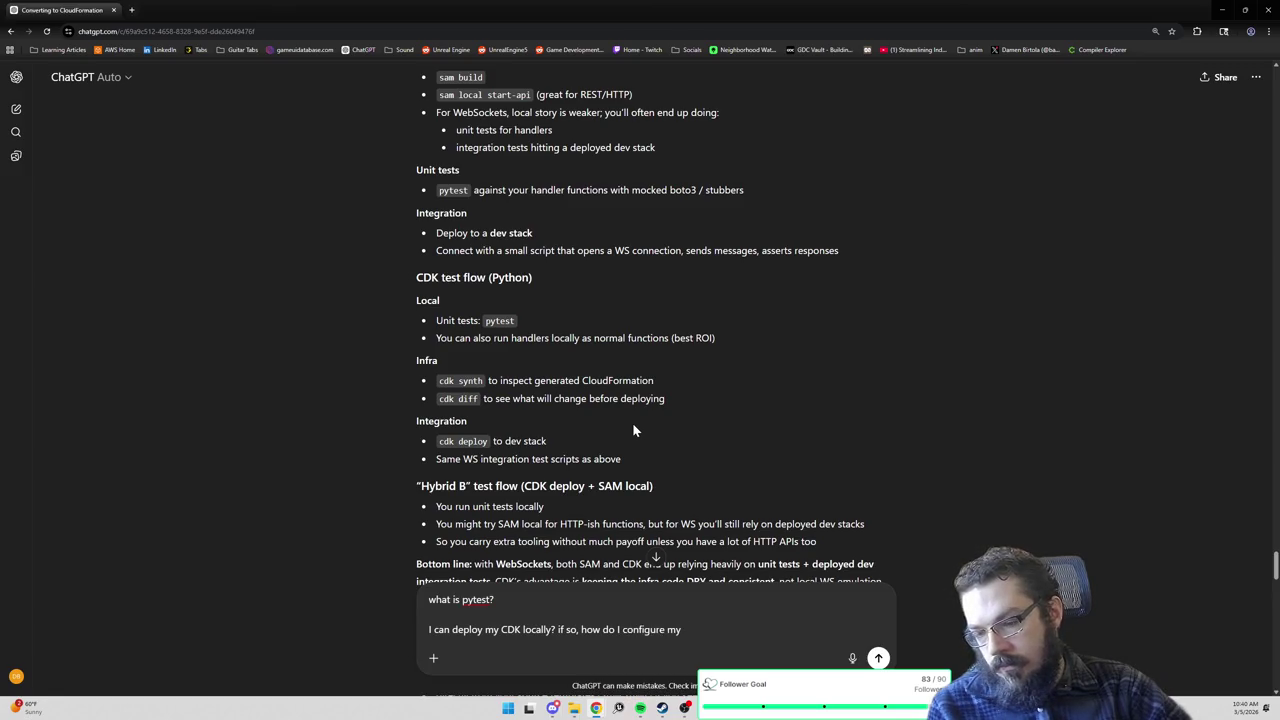
pyautogui.write(' game code to know what endpoint')
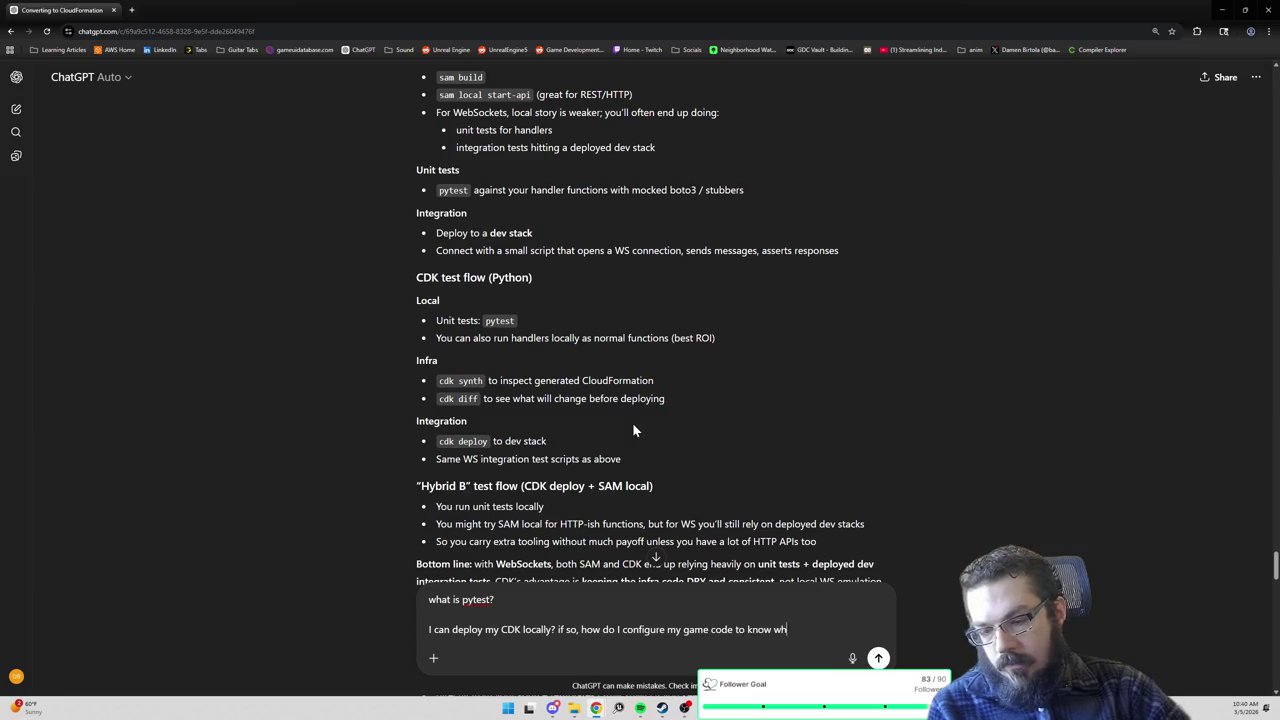
pyautogui.write(' it should connec tto')
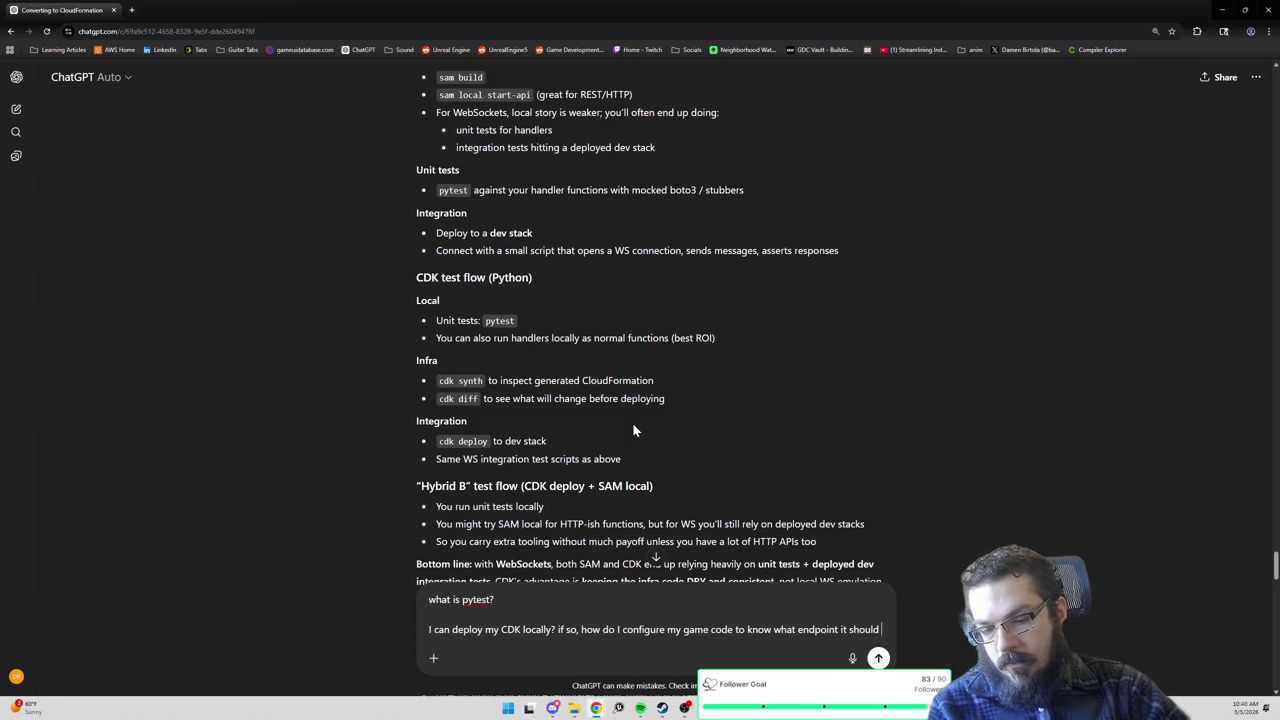
pyautogui.press('BackSpace')
pyautogui.press('BackSpace')
pyautogui.press('BackSpace')
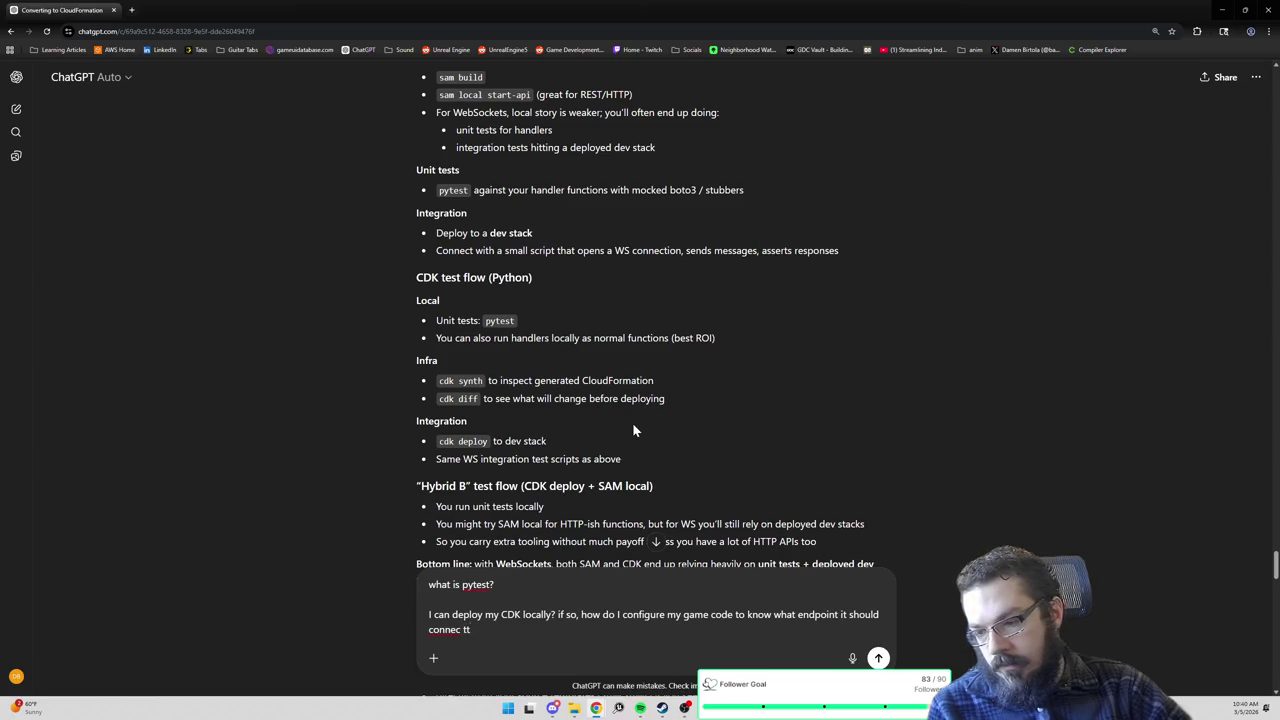
pyautogui.write('t to. is it just a ')
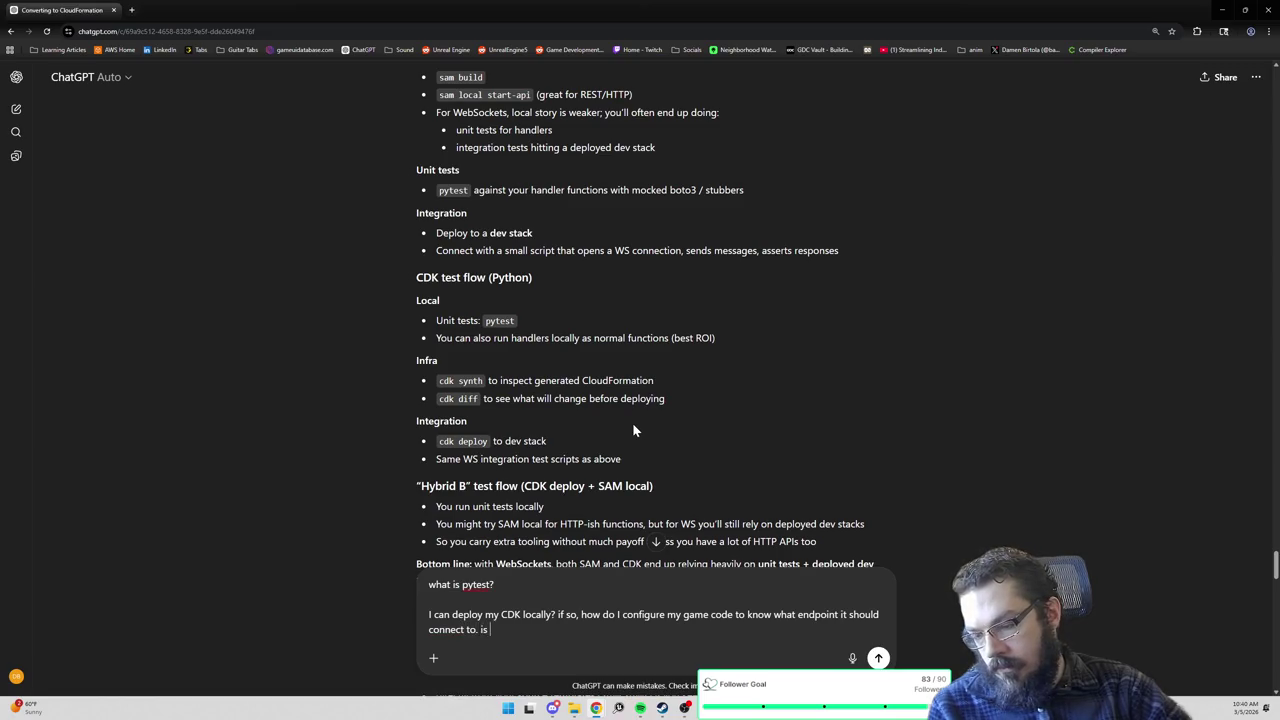
pyautogui.write('192.0.0.1 ')
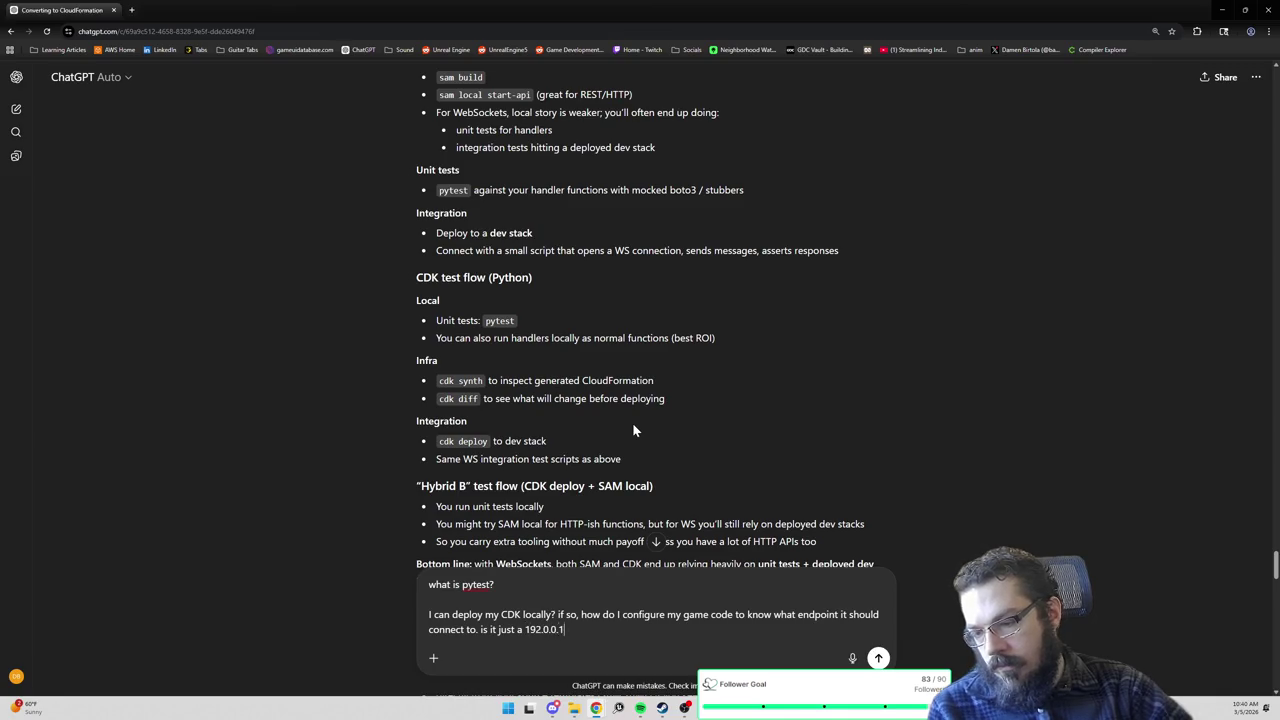
pyautogui.write('endpoint?')
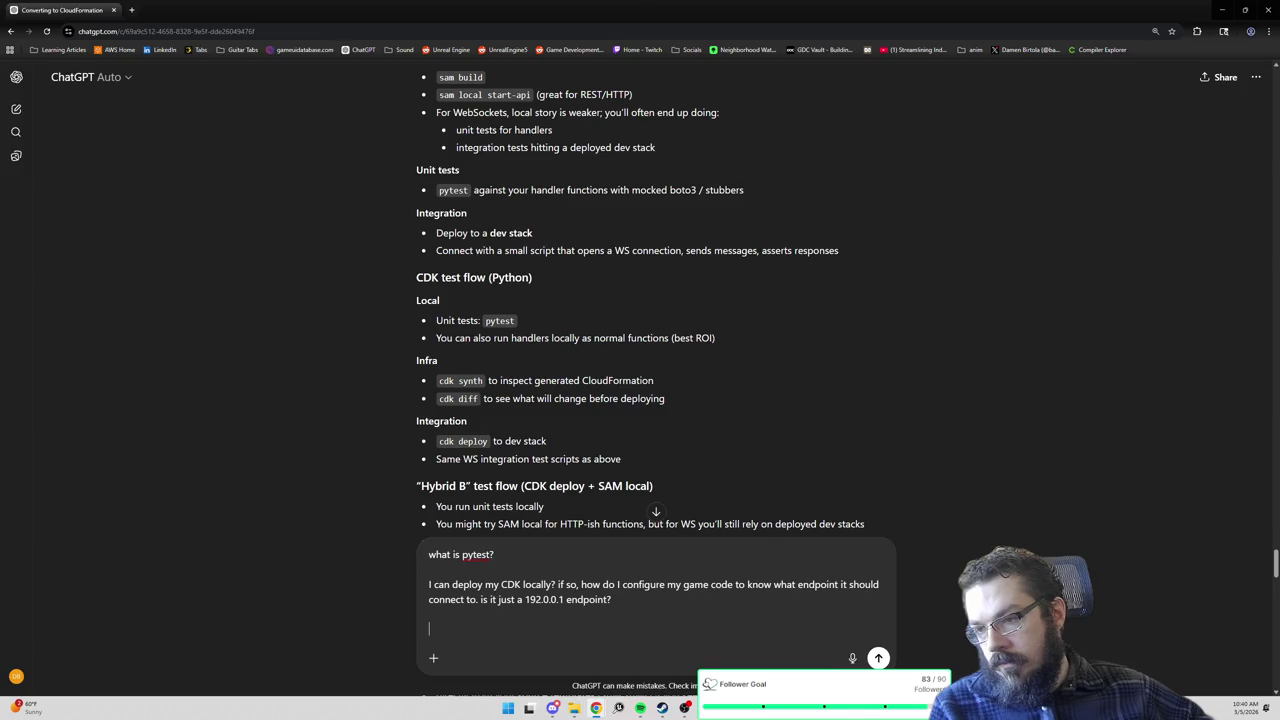
# Scroll down to the 'Generating Mermaid docs from either approach' section of the answer.
pyautogui.scroll(-1, 634, 404)
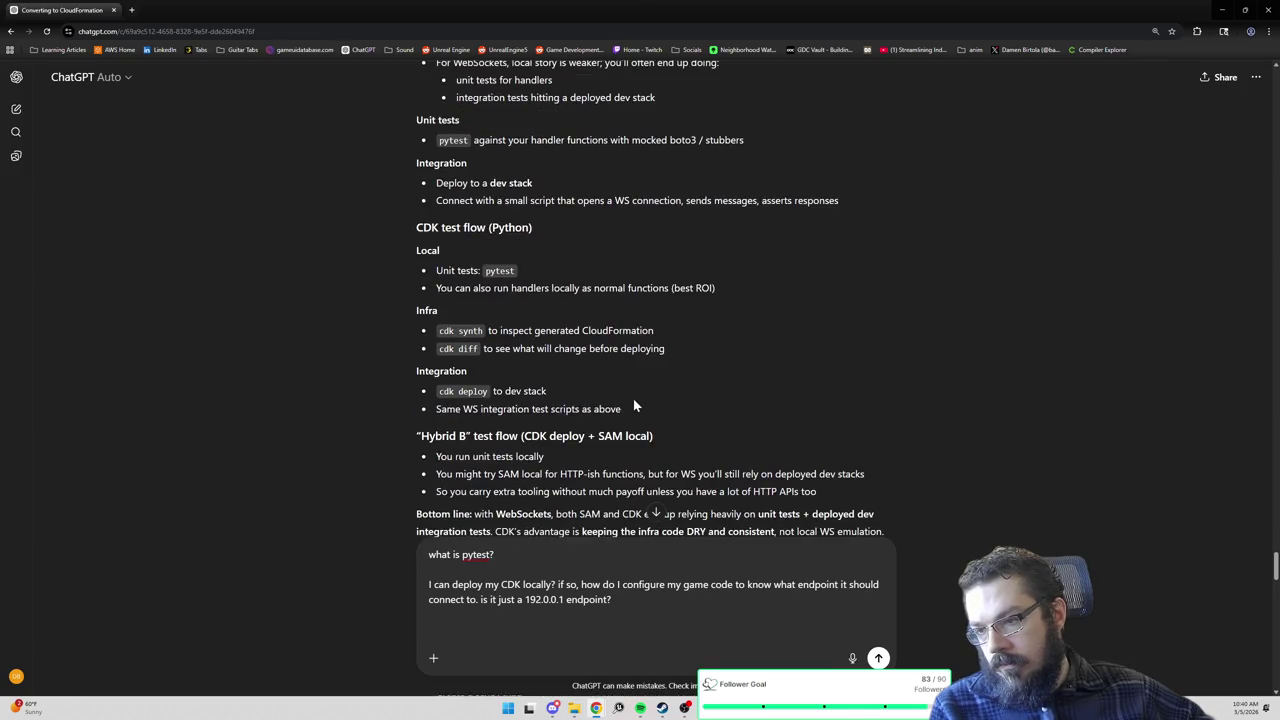
pyautogui.scroll(-1, 634, 404)
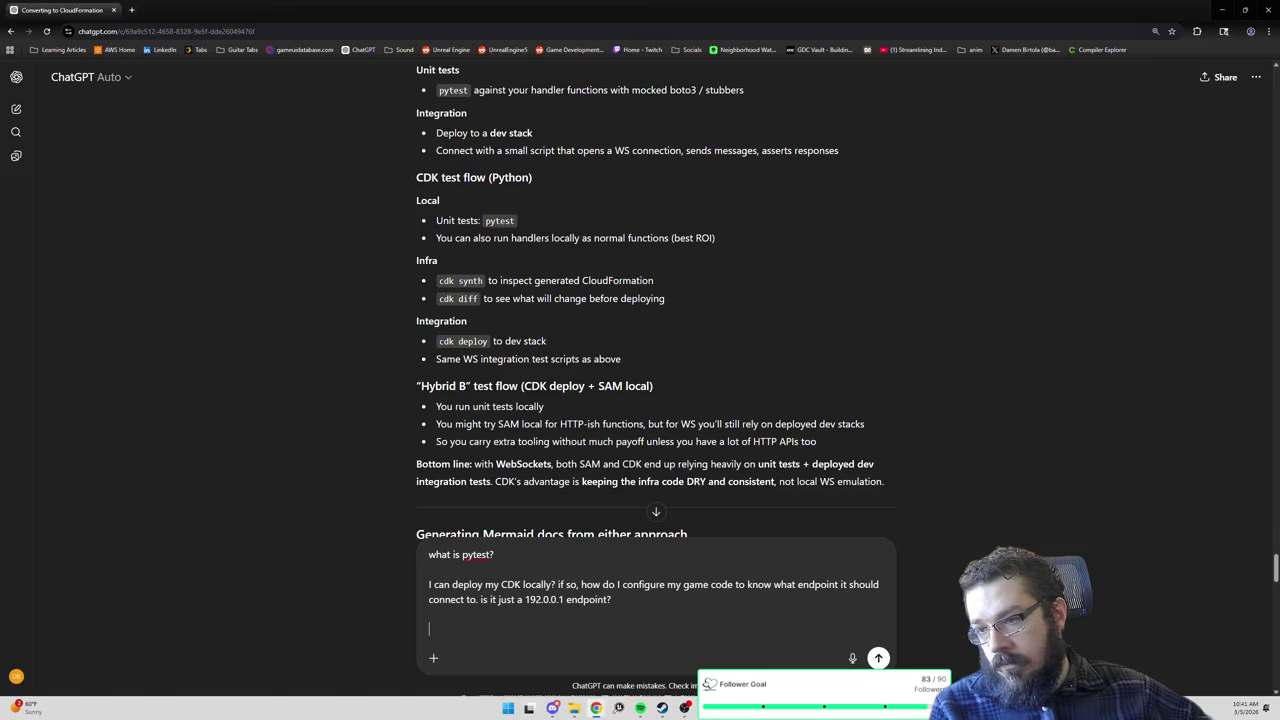
pyautogui.scroll(-1, 590, 378)
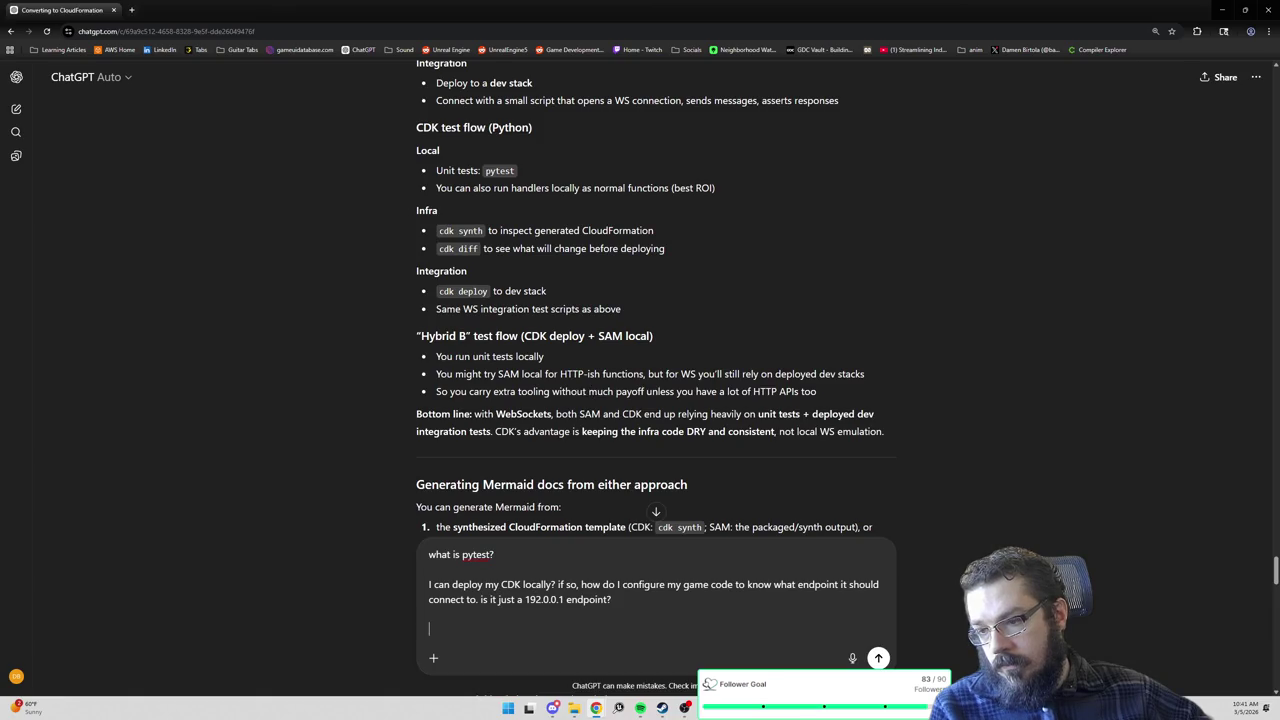
pyautogui.scroll(-1, 579, 411)
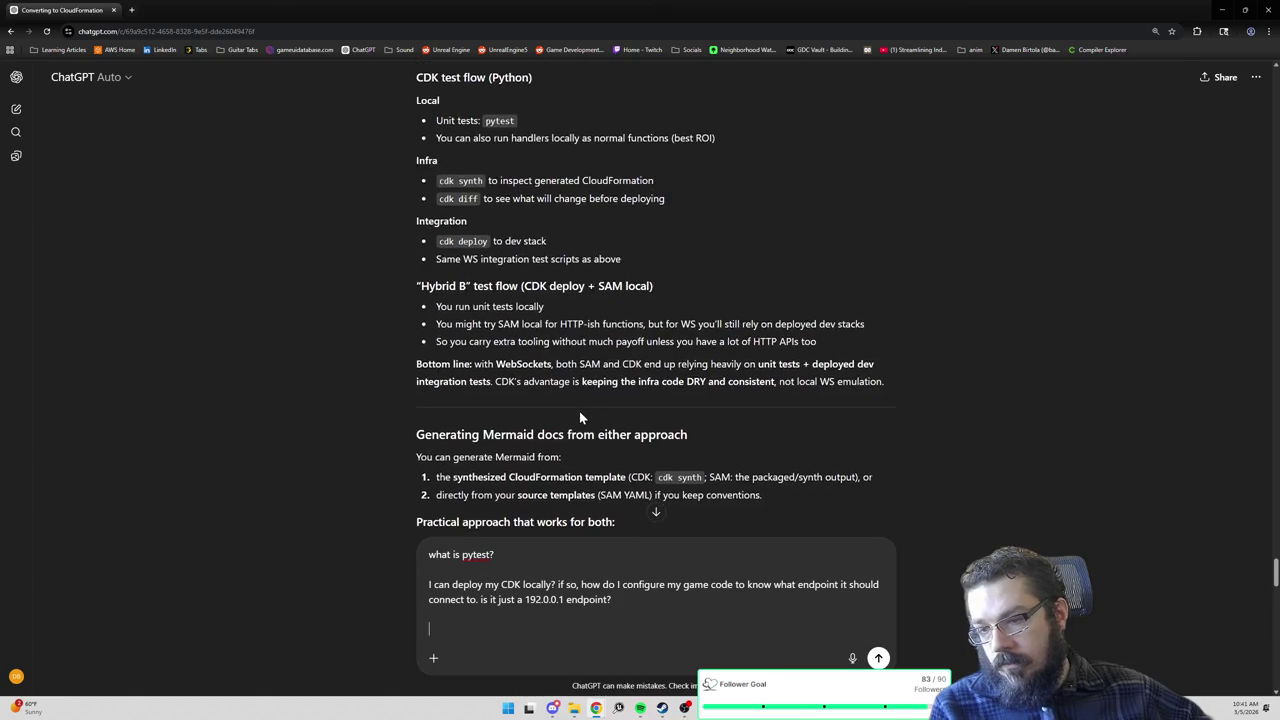
pyautogui.scroll(-1, 579, 411)
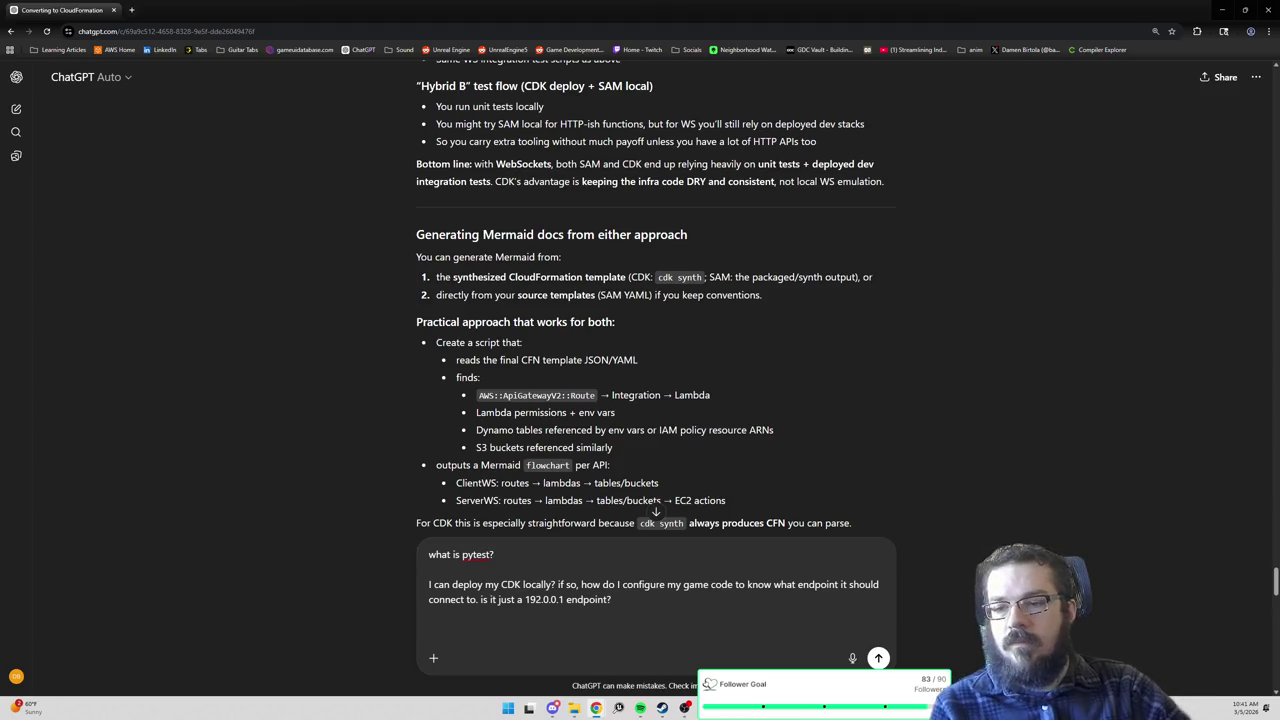
# Add 'what does cdk synth do?' on its own line below the local-deploy question.
pyautogui.write('what does cd')
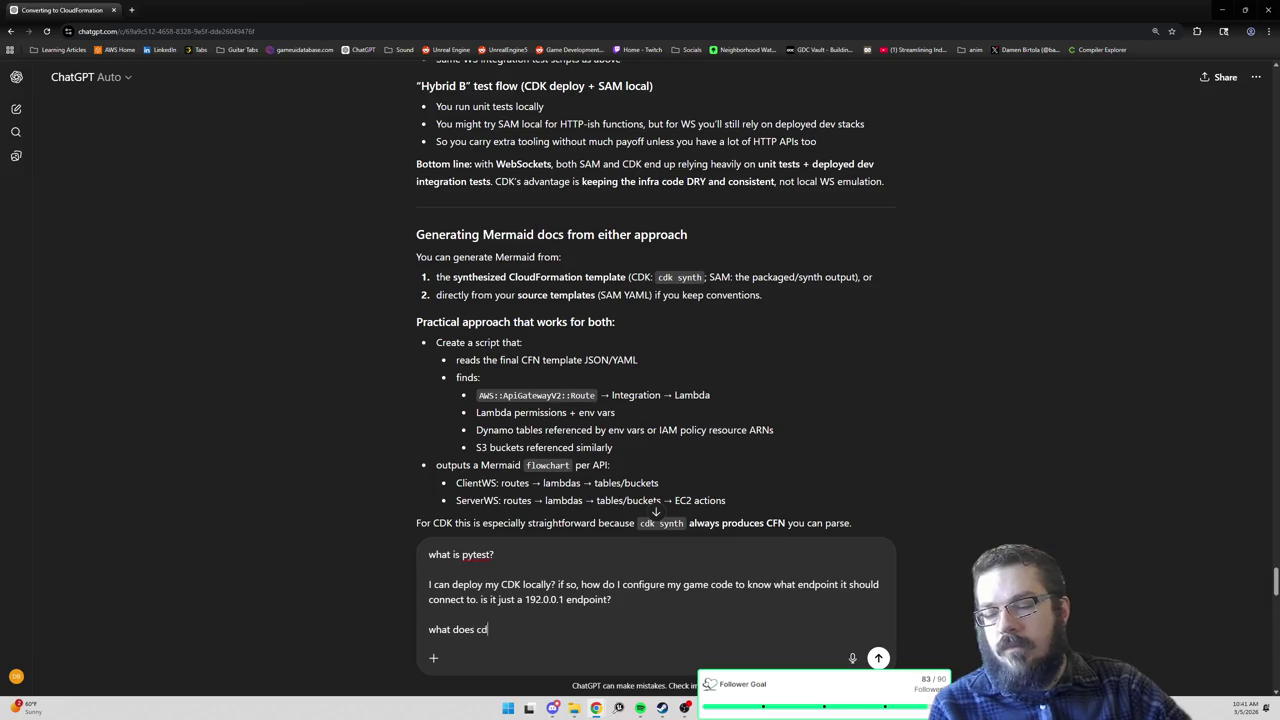
pyautogui.write('k synth do?')
pyautogui.hotkey('shift', 'Return')
pyautogui.hotkey('shift', 'Return')
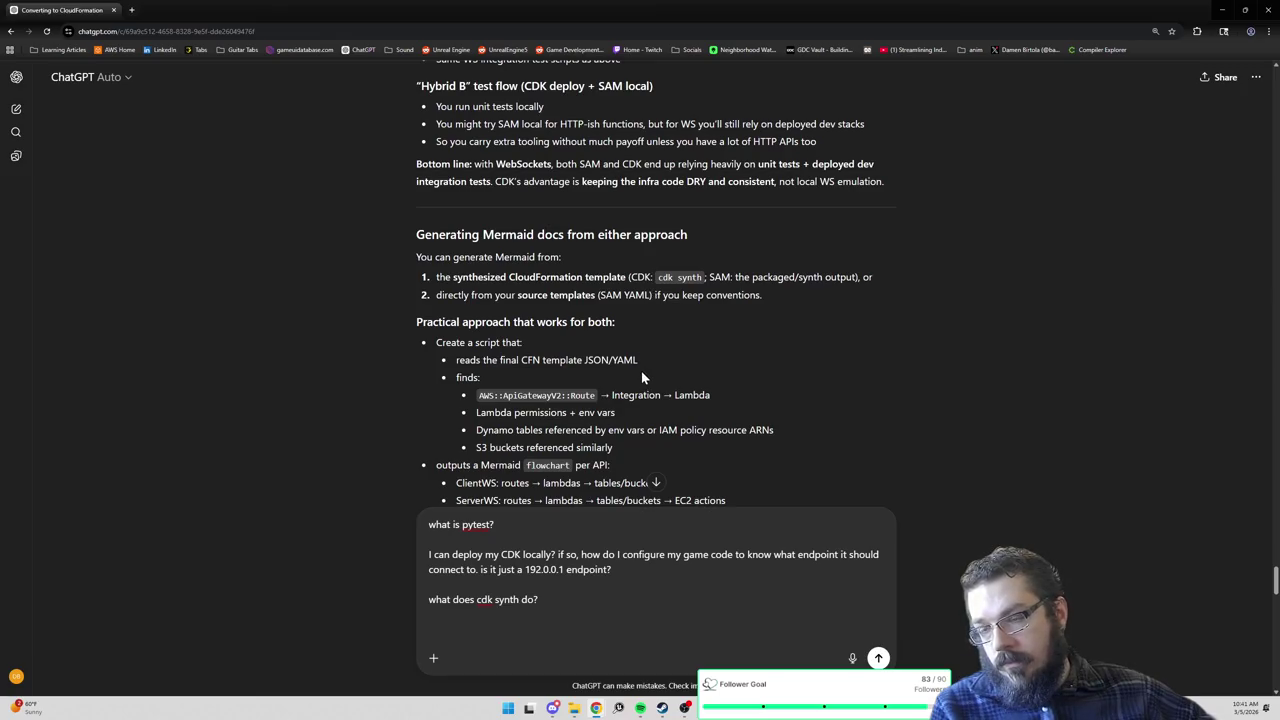
pyautogui.scroll(-1, 641, 377)
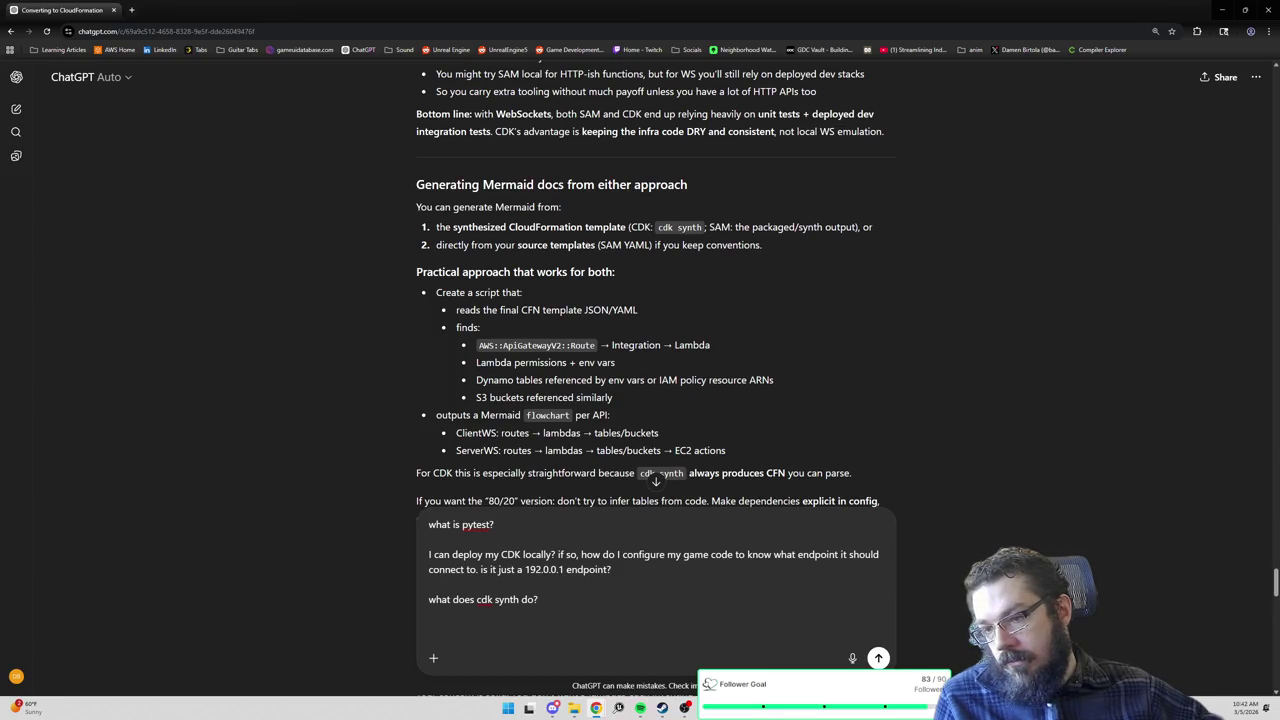
# Scroll to the 'Service consistency' section and begin a new question 'lets say I want to create a n'.
pyautogui.scroll(-1, 655, 284)
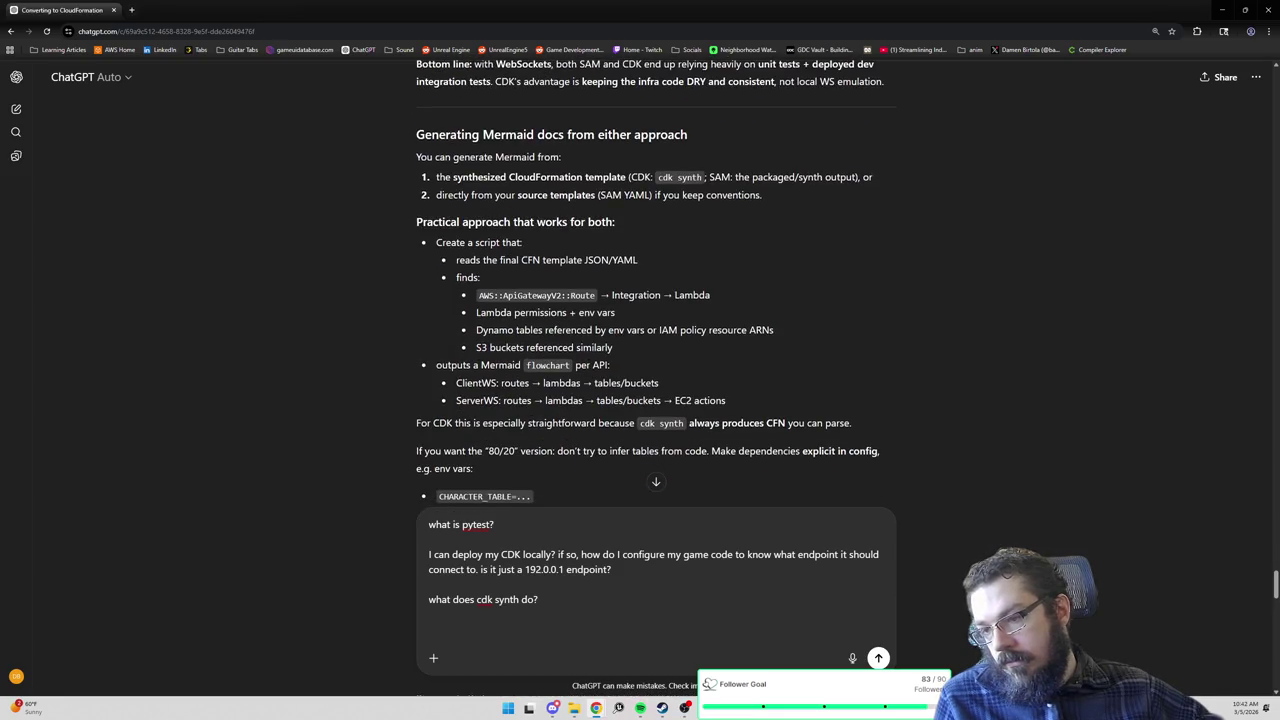
pyautogui.scroll(-1, 656, 379)
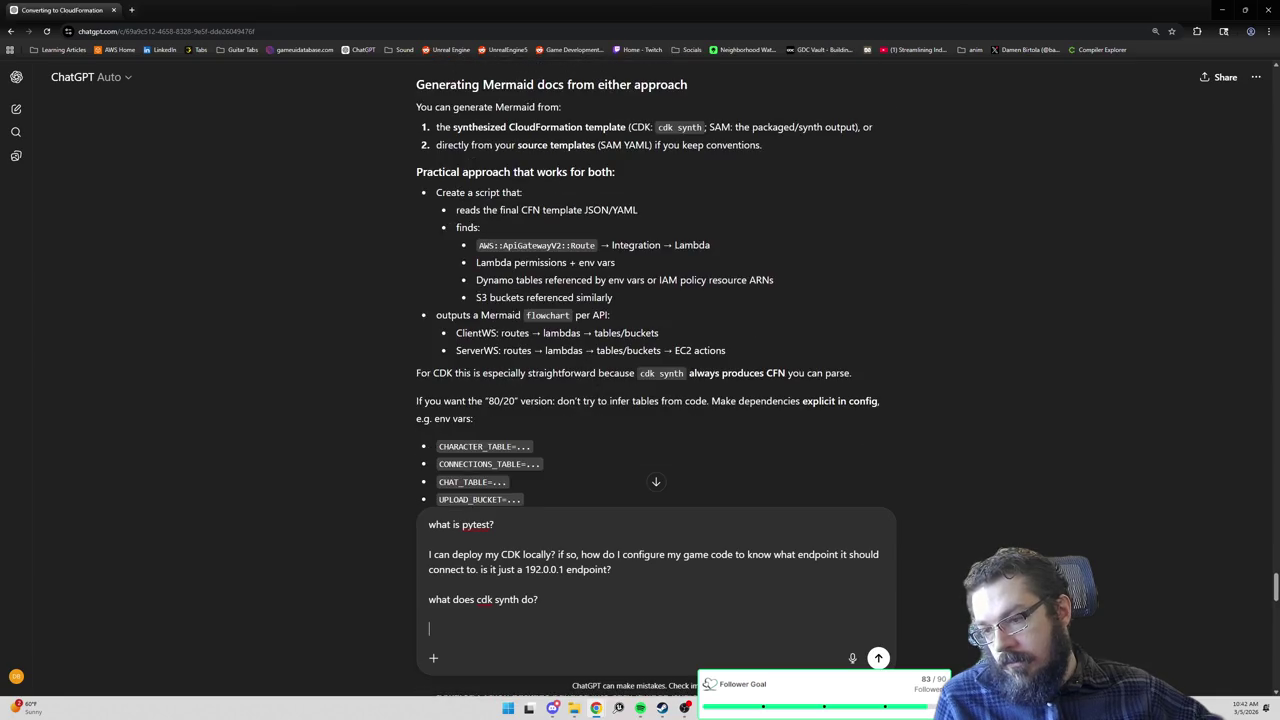
pyautogui.scroll(-1, 645, 384)
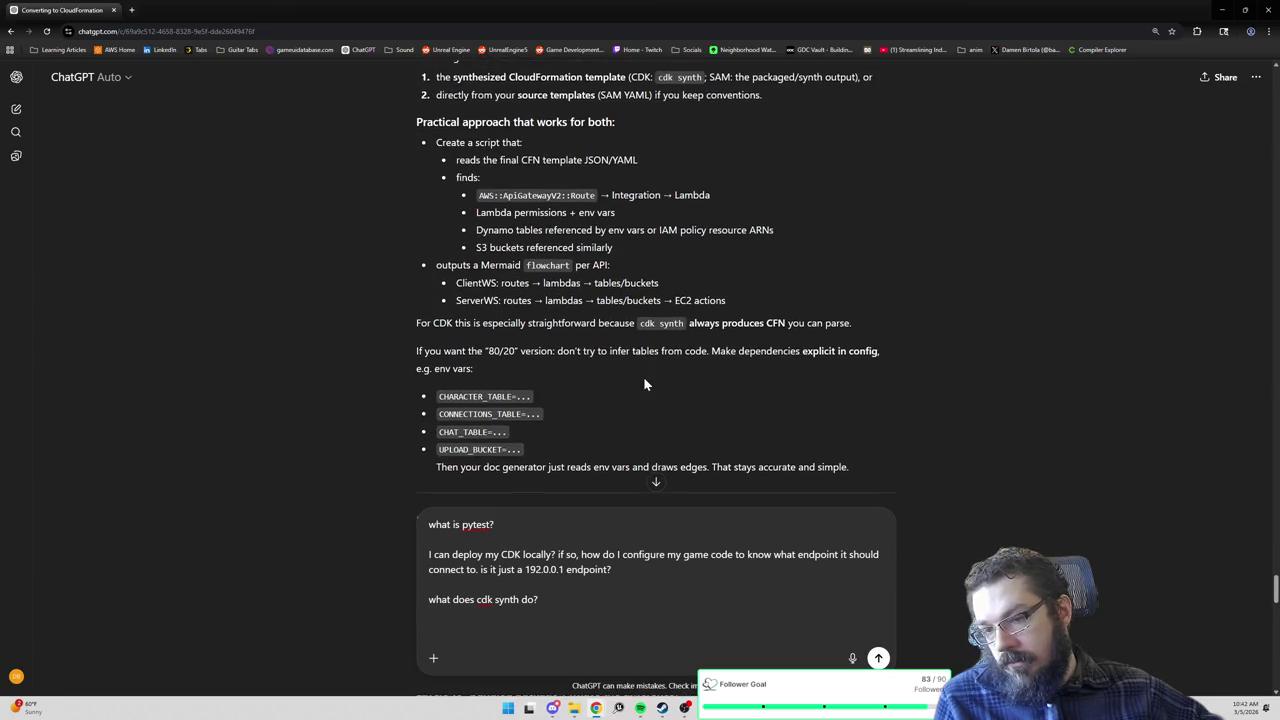
pyautogui.scroll(-1, 643, 385)
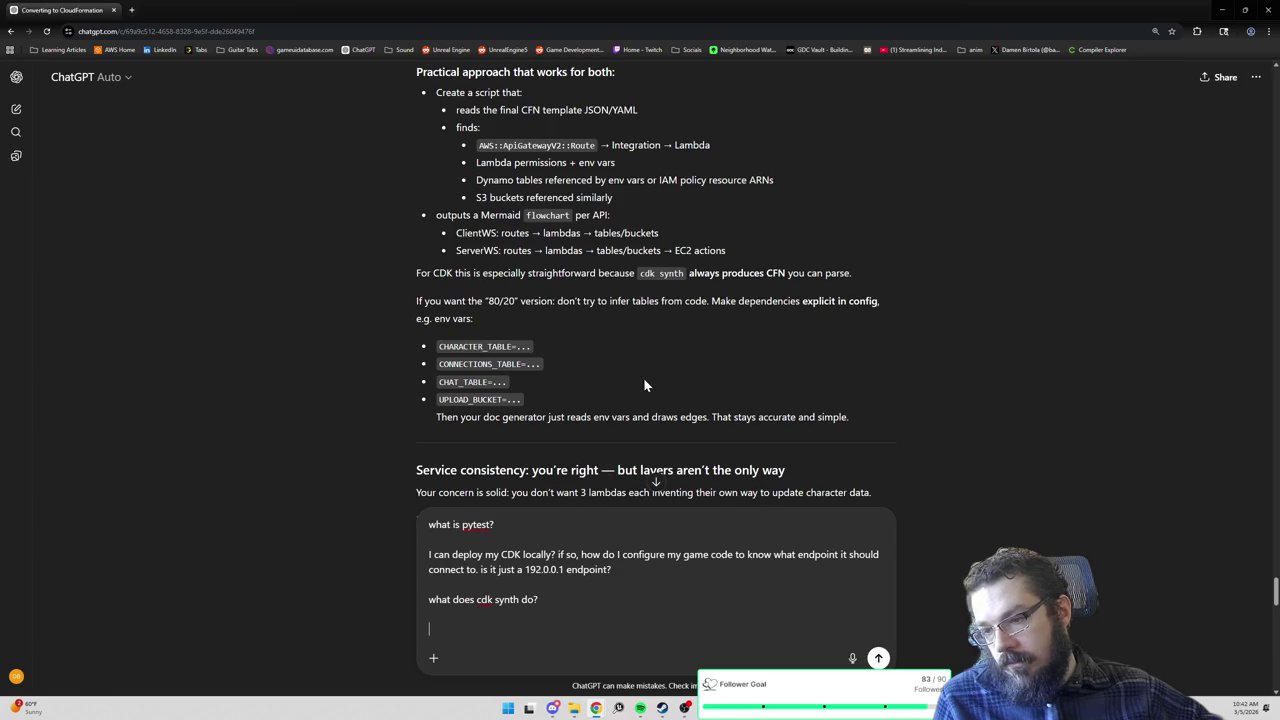
pyautogui.scroll(-2, 643, 384)
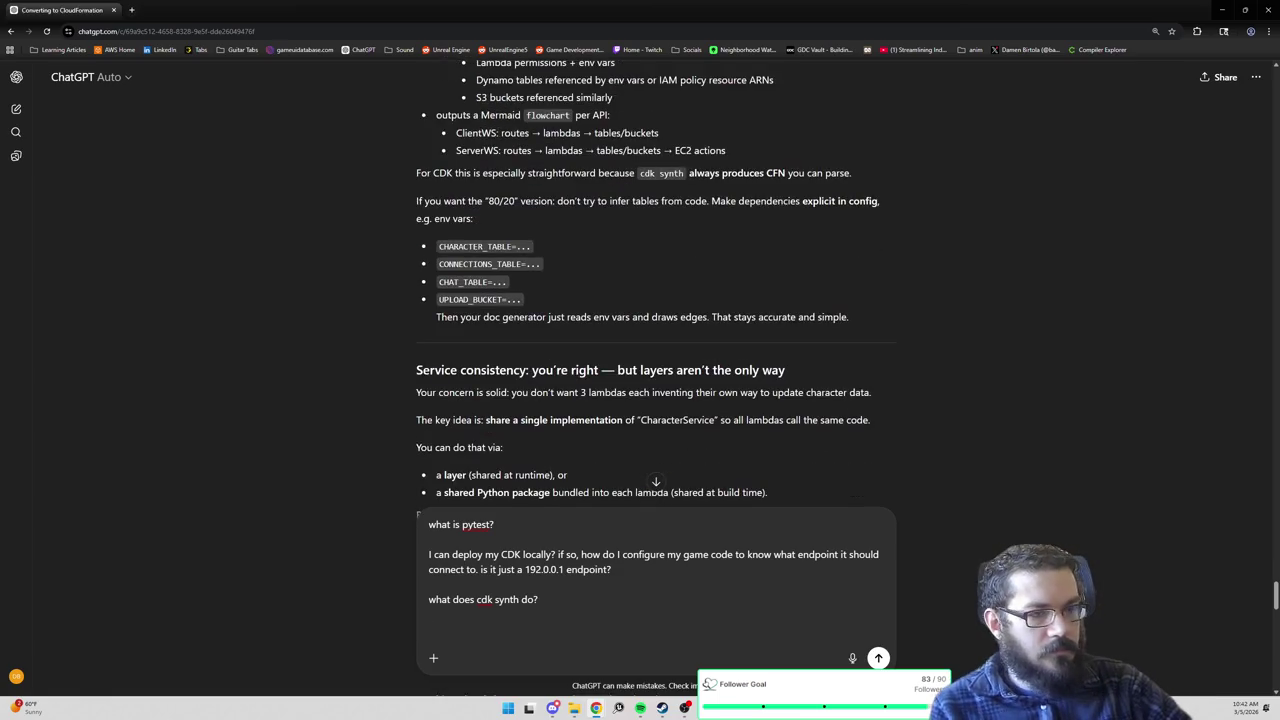
pyautogui.write('lets say I w')
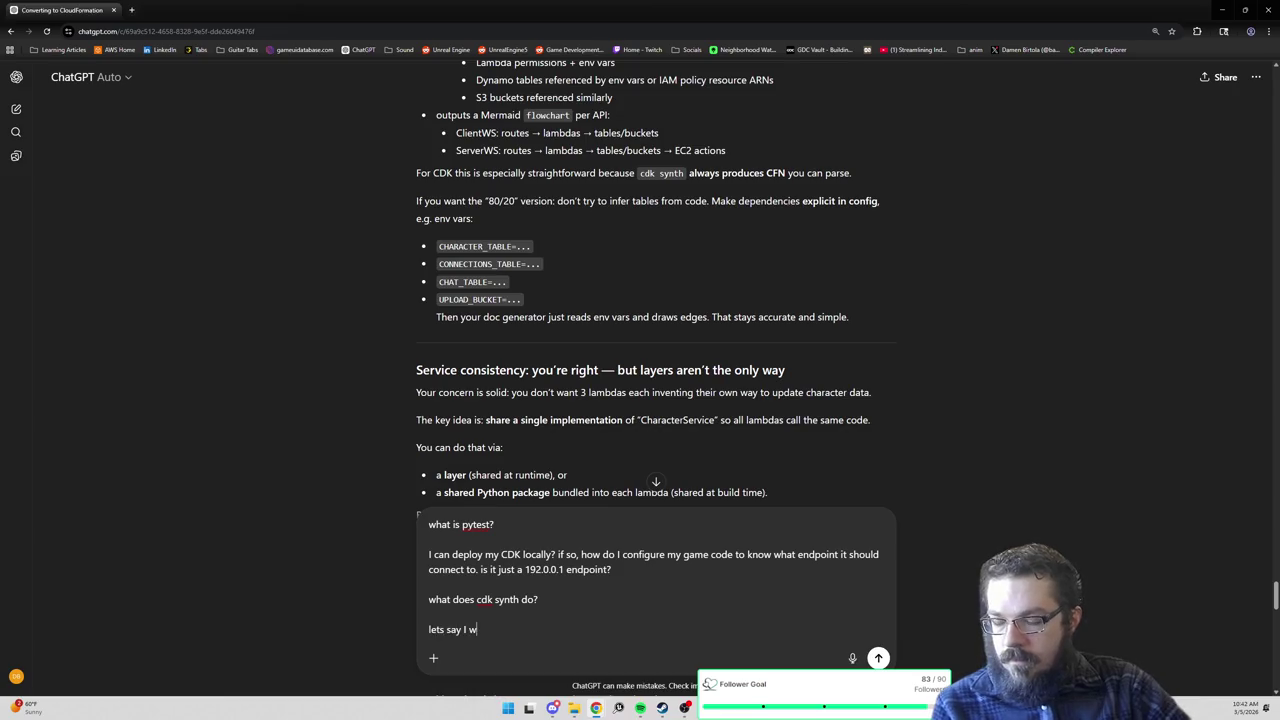
pyautogui.write('ant to create a')
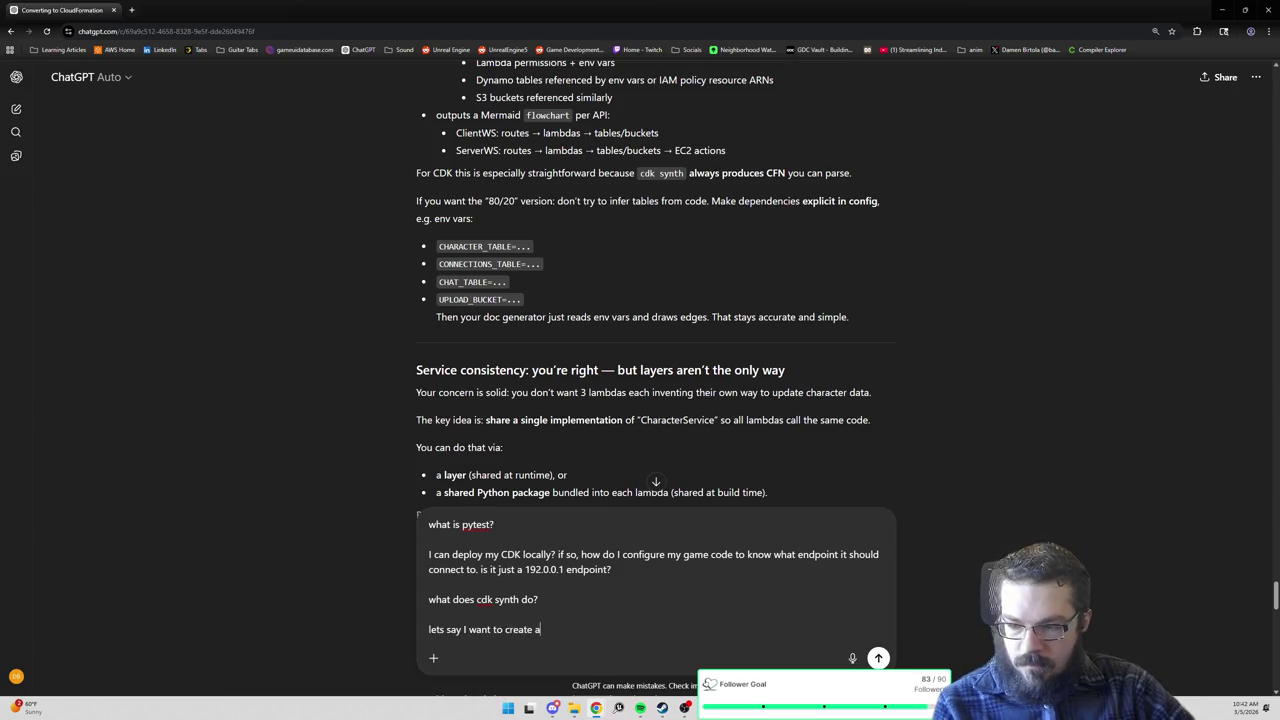
pyautogui.write(' n')
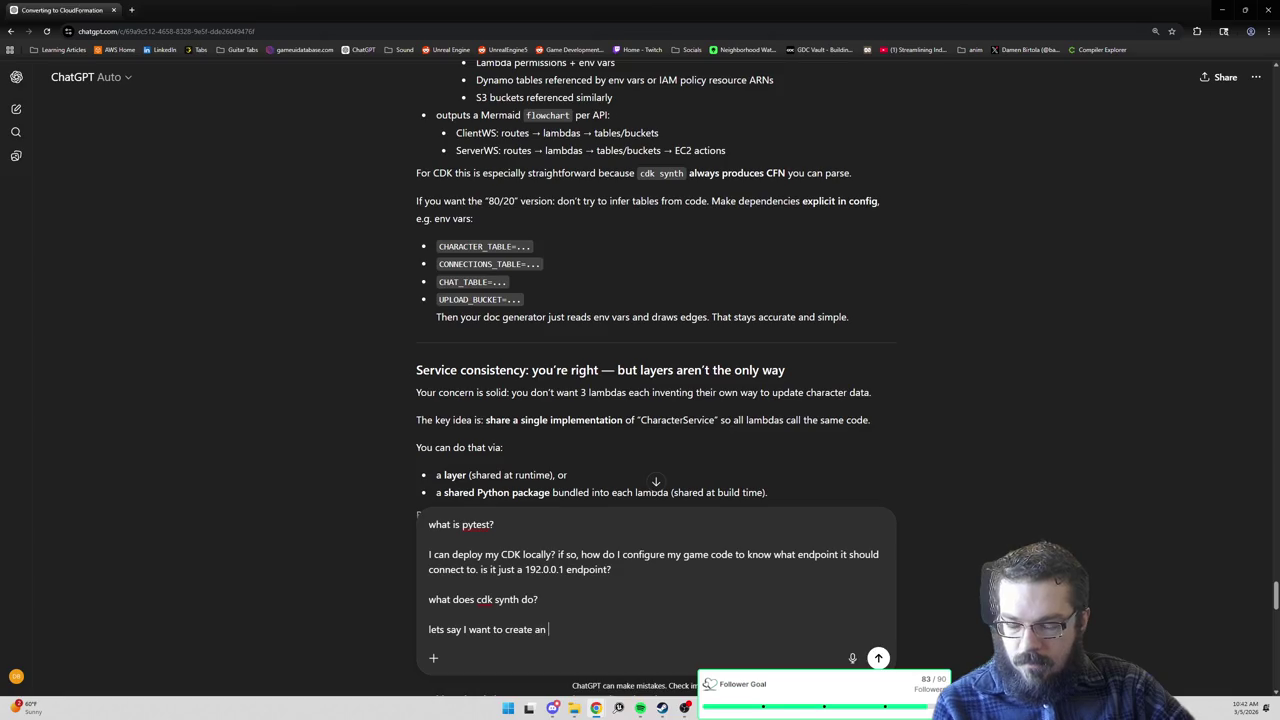
# Finish the question requesting simple SAM, CDK and CFN versions of a CreateCharacter websocket-to-lambda call 'so I can compare?'.
pyautogui.press('BackSpace')
pyautogui.write('web')
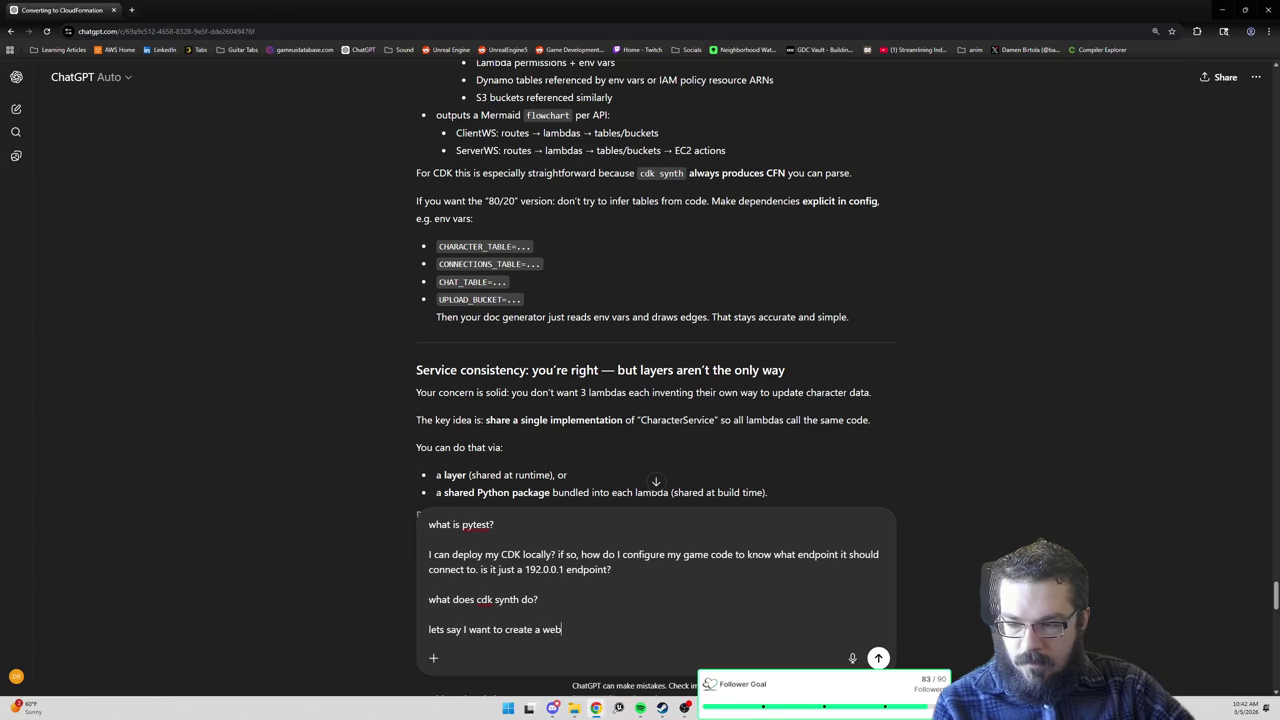
pyautogui.write('socket call "Create')
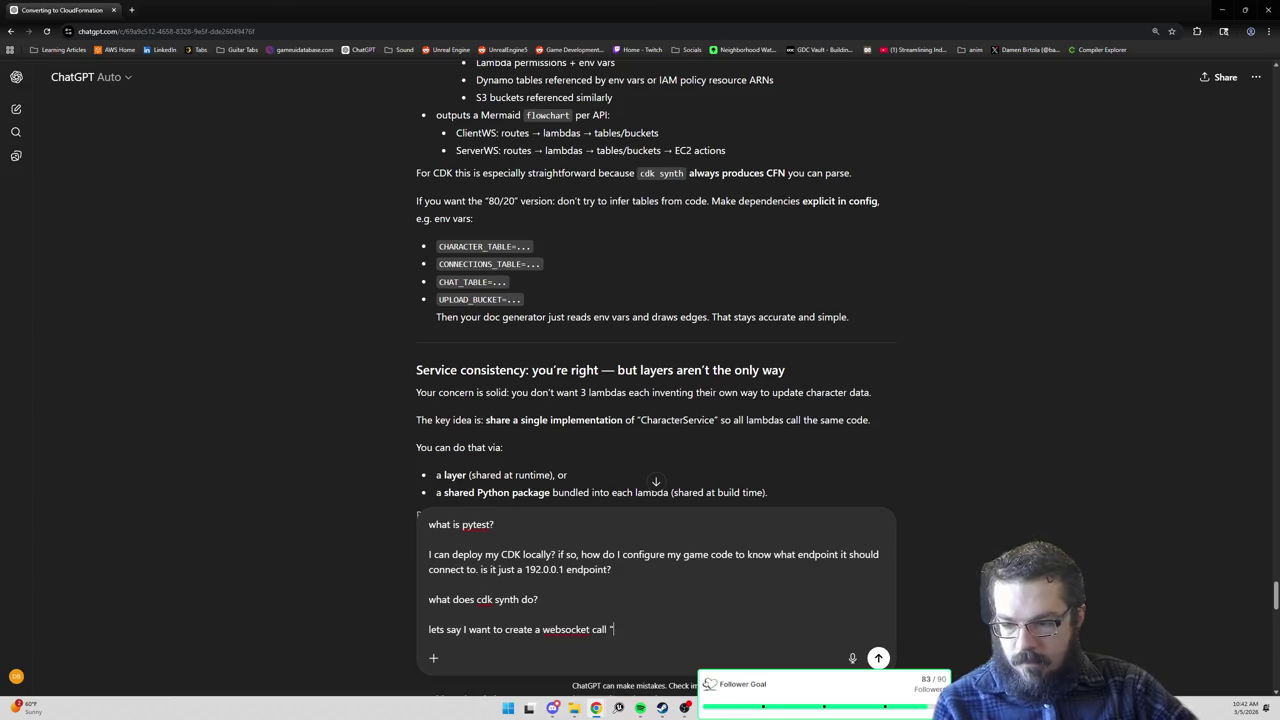
pyautogui.write('Character" ')
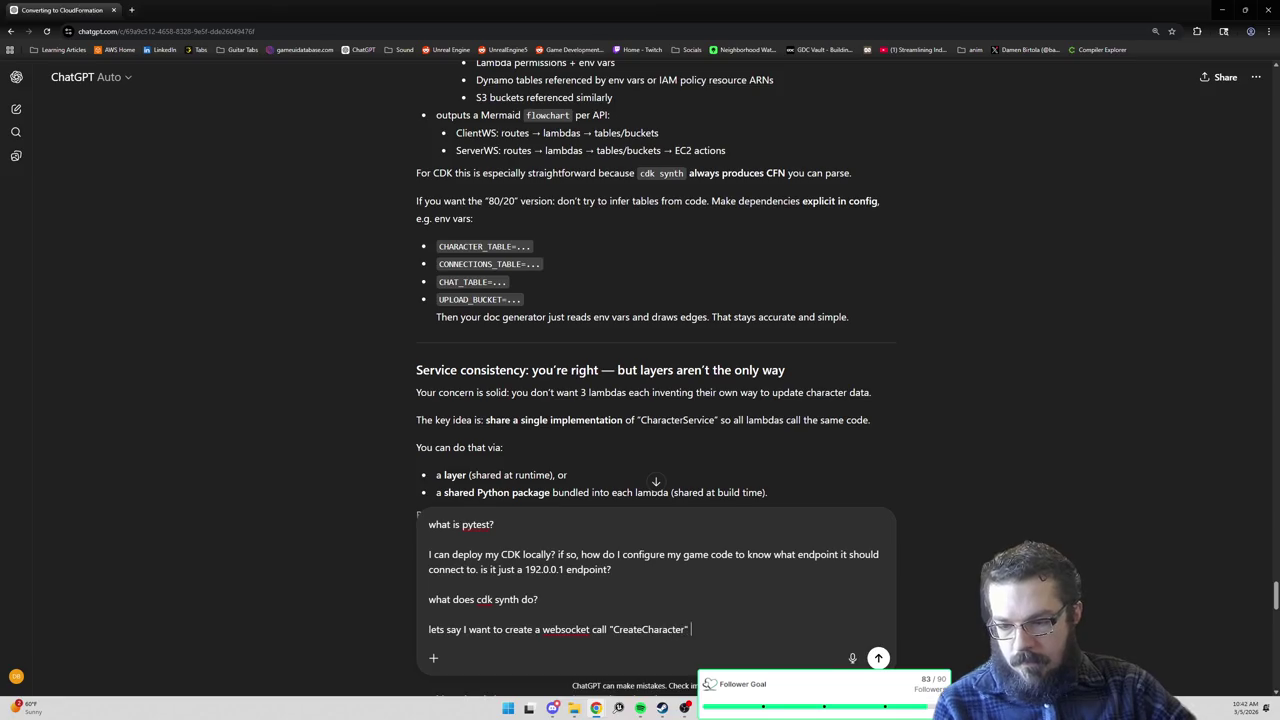
pyautogui.write('that calls a lambda "C')
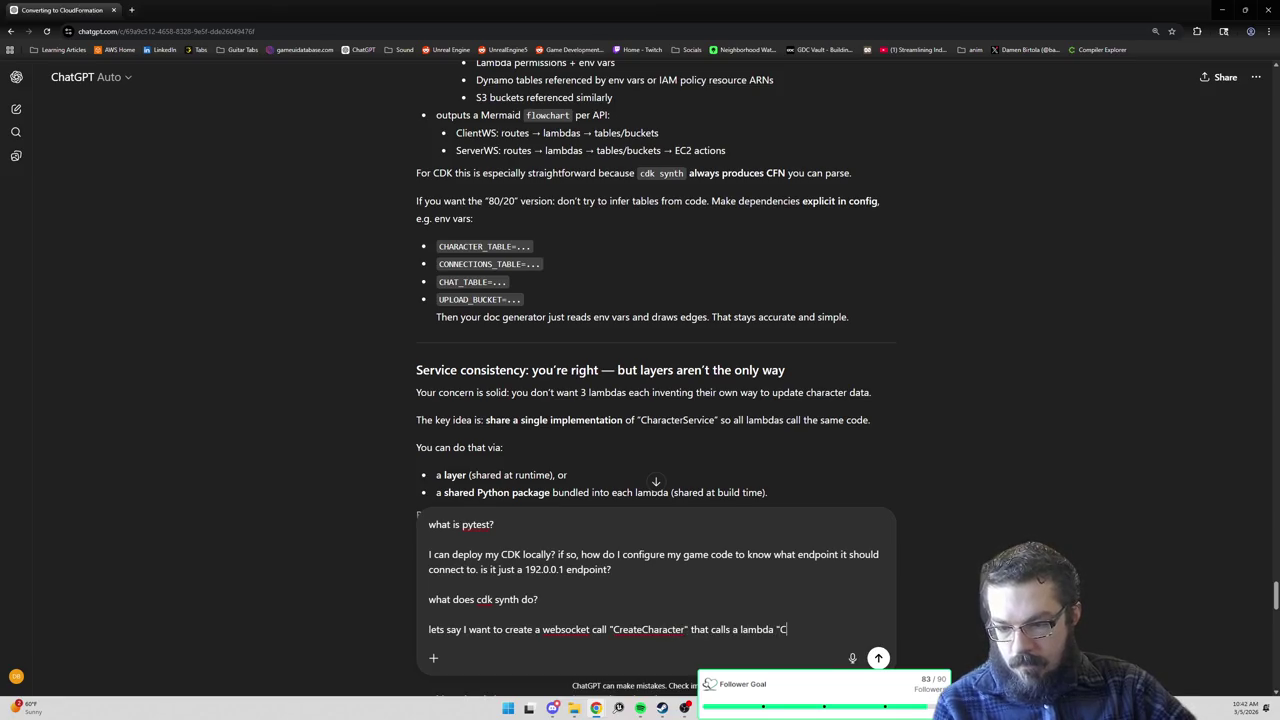
pyautogui.write('reateCharacter"')
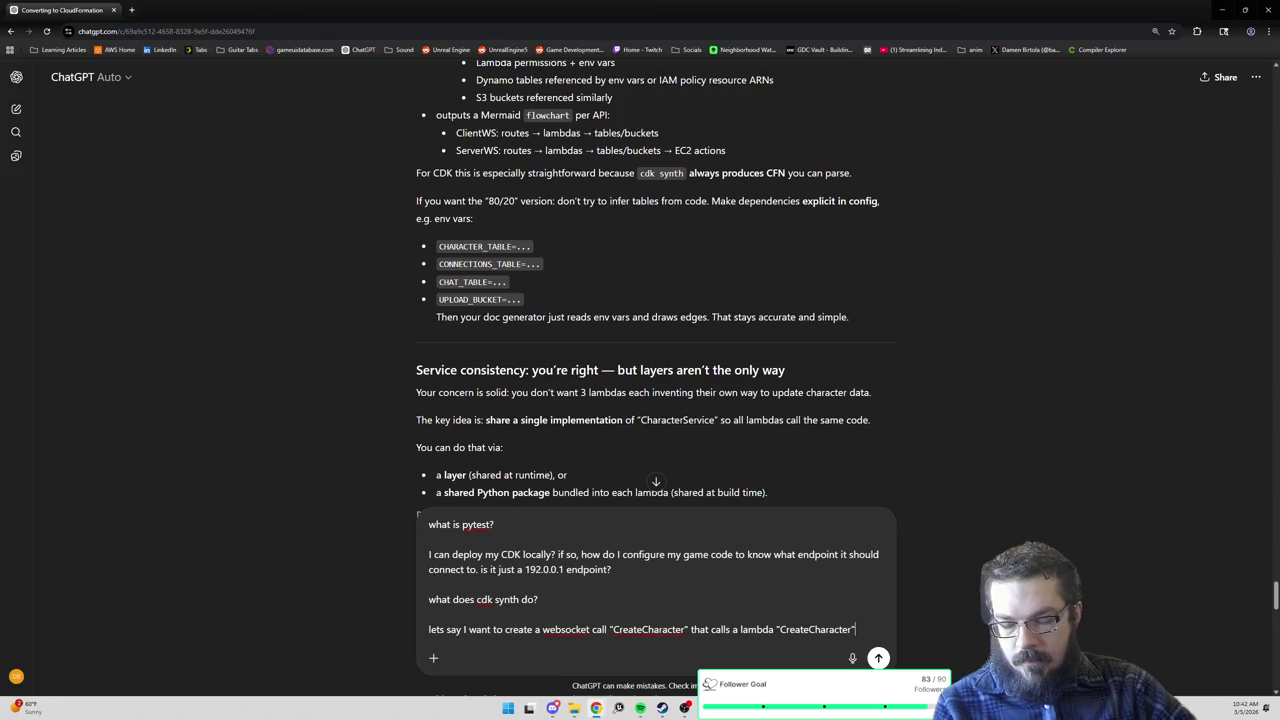
pyautogui.write(' which')
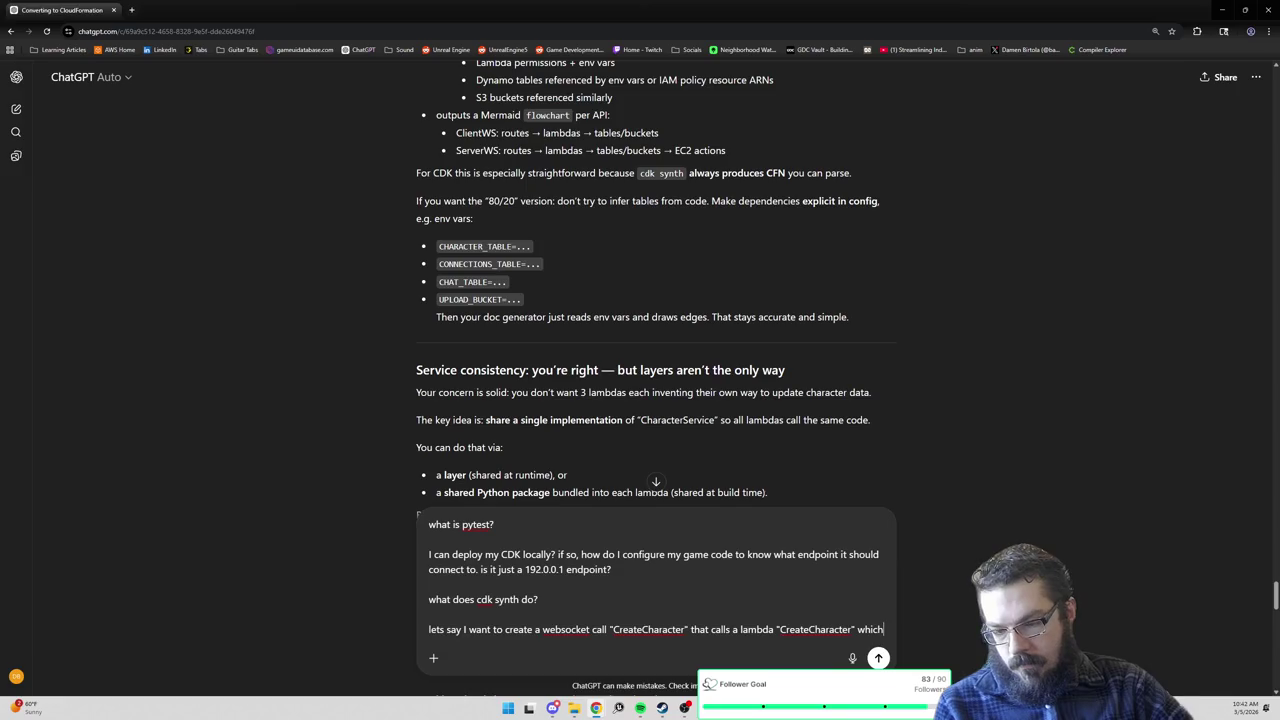
pyautogui.write(' uses my p')
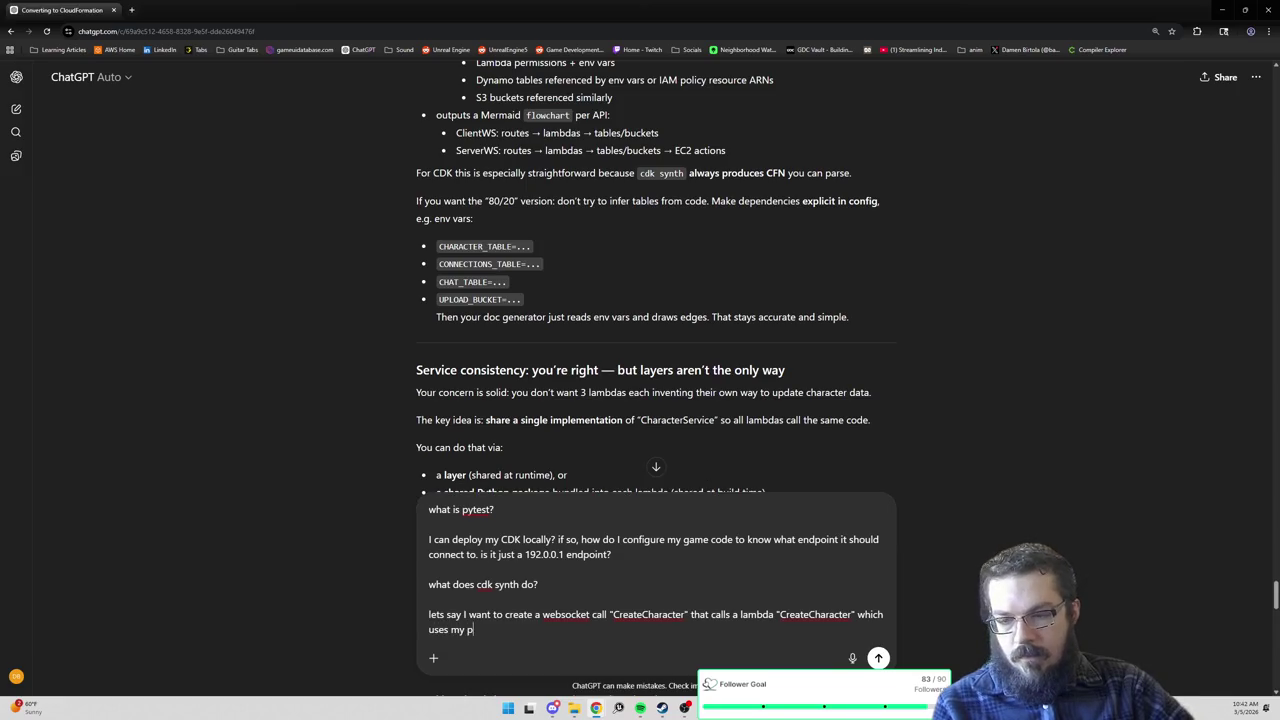
pyautogui.write('ython package or la')
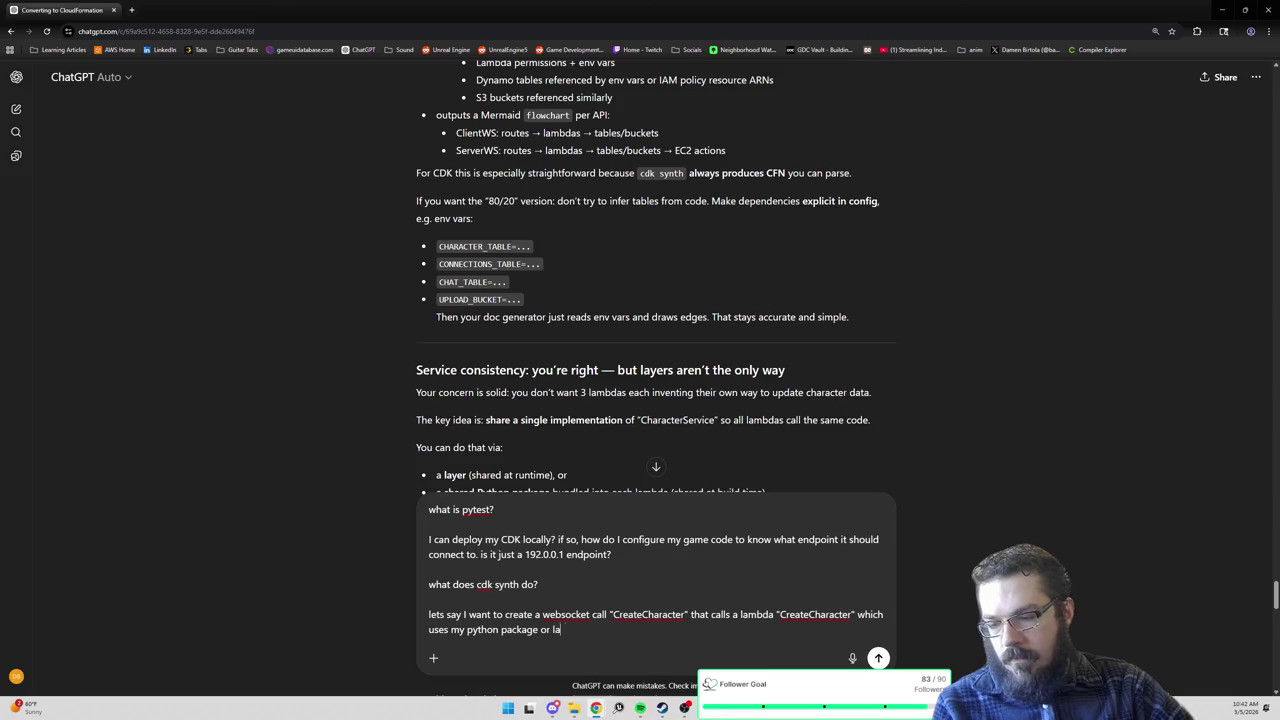
pyautogui.write('yer and then writes t')
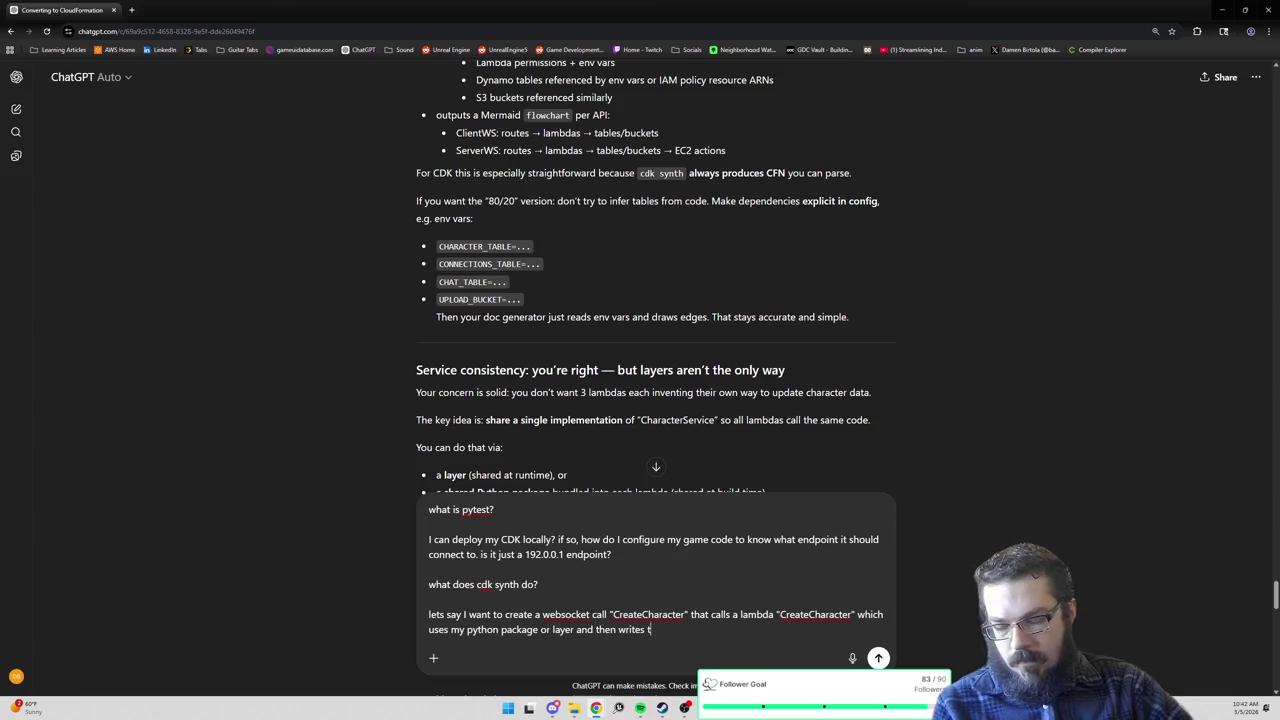
pyautogui.write('o a database. ca')
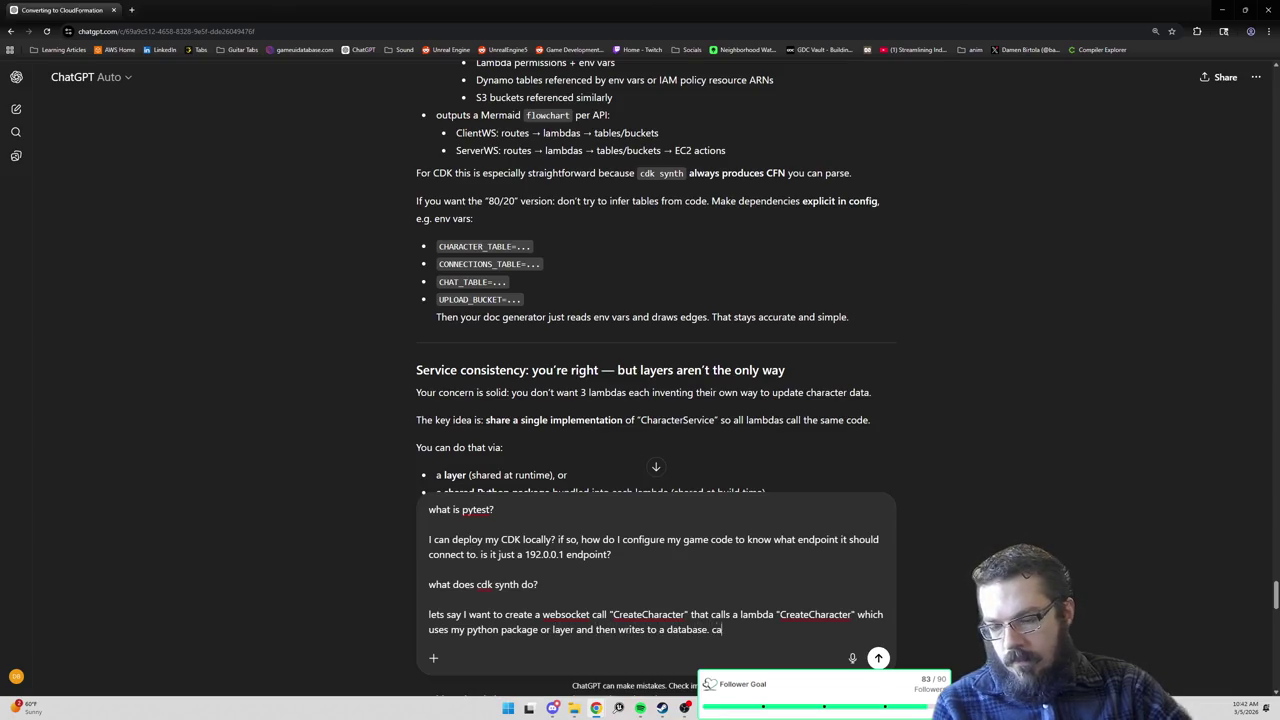
pyautogui.write('n you show me what that ')
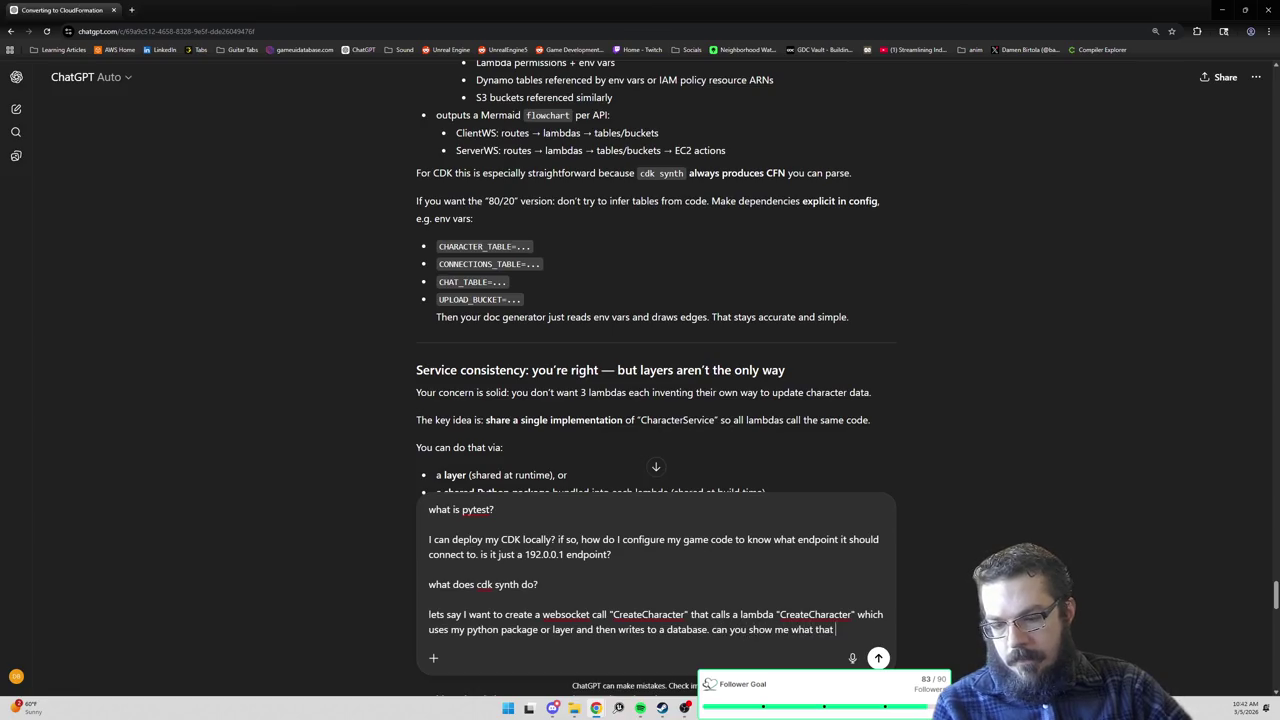
pyautogui.press('BackSpace')
pyautogui.press('BackSpace')
pyautogui.press('BackSpace')
pyautogui.press('BackSpace')
pyautogui.press('BackSpace')
pyautogui.write('a ')
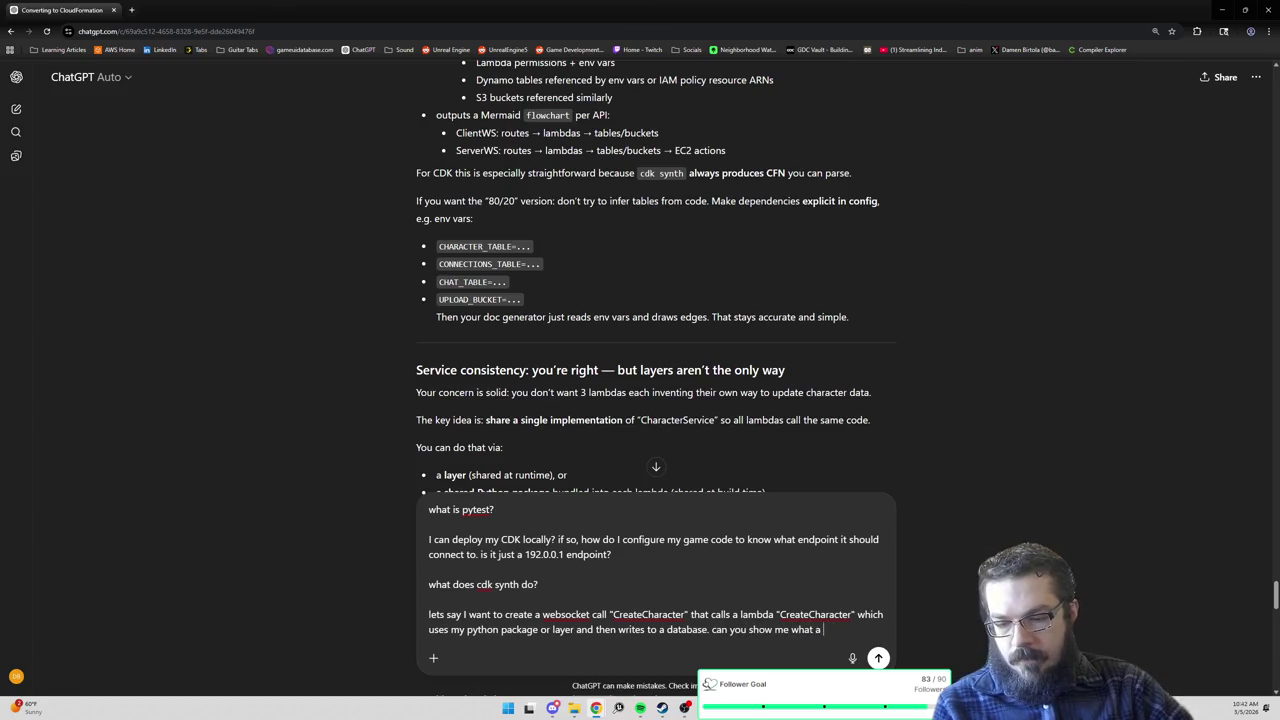
pyautogui.write('simple versi onof th')
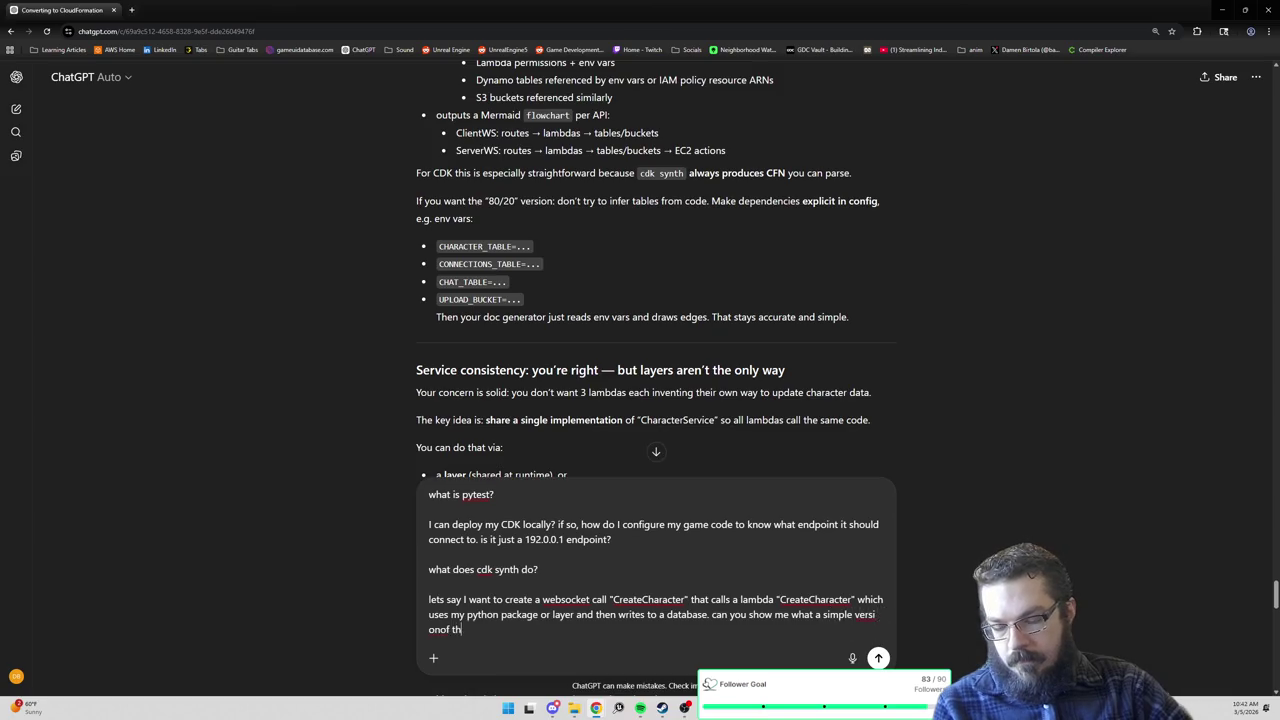
pyautogui.write('at looks like in S')
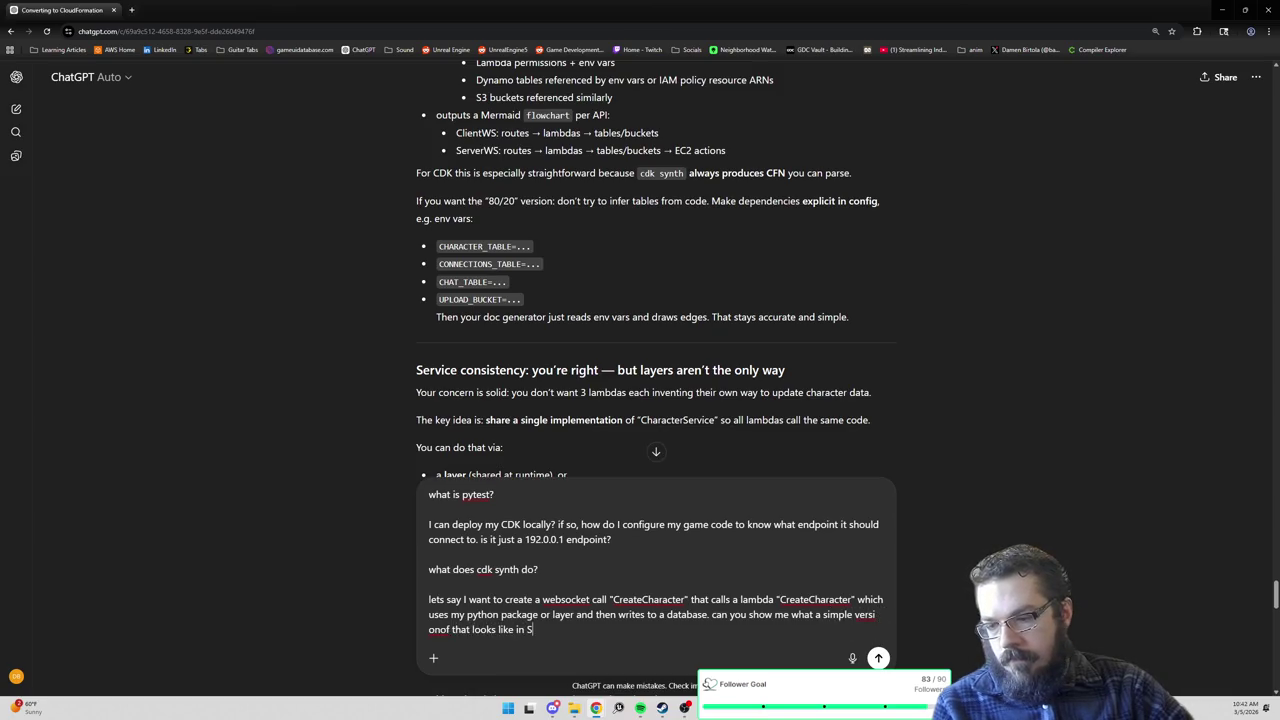
pyautogui.write('AM, CDK, a')
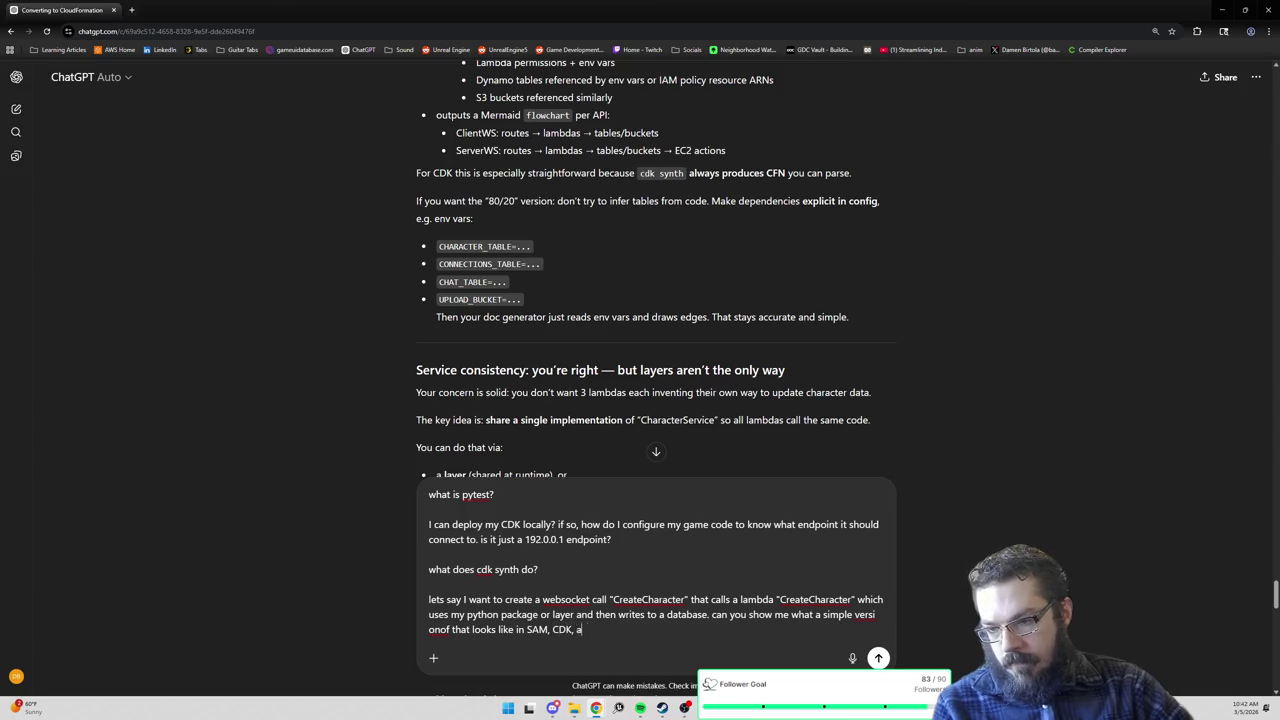
pyautogui.write('nd CFN?')
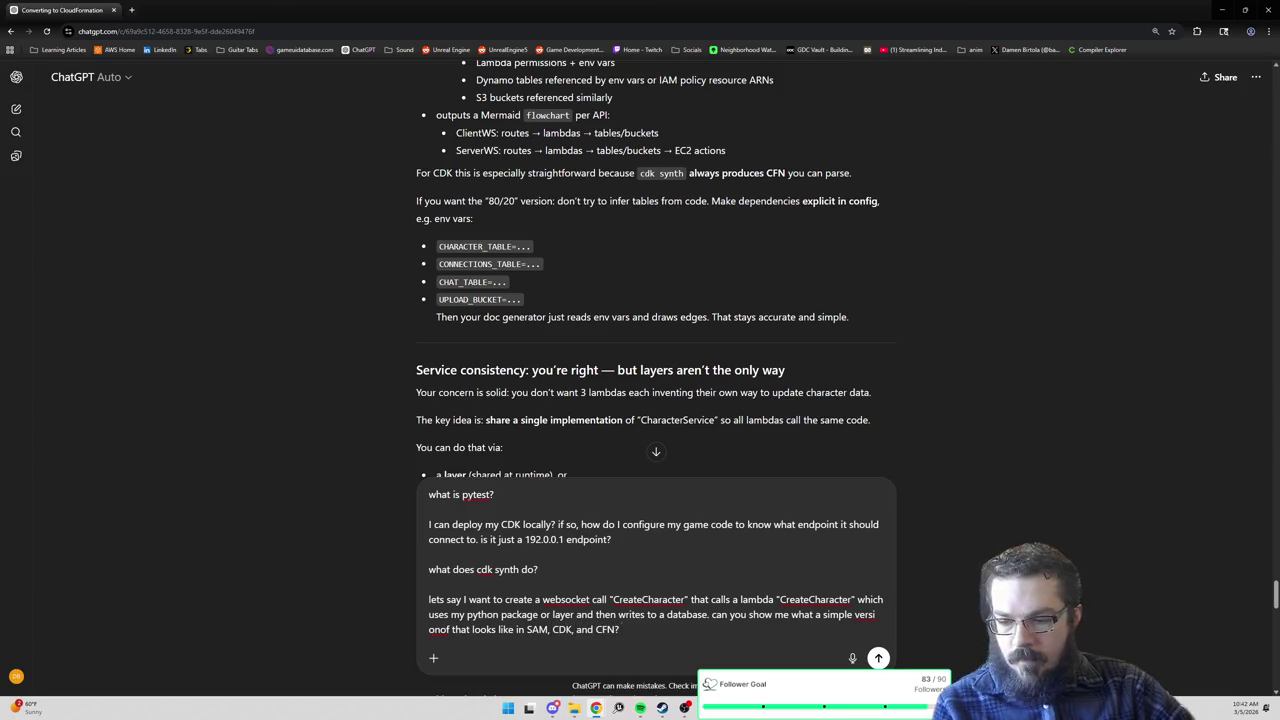
pyautogui.write(' so I can compa')
pyautogui.write('re?')
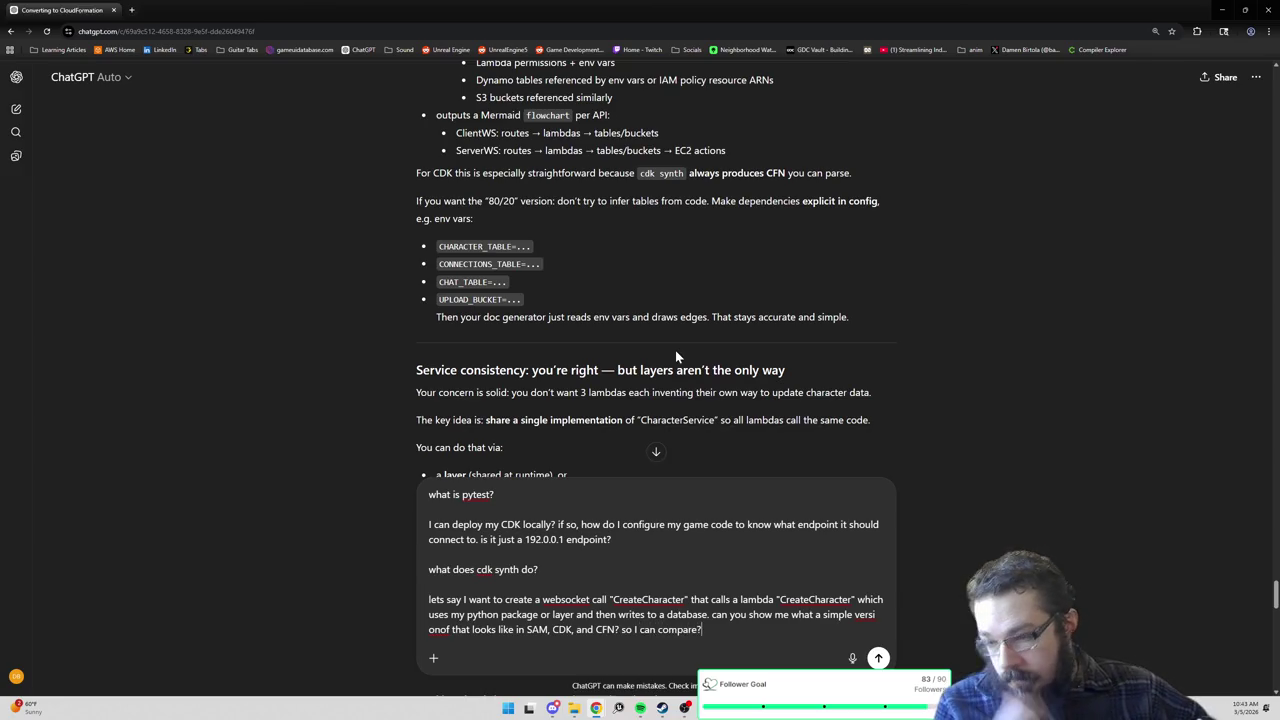
pyautogui.scroll(-1, 675, 350)
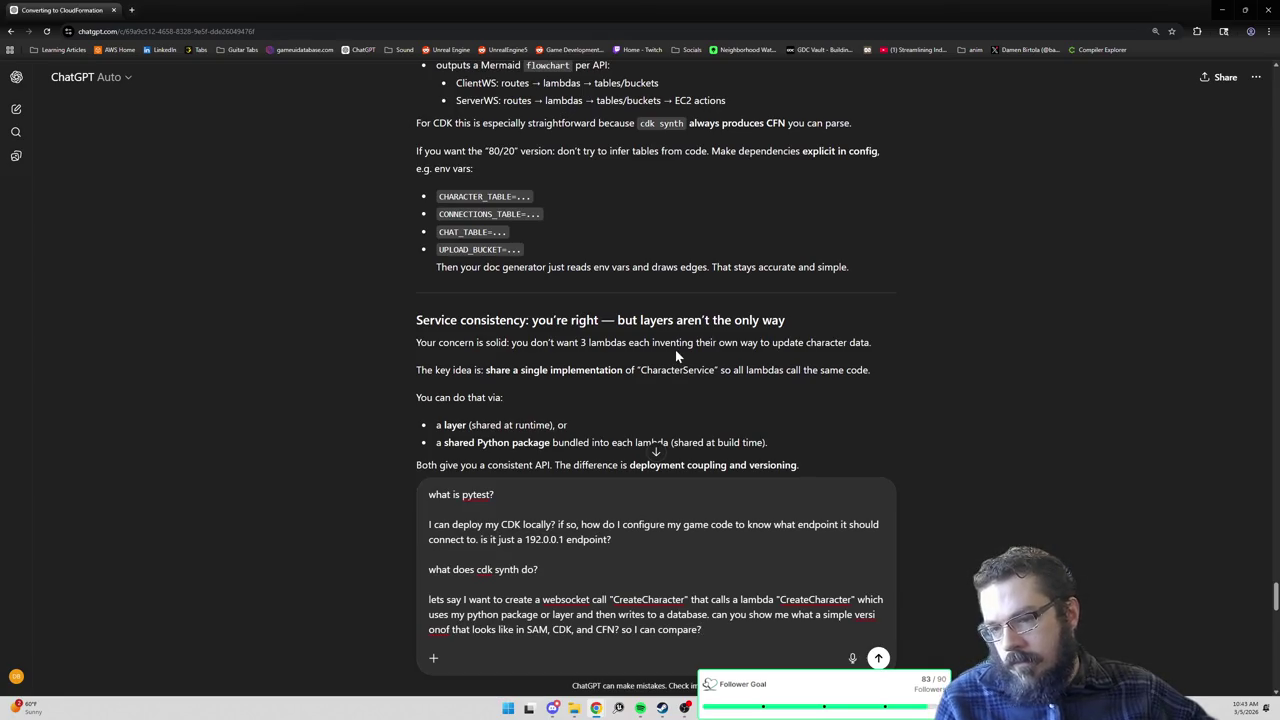
pyautogui.scroll(-1, 675, 356)
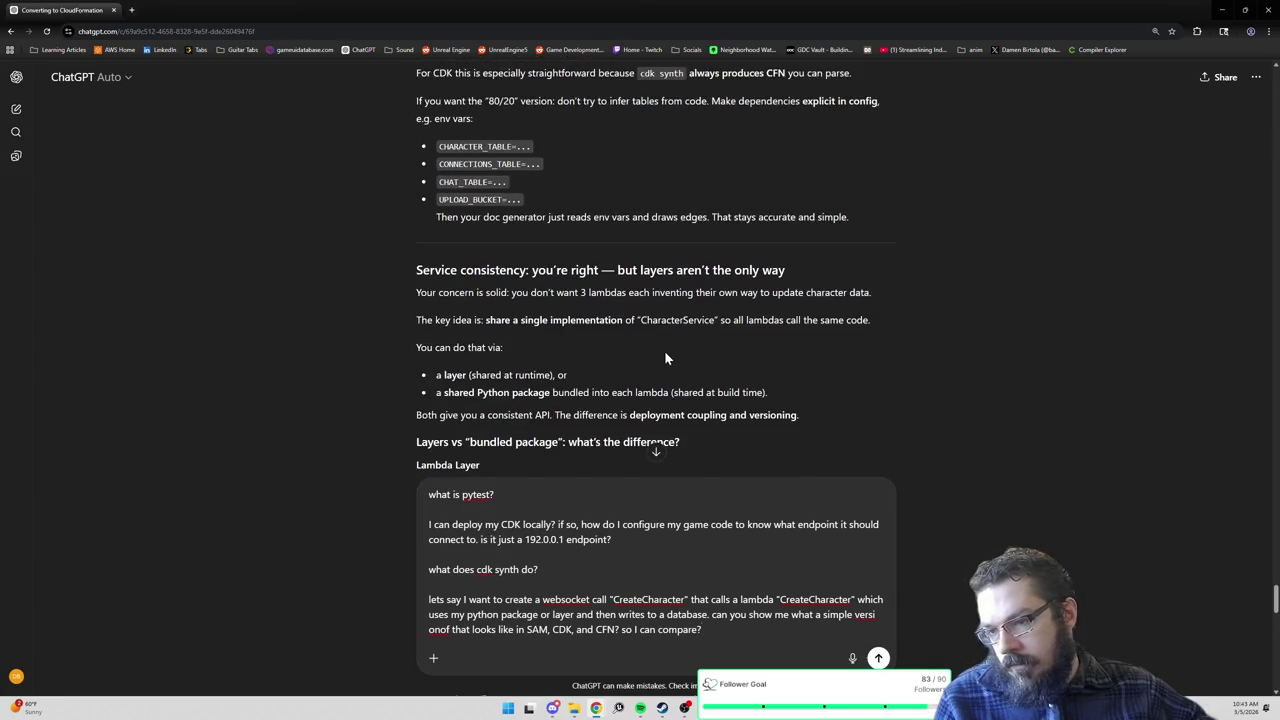
pyautogui.scroll(-1, 664, 350)
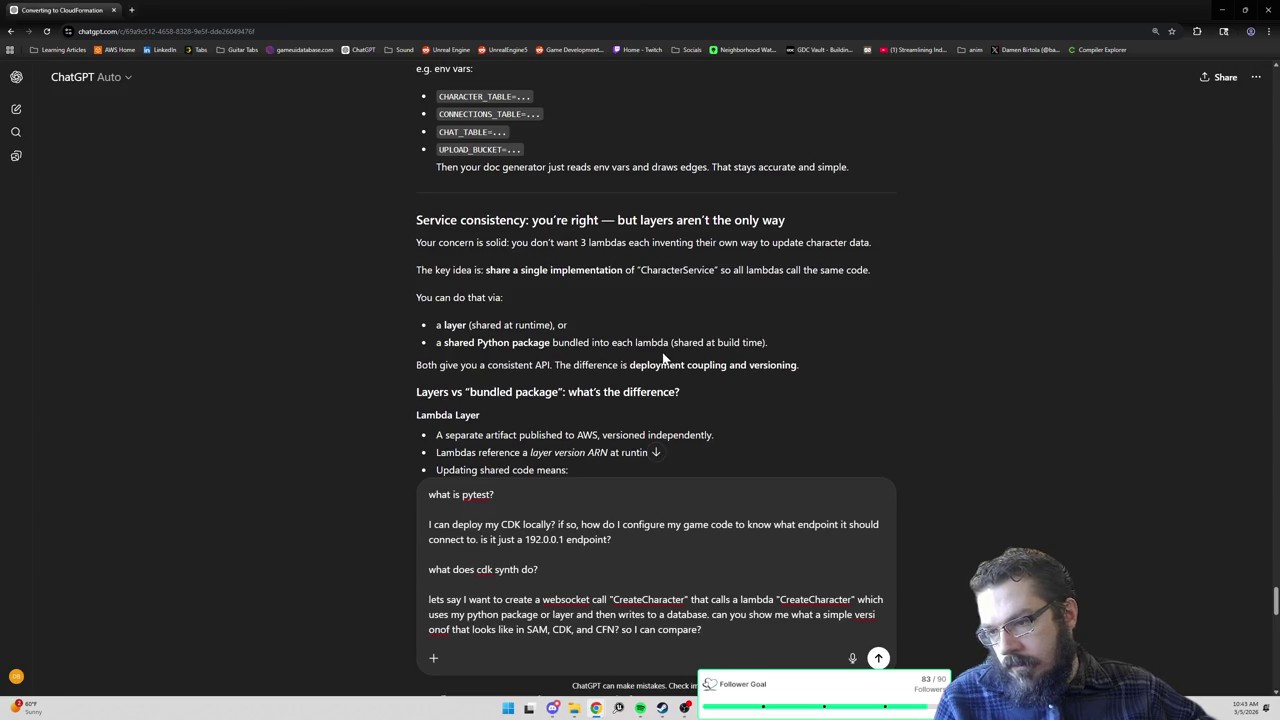
pyautogui.scroll(-1, 663, 355)
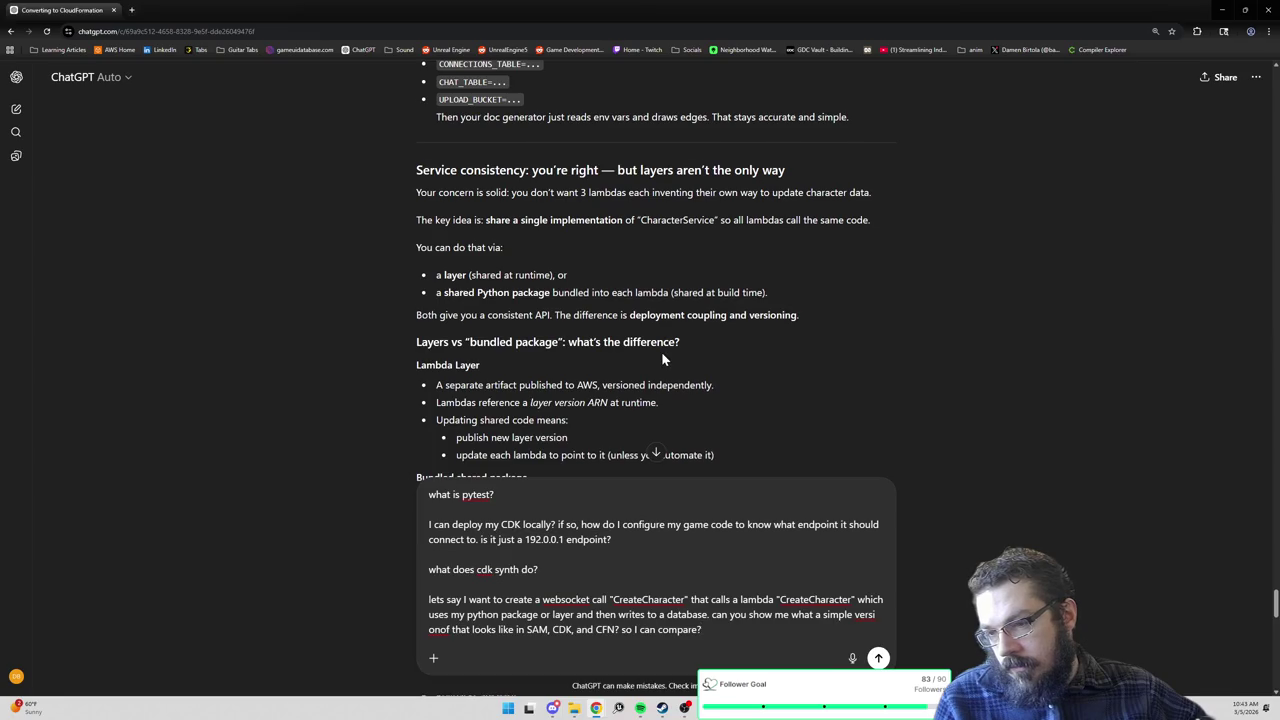
pyautogui.scroll(-1, 661, 351)
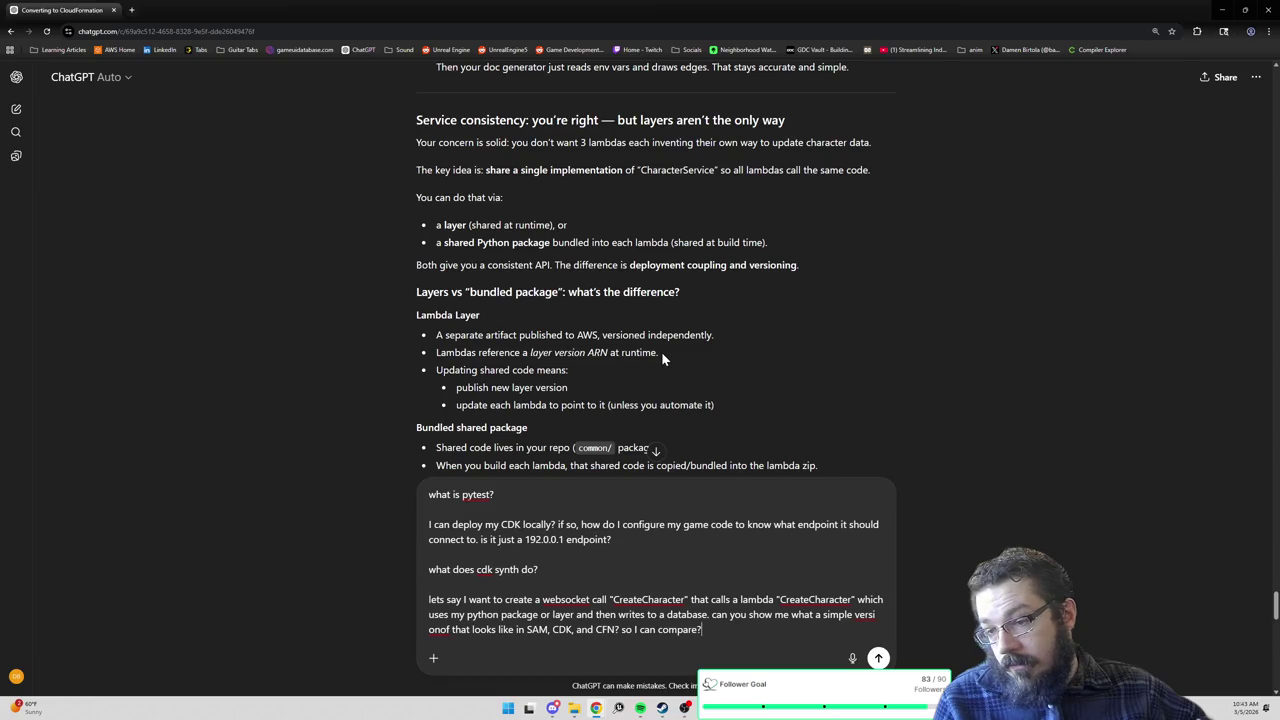
pyautogui.scroll(-1, 661, 351)
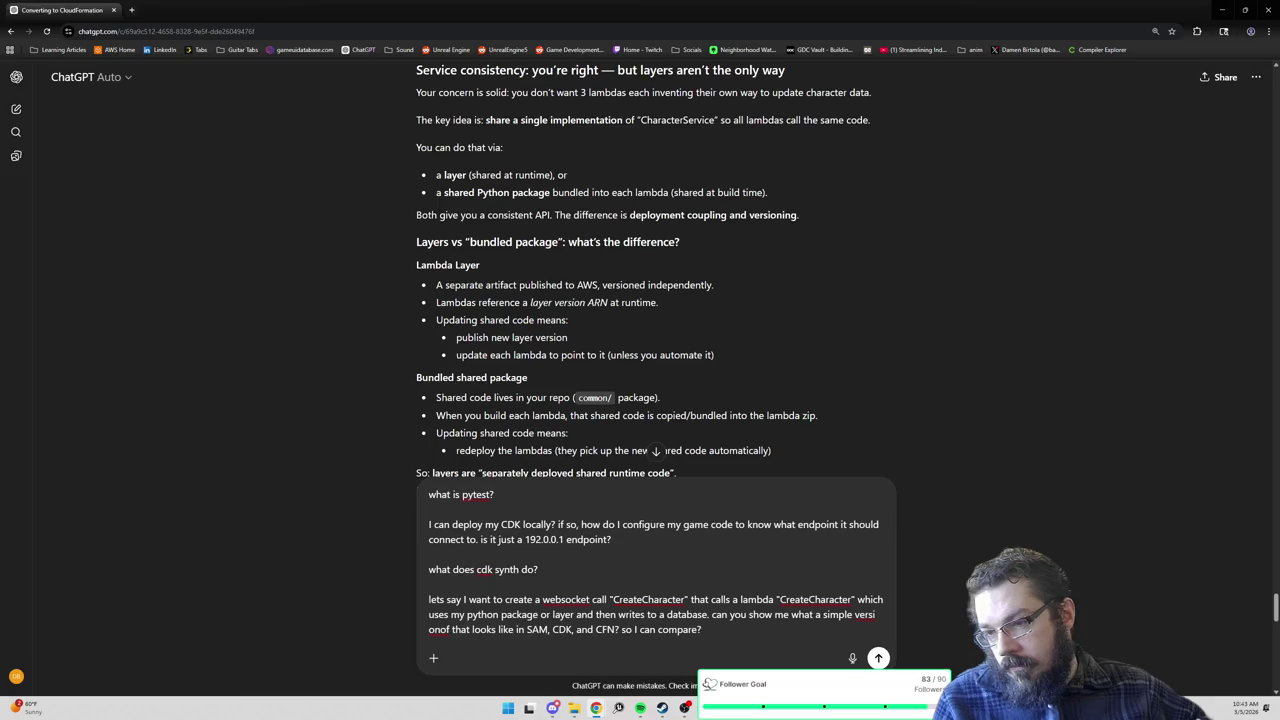
pyautogui.scroll(-1, 661, 357)
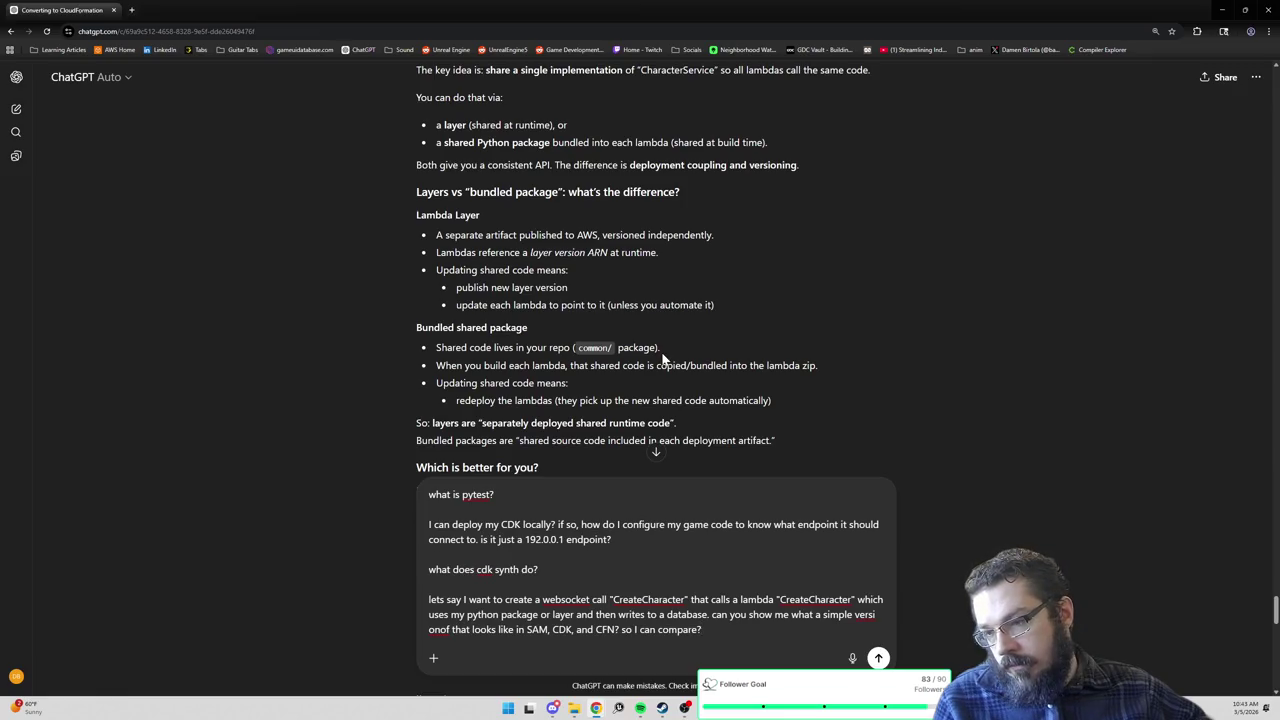
pyautogui.scroll(-1, 661, 357)
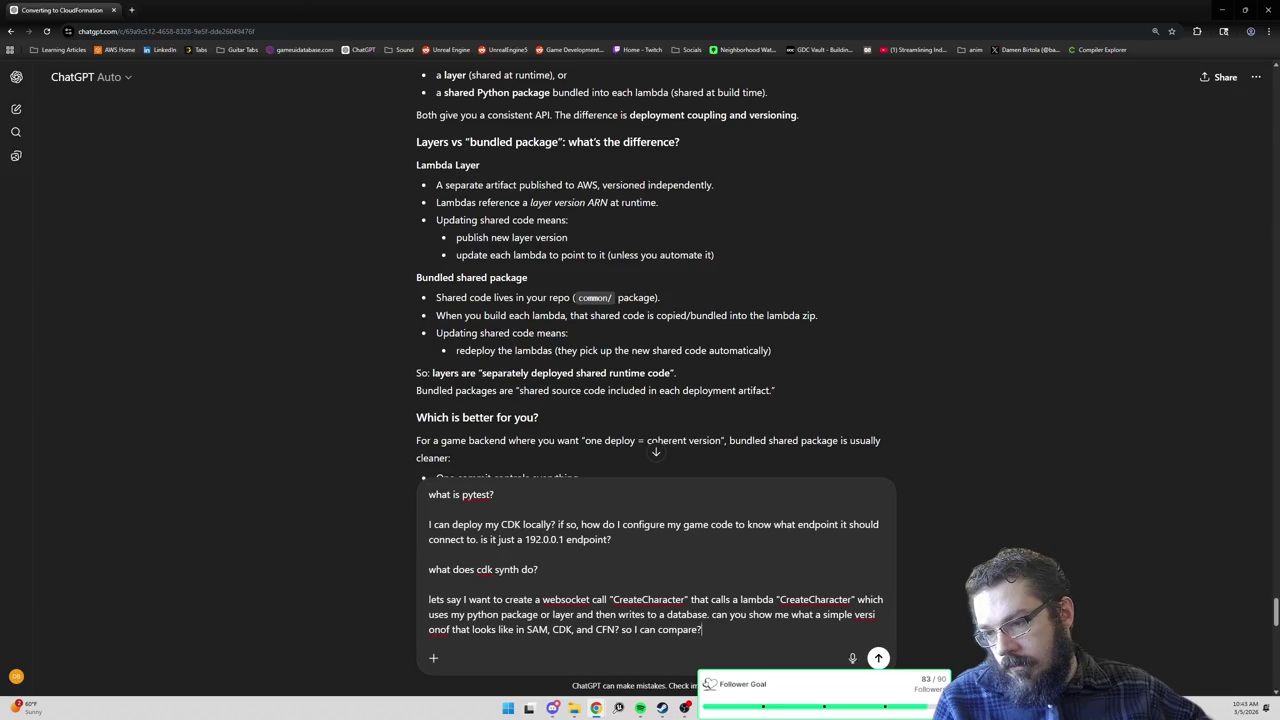
pyautogui.scroll(-2, 661, 358)
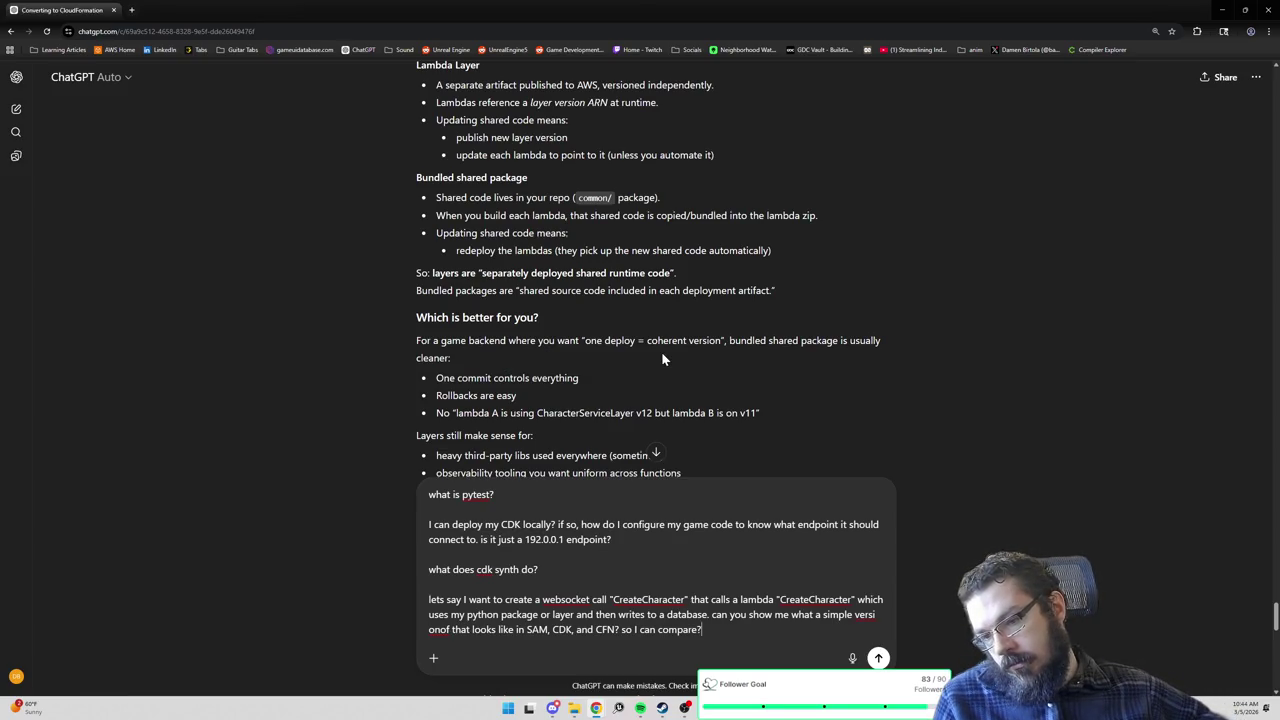
# Scroll to the end of the reply and send the pytest, local CDK, cdk synth and CreateCharacter questions.
pyautogui.scroll(-1, 661, 351)
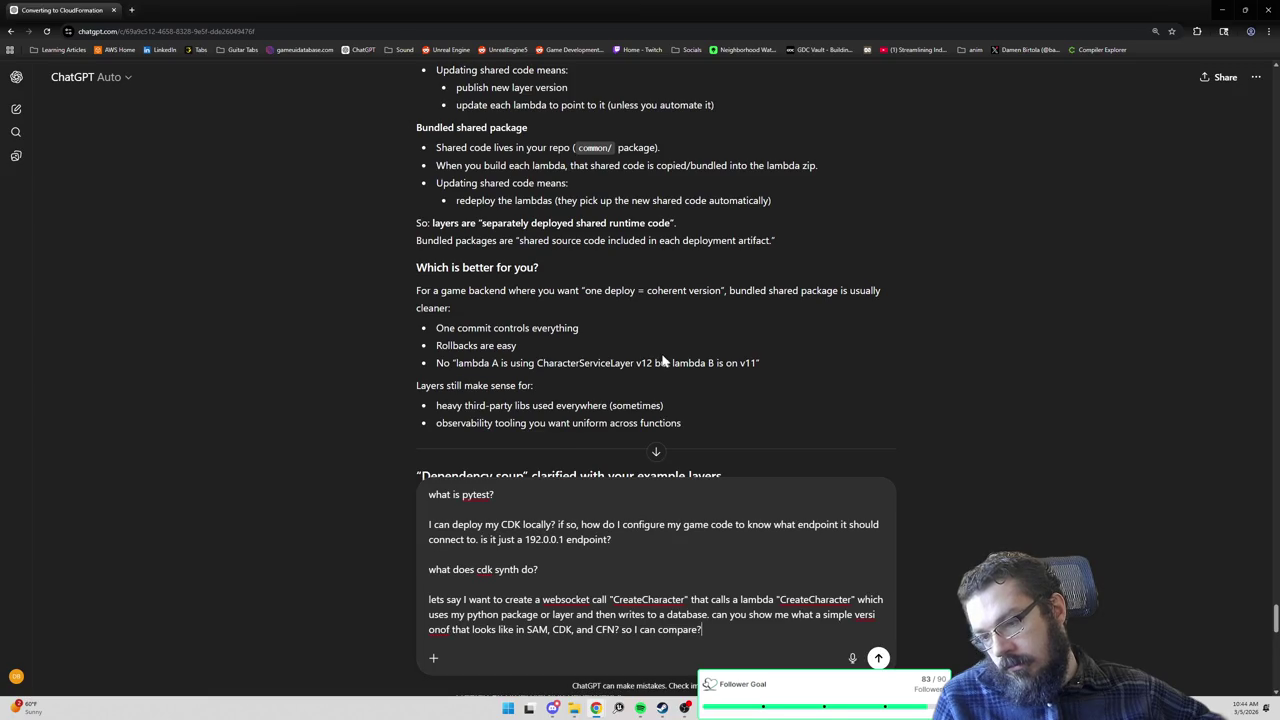
pyautogui.scroll(-3, 661, 368)
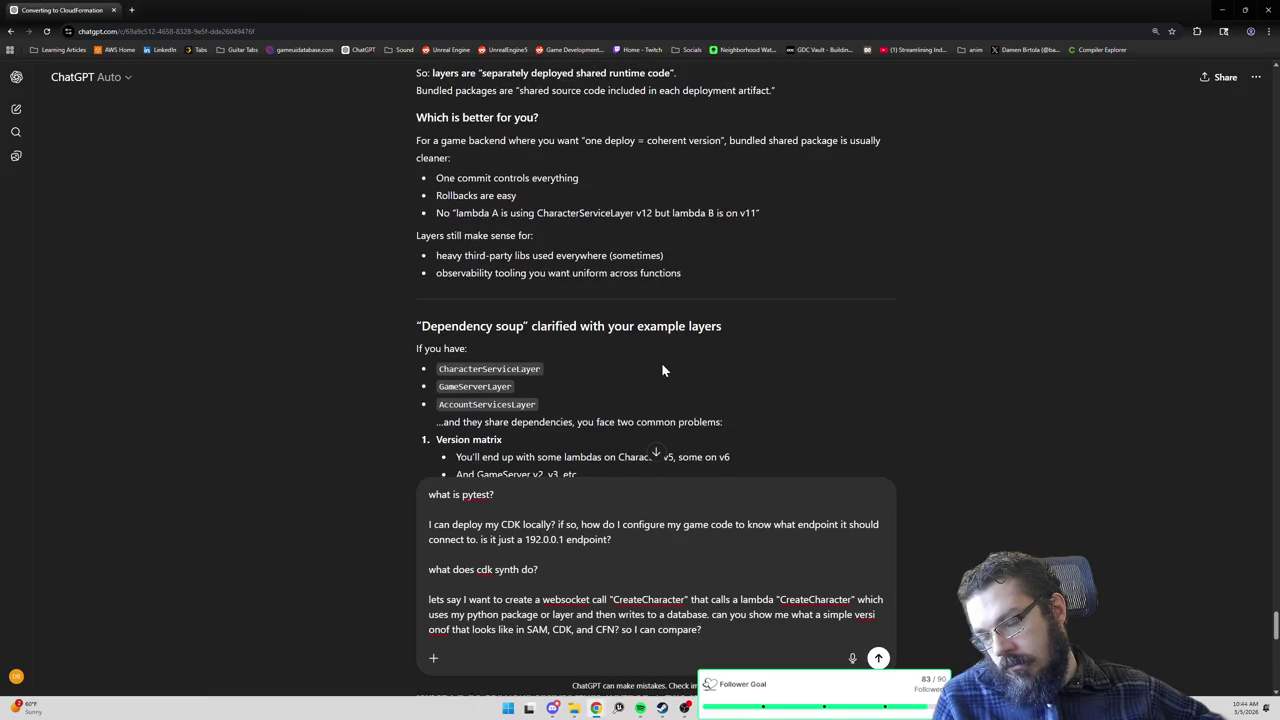
pyautogui.scroll(-1, 661, 368)
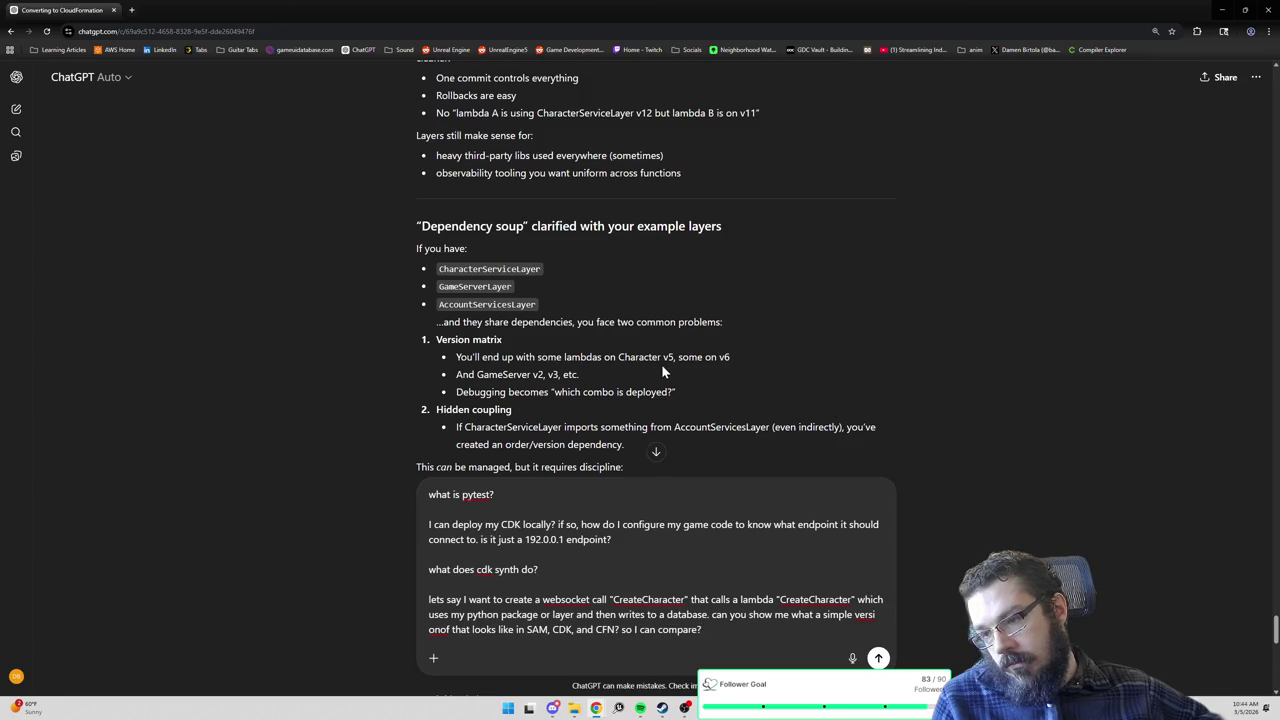
pyautogui.scroll(-2, 660, 372)
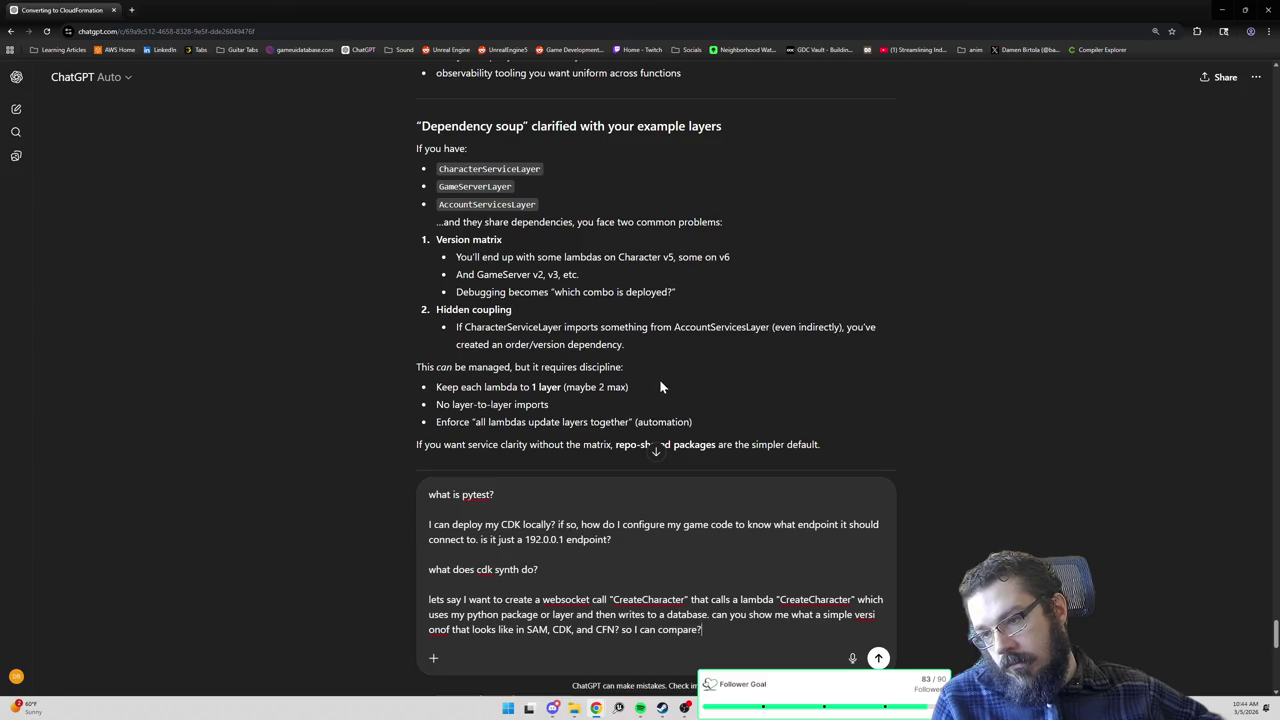
pyautogui.scroll(-1, 659, 387)
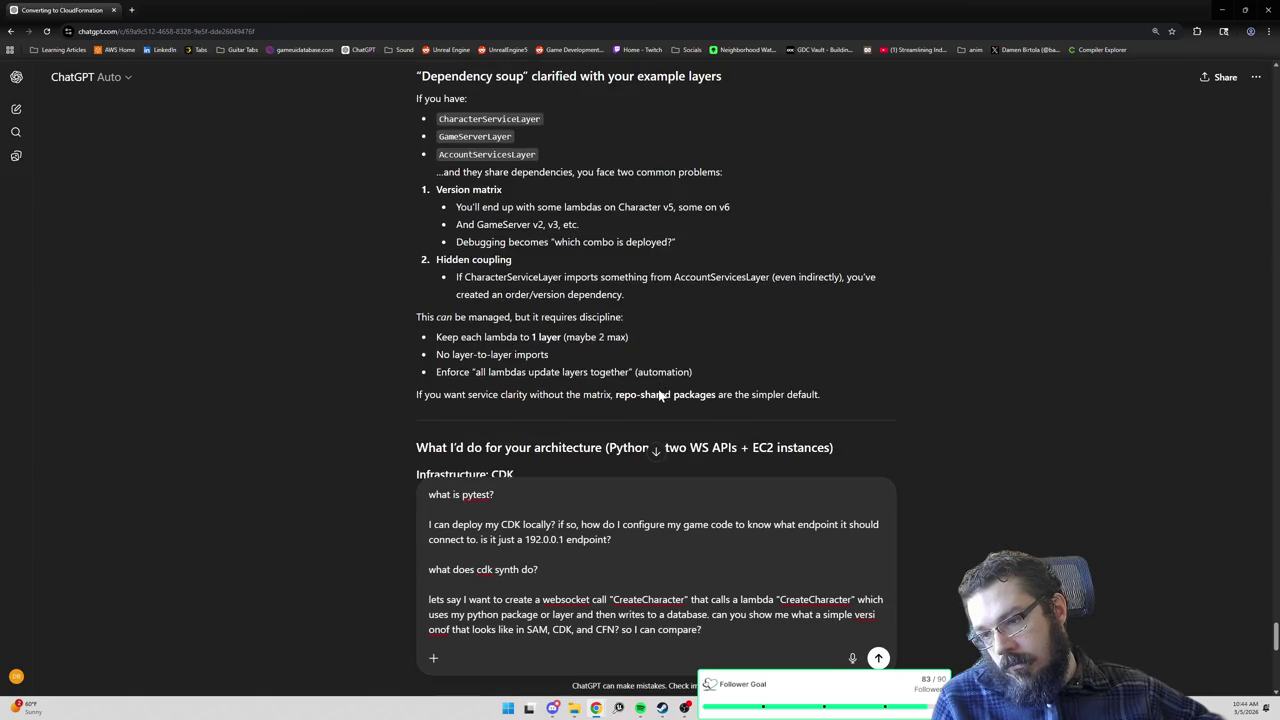
pyautogui.scroll(-1, 660, 390)
pyautogui.scroll(-1, 660, 390)
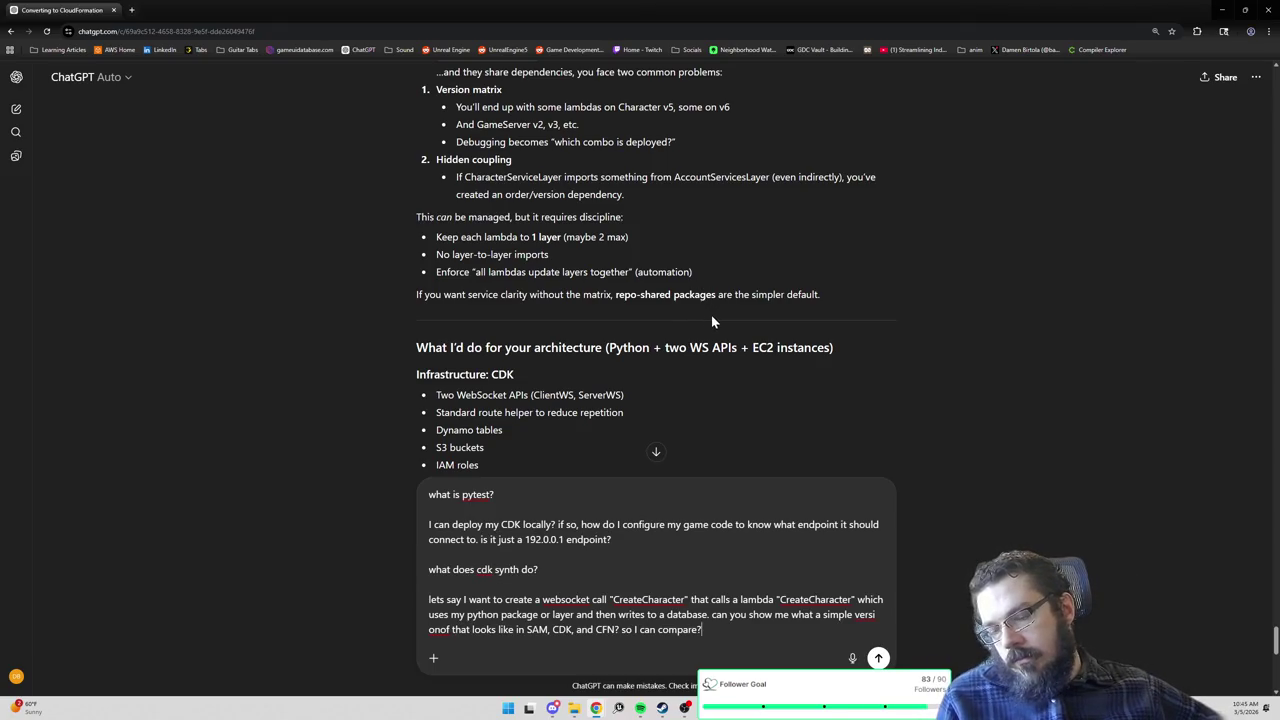
pyautogui.scroll(-2, 714, 318)
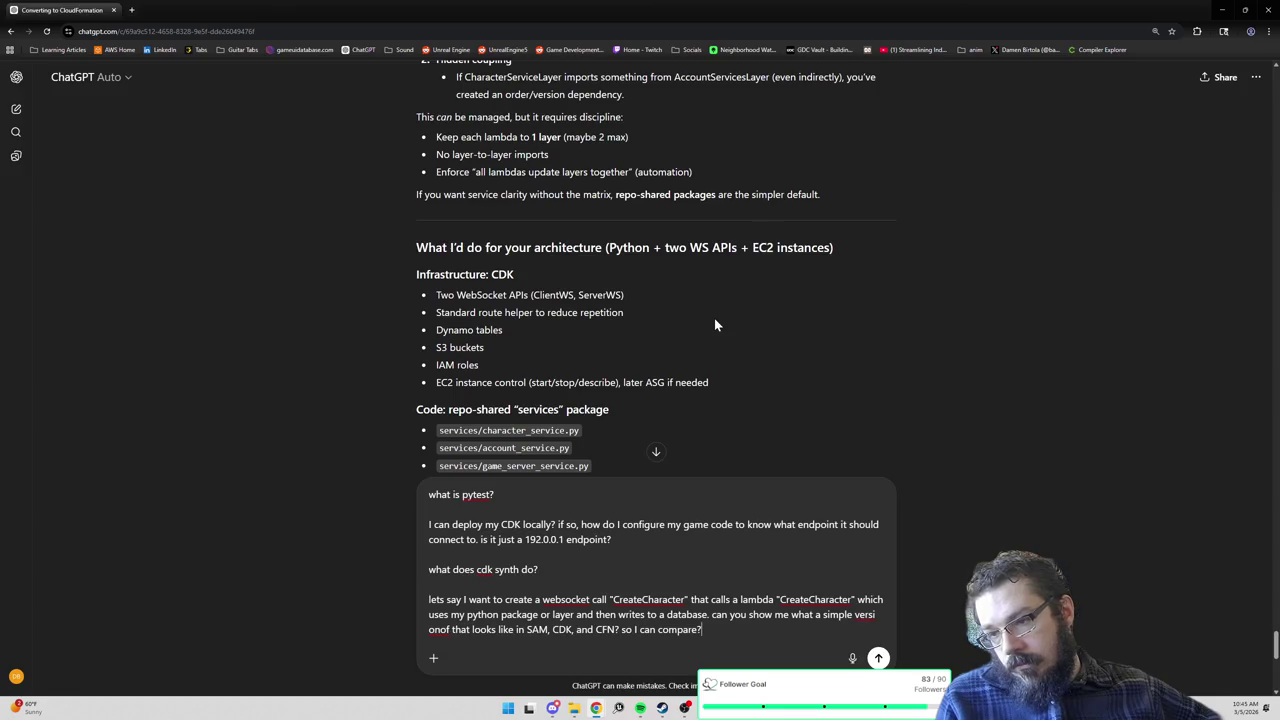
pyautogui.scroll(-2, 714, 324)
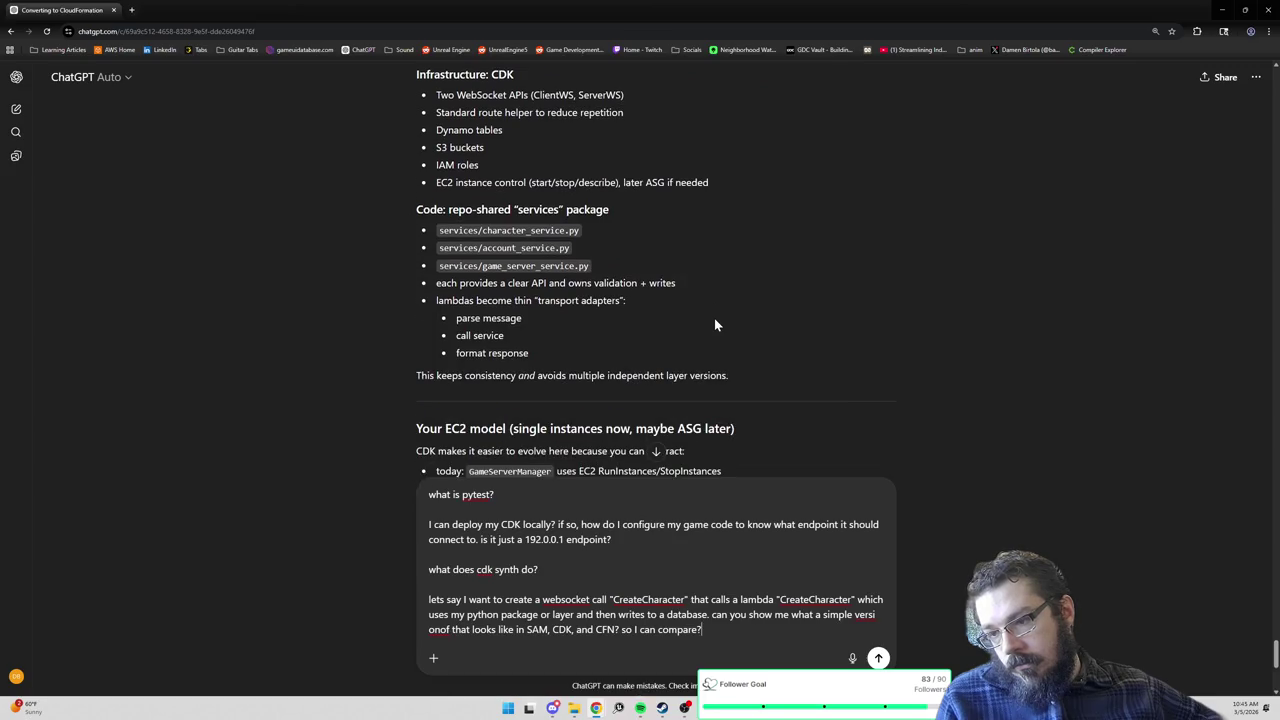
pyautogui.scroll(-2, 714, 324)
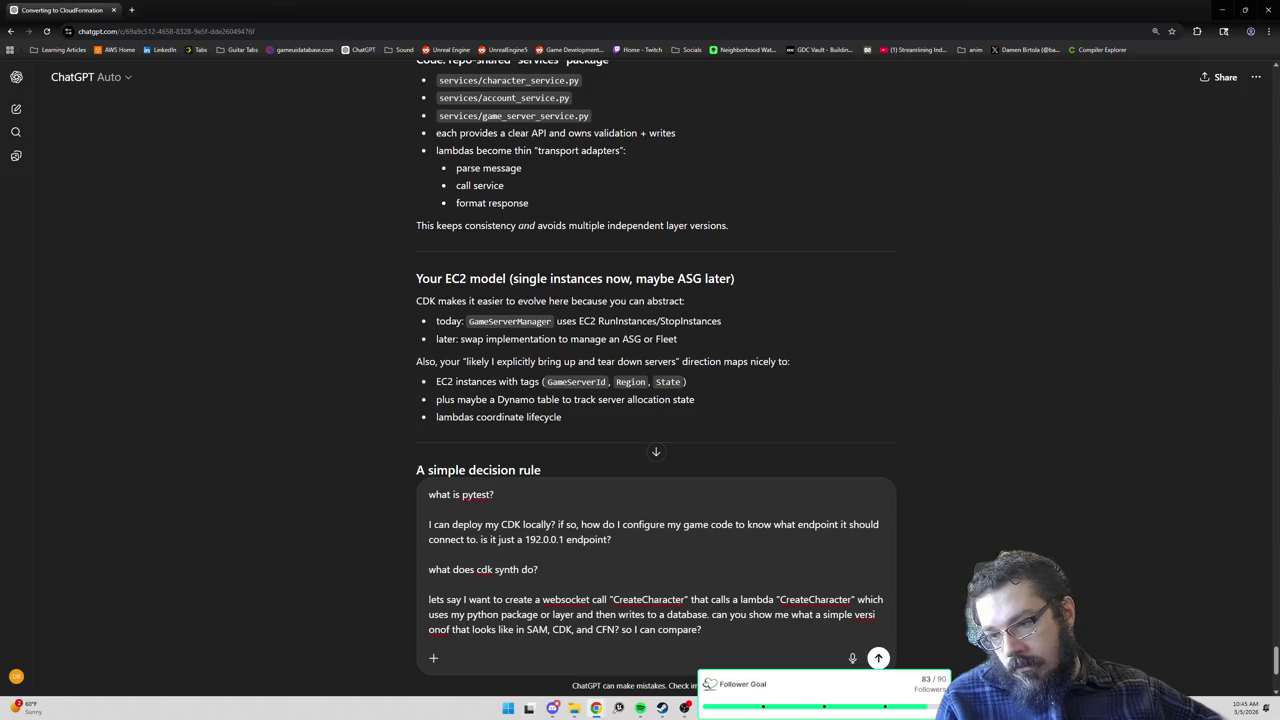
pyautogui.scroll(-1, 714, 318)
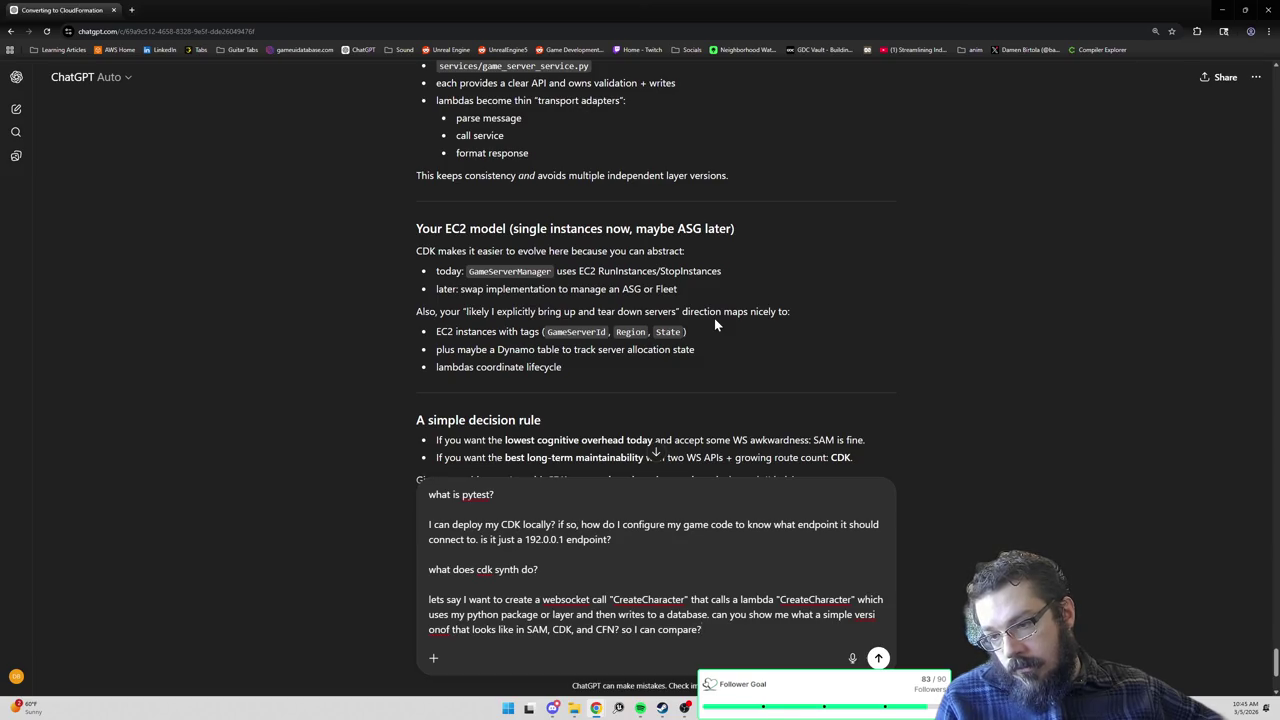
pyautogui.scroll(-4, 714, 318)
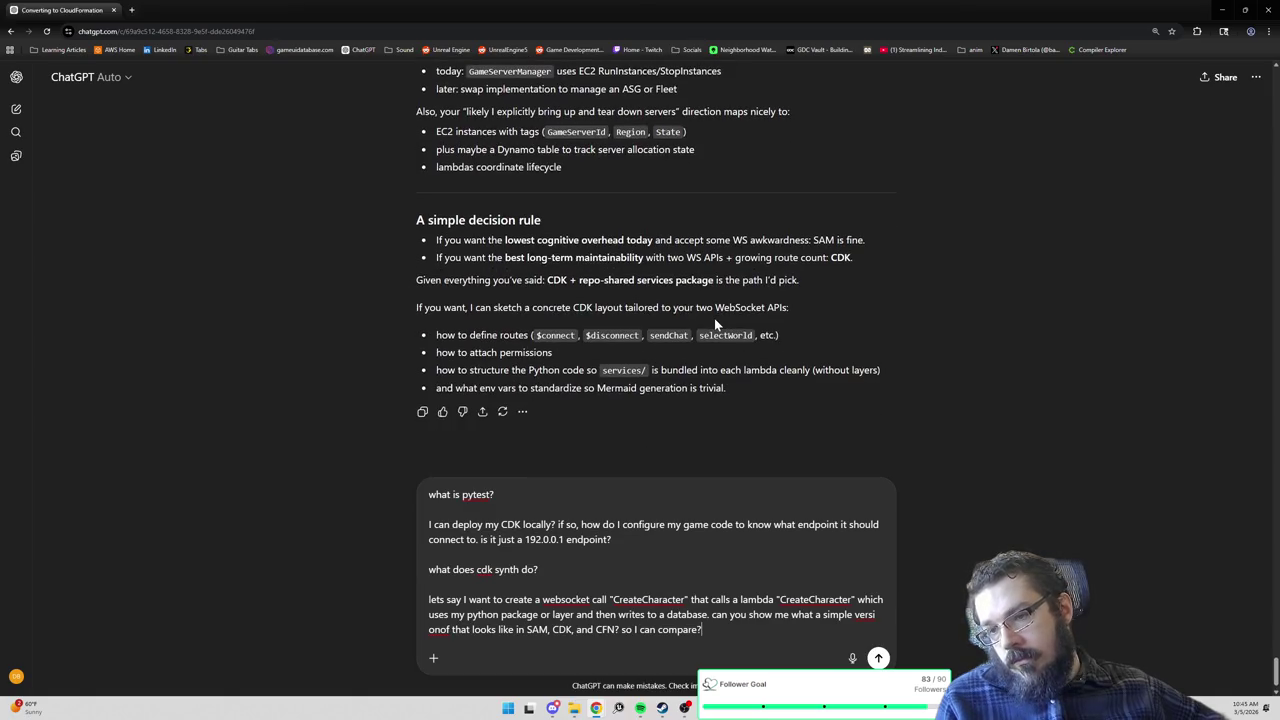
pyautogui.press('Return')
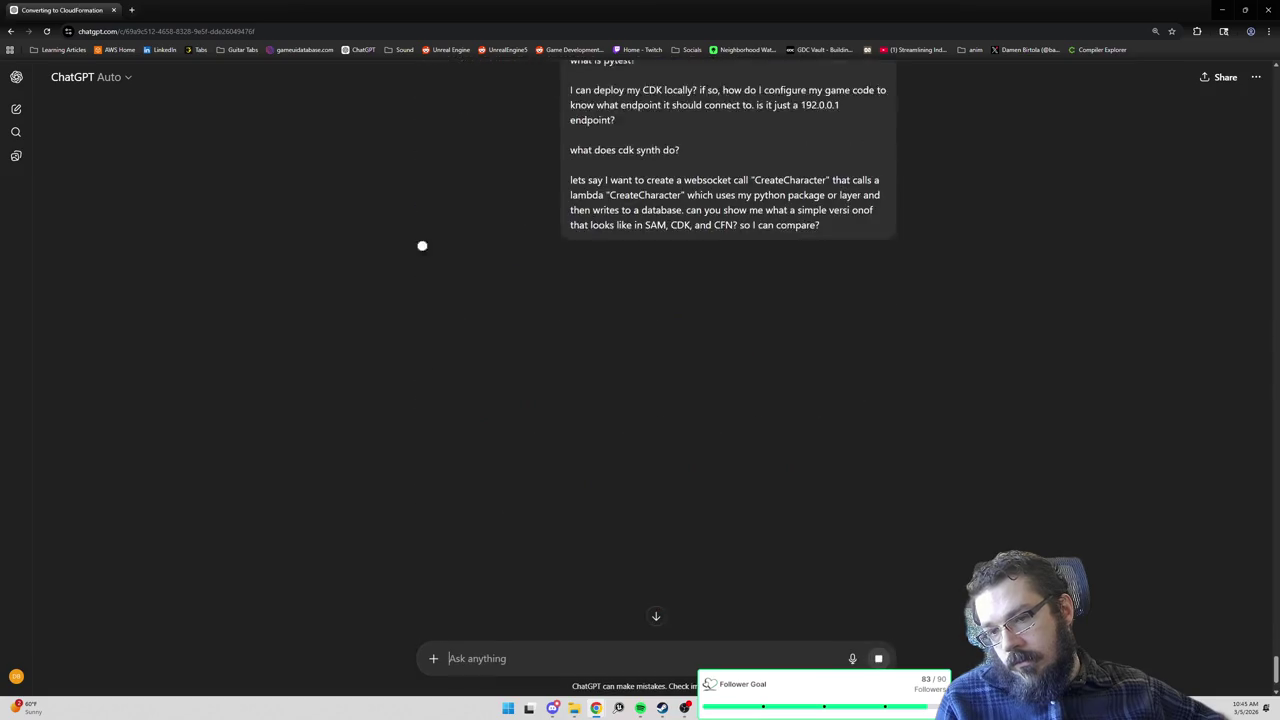
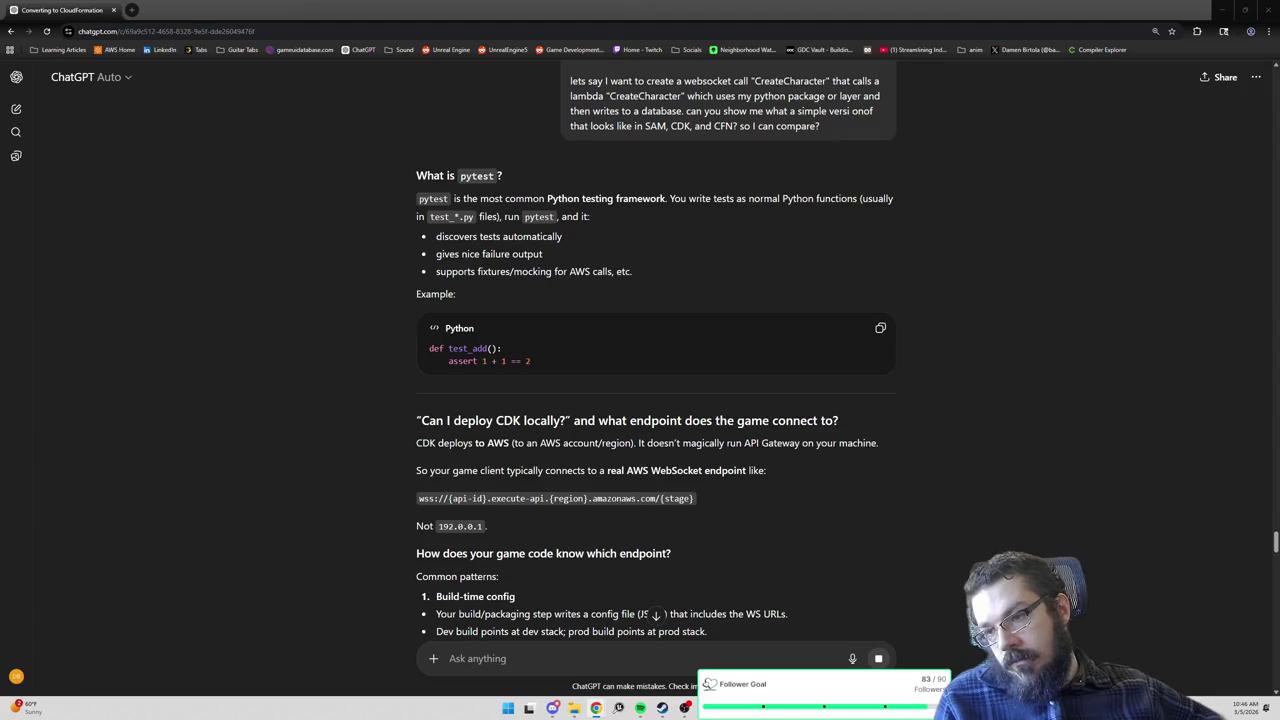
# Focus ChatGPT and read back and forth through the CDK (Python) code example.
pyautogui.doubleClick(493, 198)
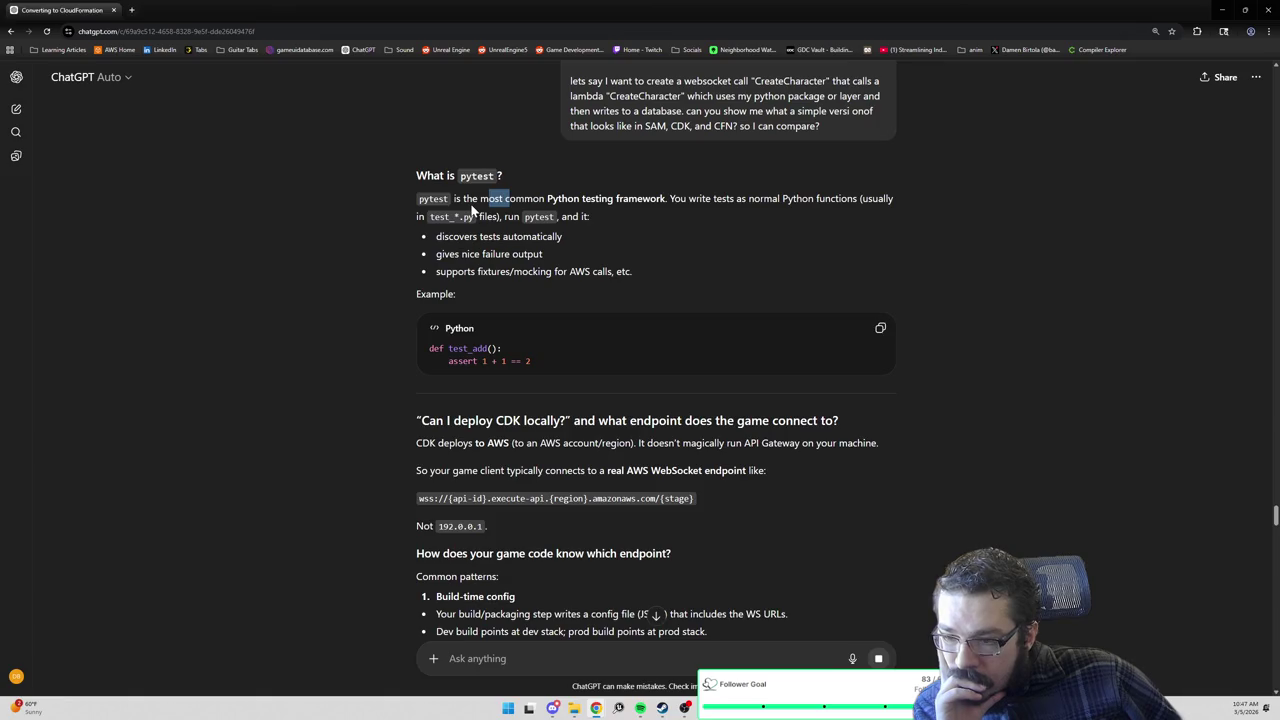
pyautogui.scroll(-1, 473, 210)
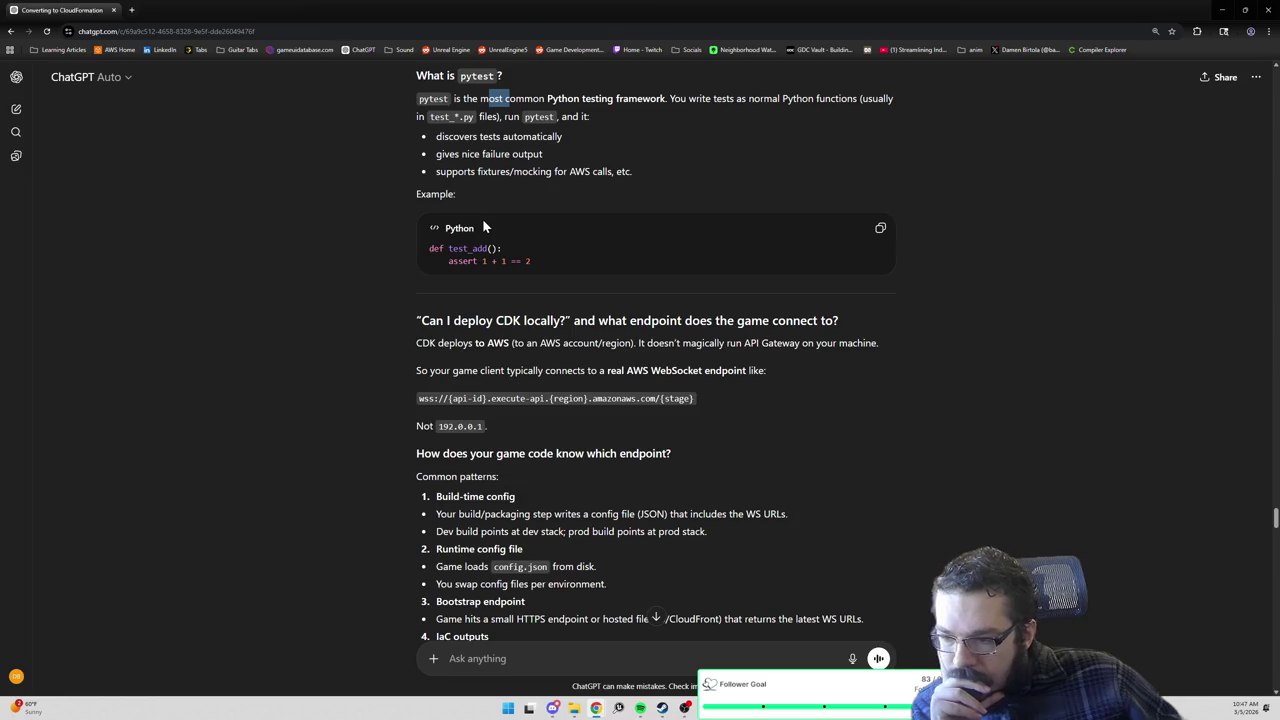
pyautogui.scroll(-1, 482, 218)
pyautogui.scroll(-2, 484, 226)
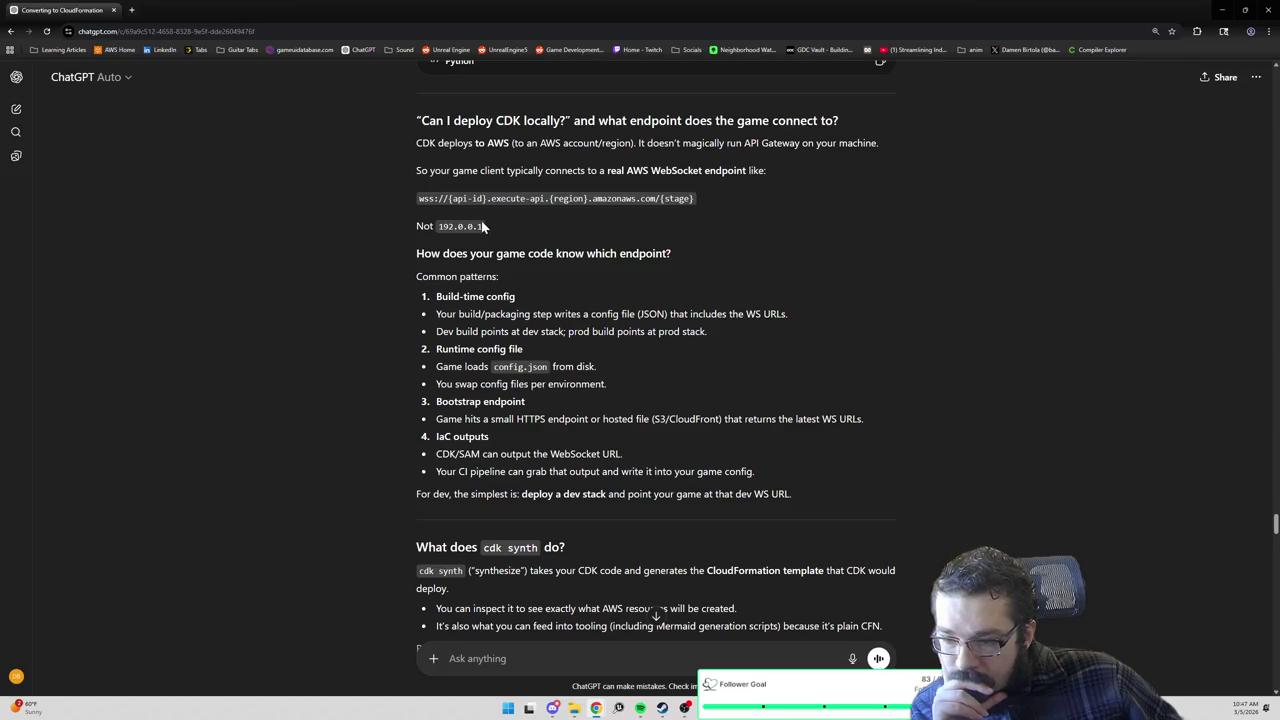
pyautogui.scroll(-1, 483, 227)
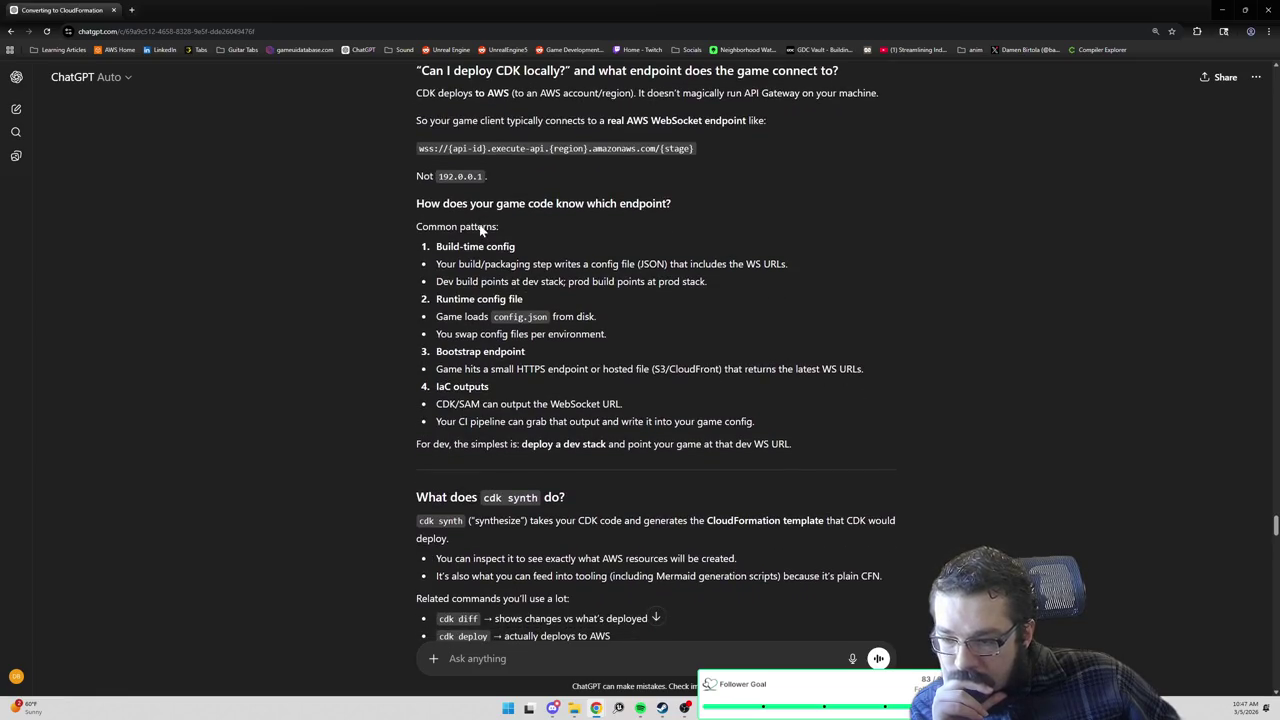
pyautogui.scroll(-2, 481, 229)
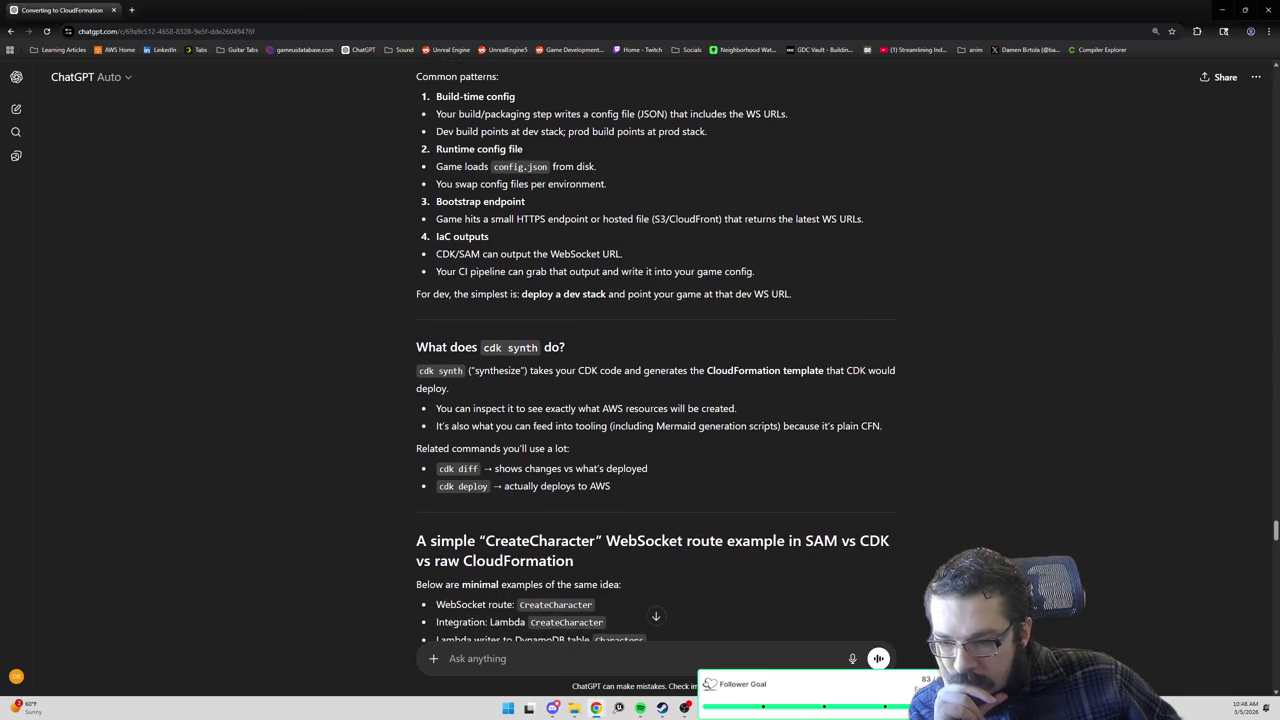
pyautogui.scroll(-1, 474, 237)
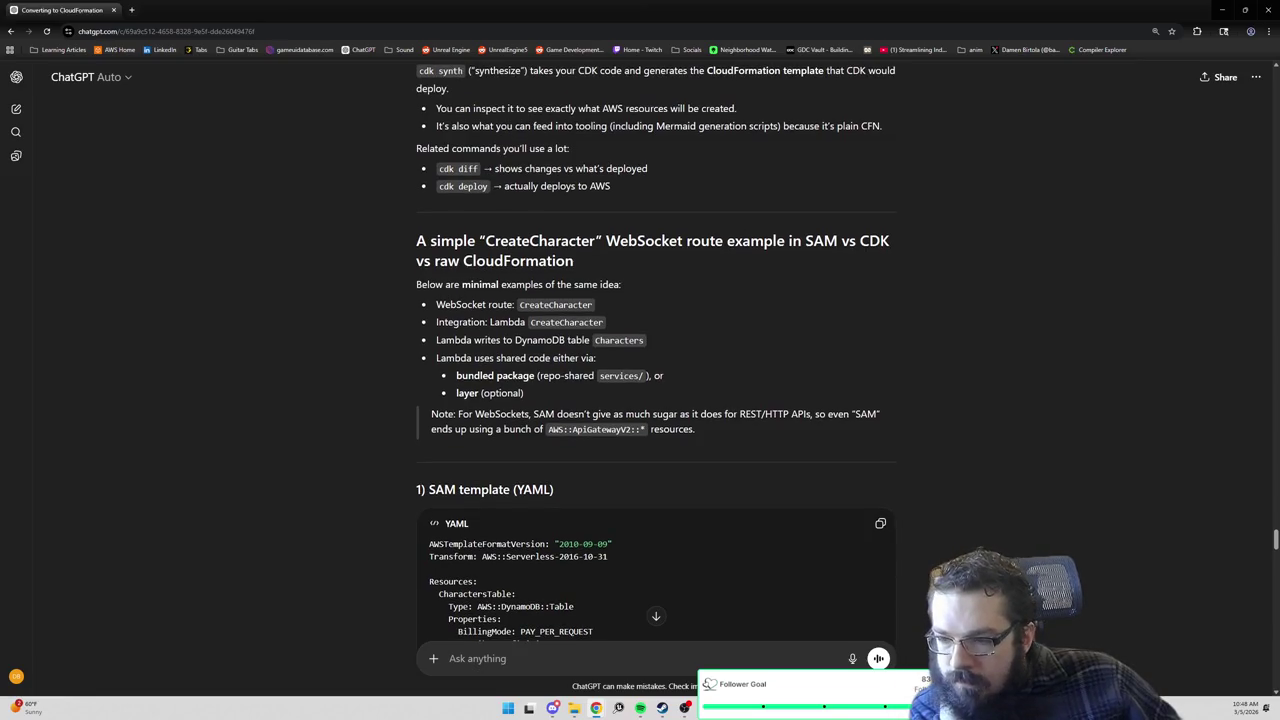
pyautogui.scroll(-2, 468, 255)
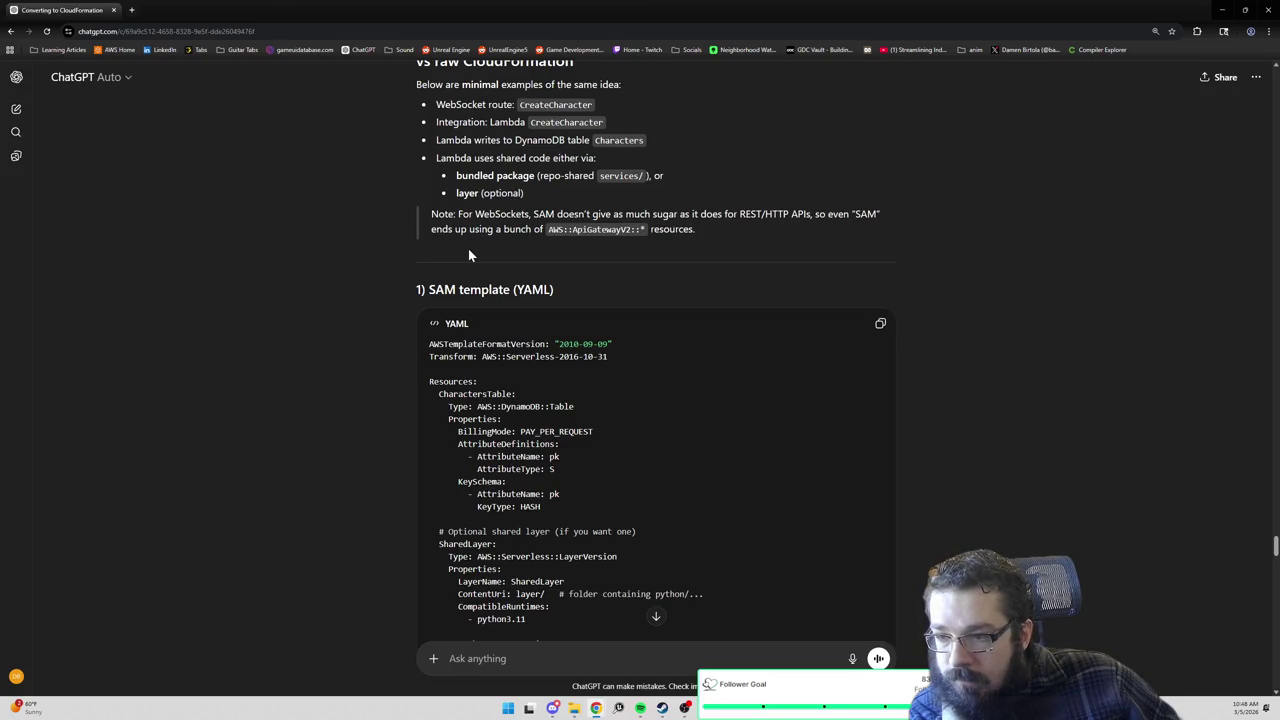
pyautogui.scroll(-1, 468, 255)
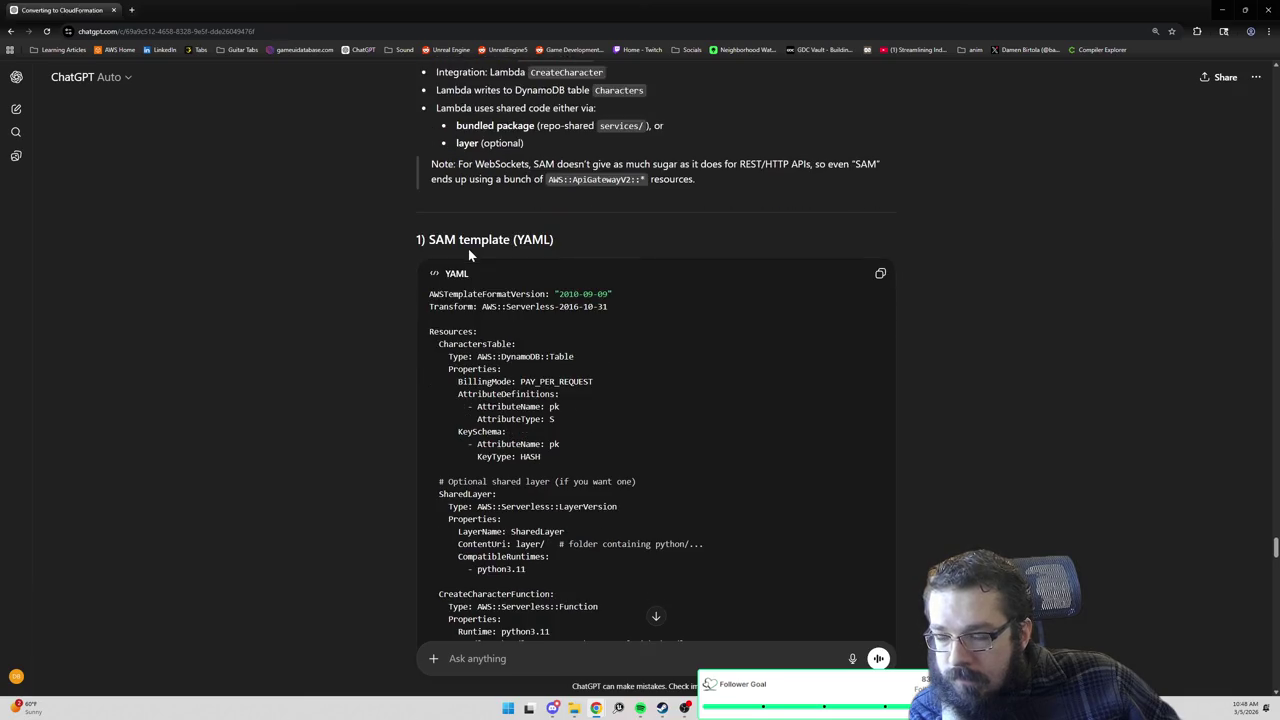
pyautogui.scroll(-1, 468, 252)
pyautogui.scroll(-1, 652, 350)
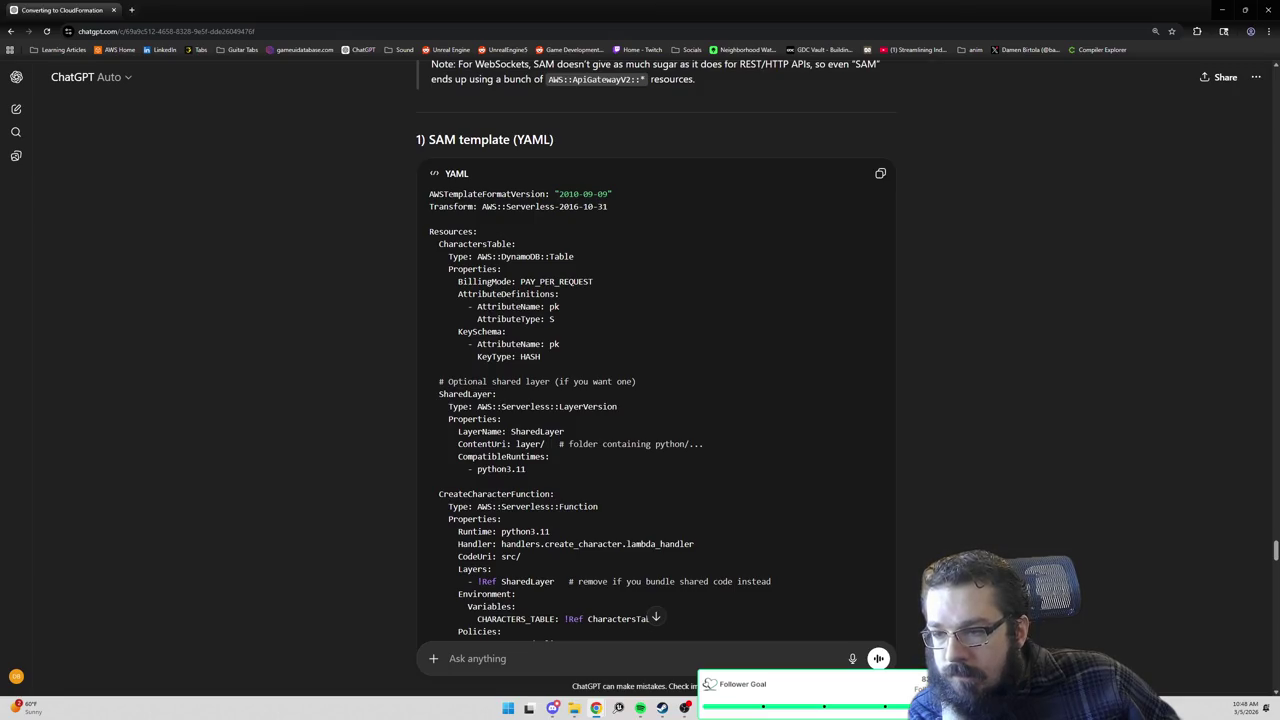
pyautogui.scroll(-1, 652, 350)
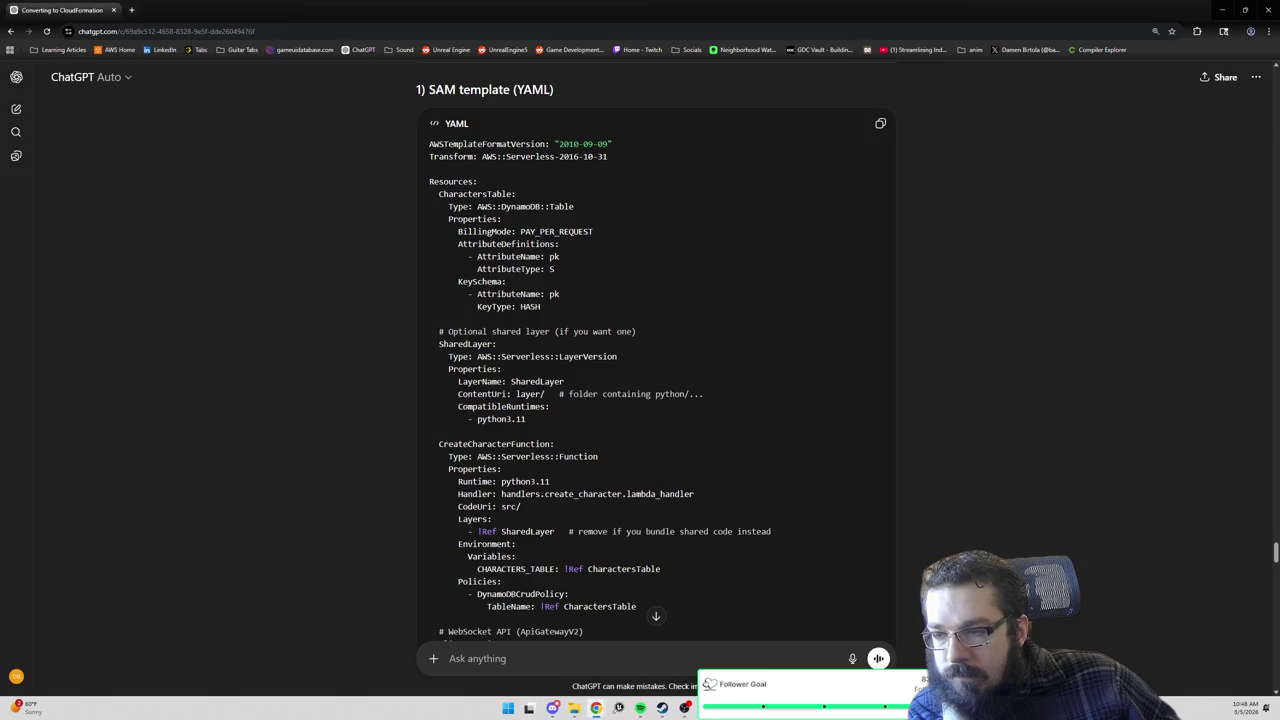
pyautogui.scroll(-5, 656, 360)
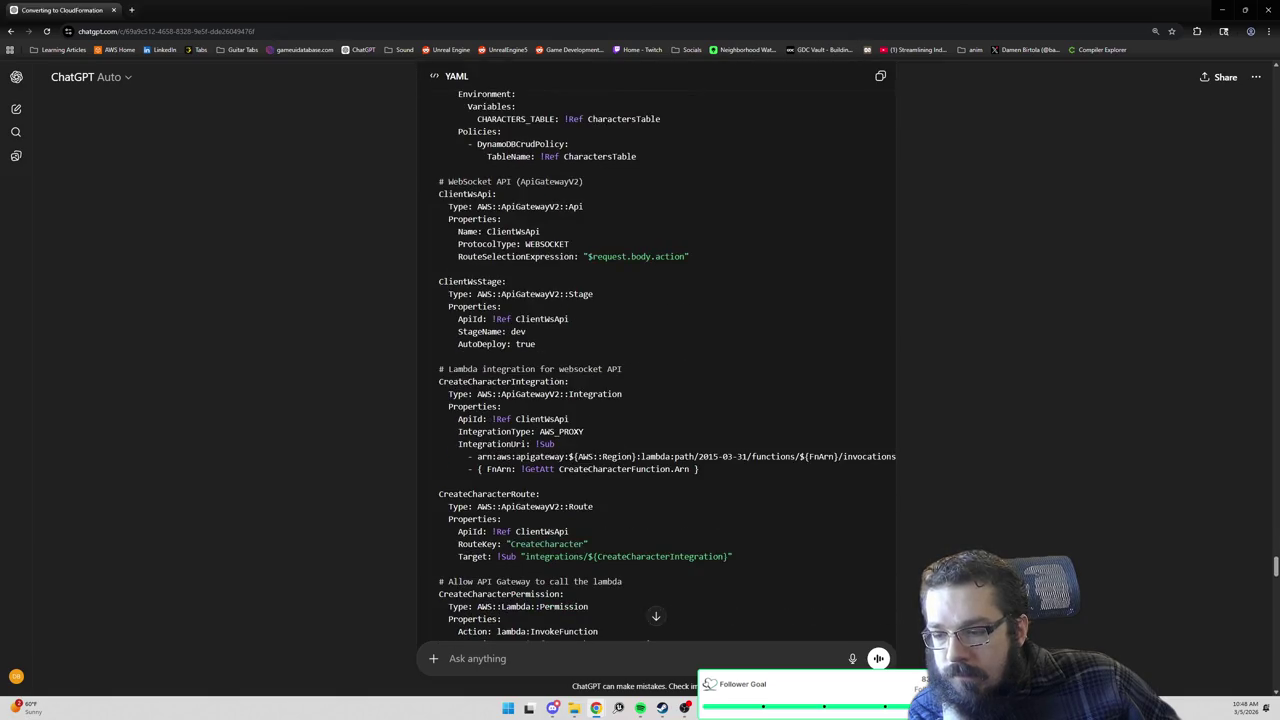
pyautogui.scroll(-5, 656, 360)
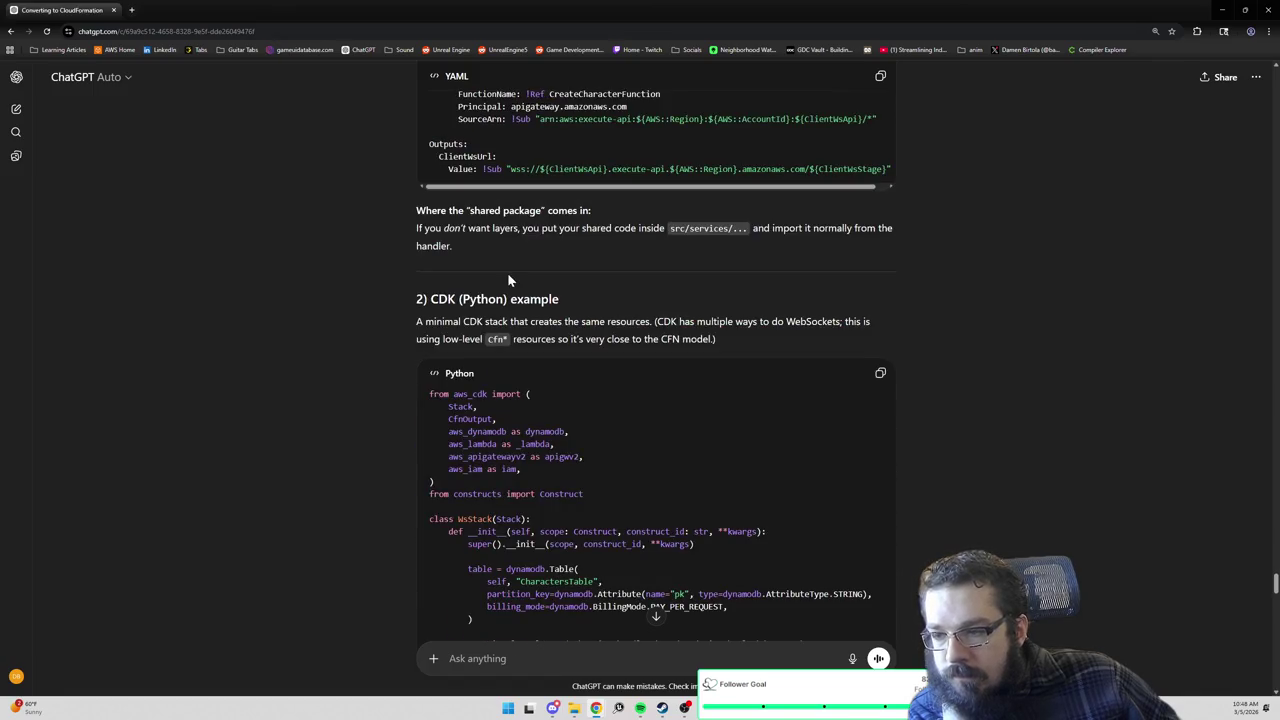
pyautogui.scroll(-2, 507, 272)
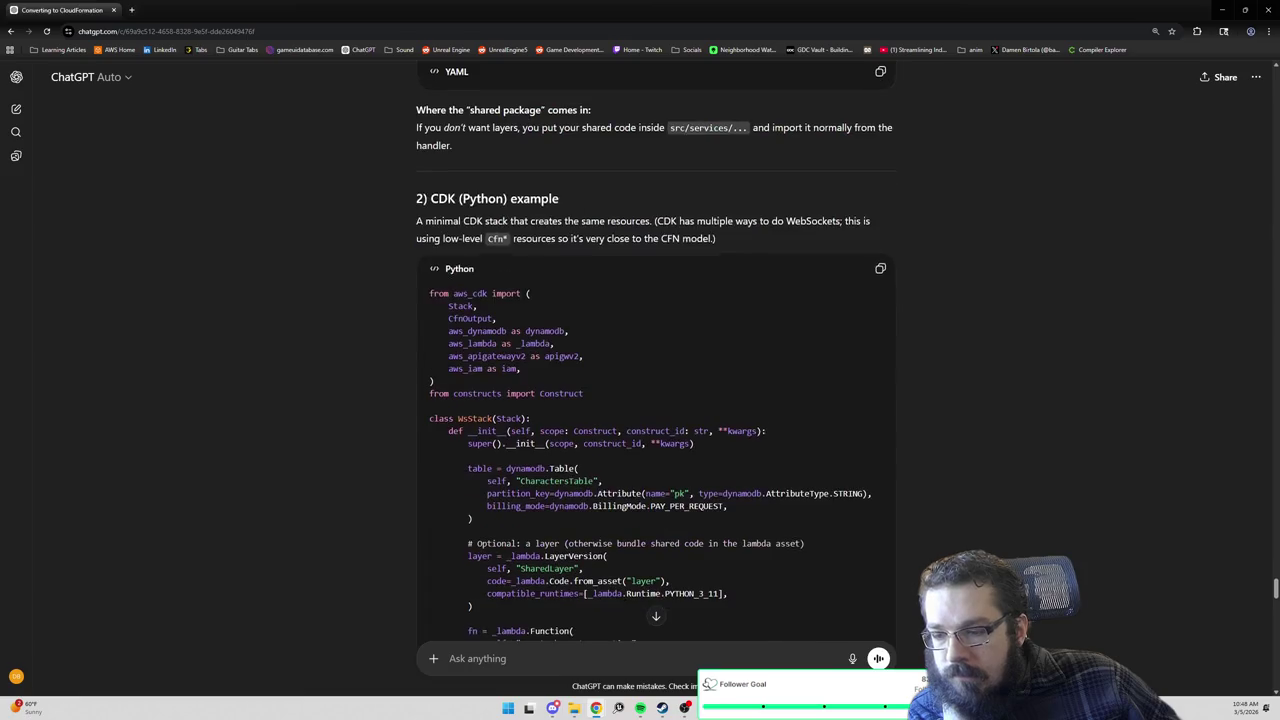
pyautogui.scroll(-3, 655, 350)
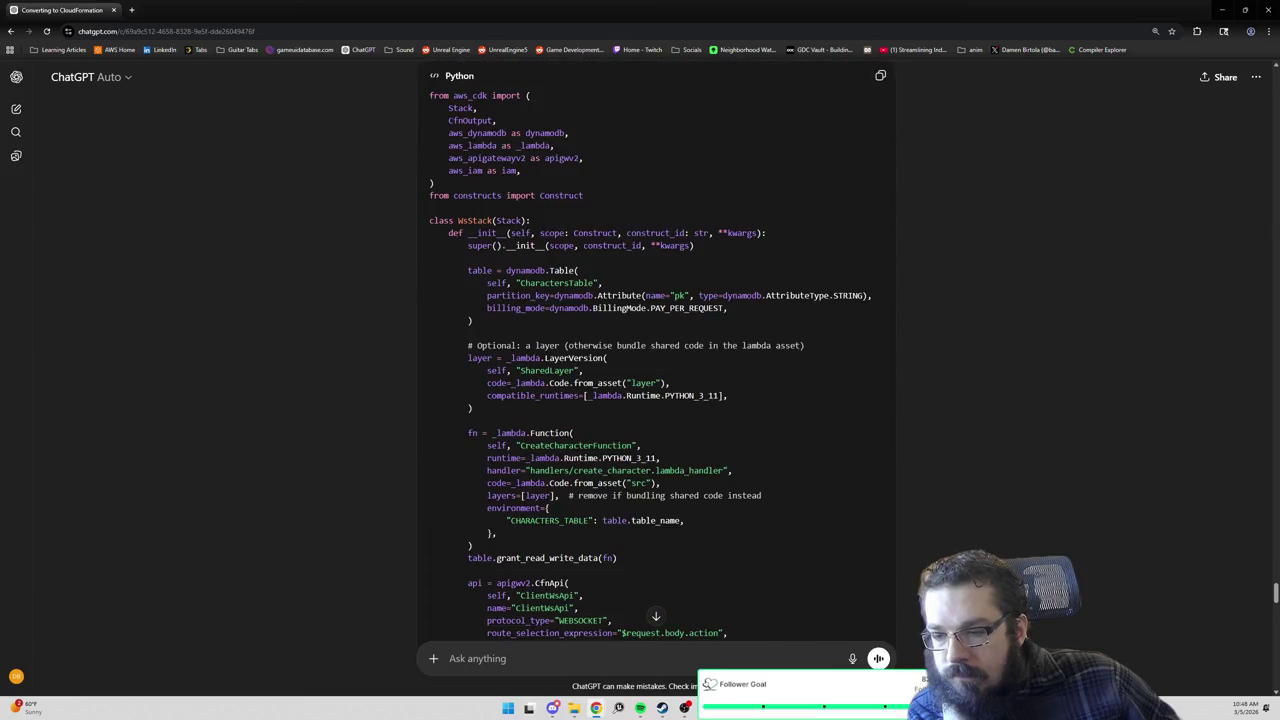
pyautogui.scroll(-3, 651, 365)
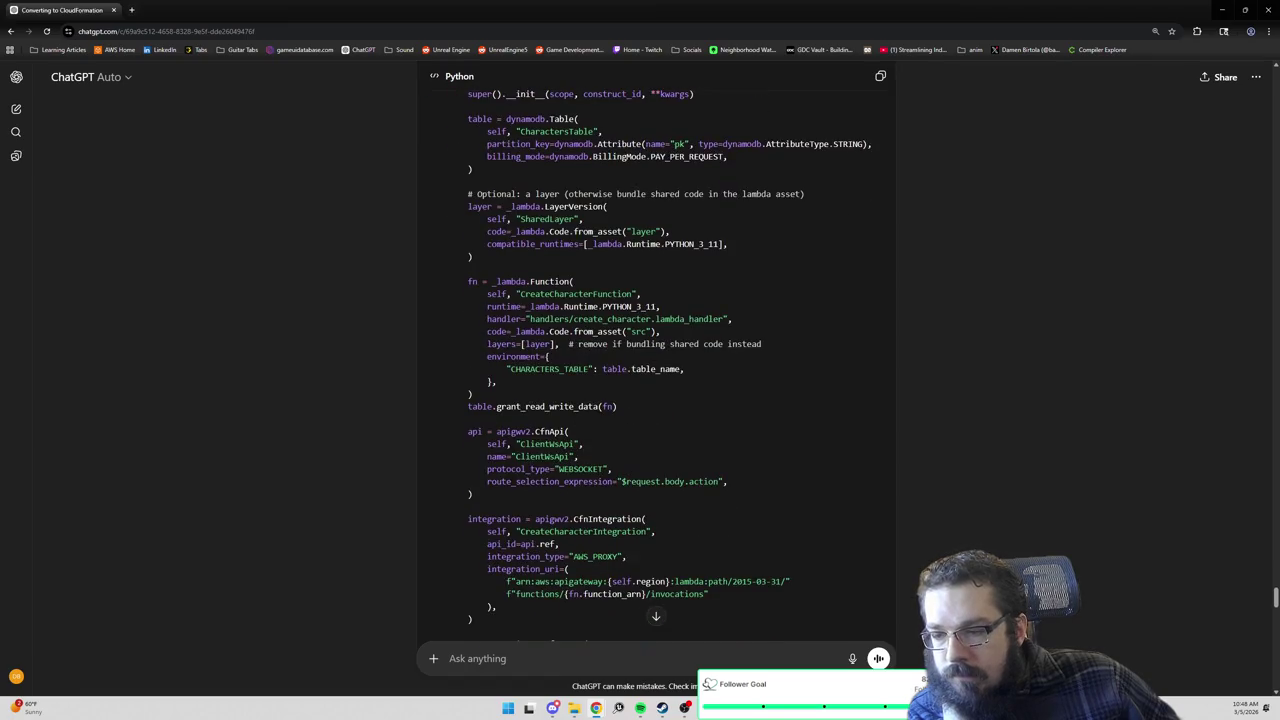
pyautogui.scroll(3, 655, 360)
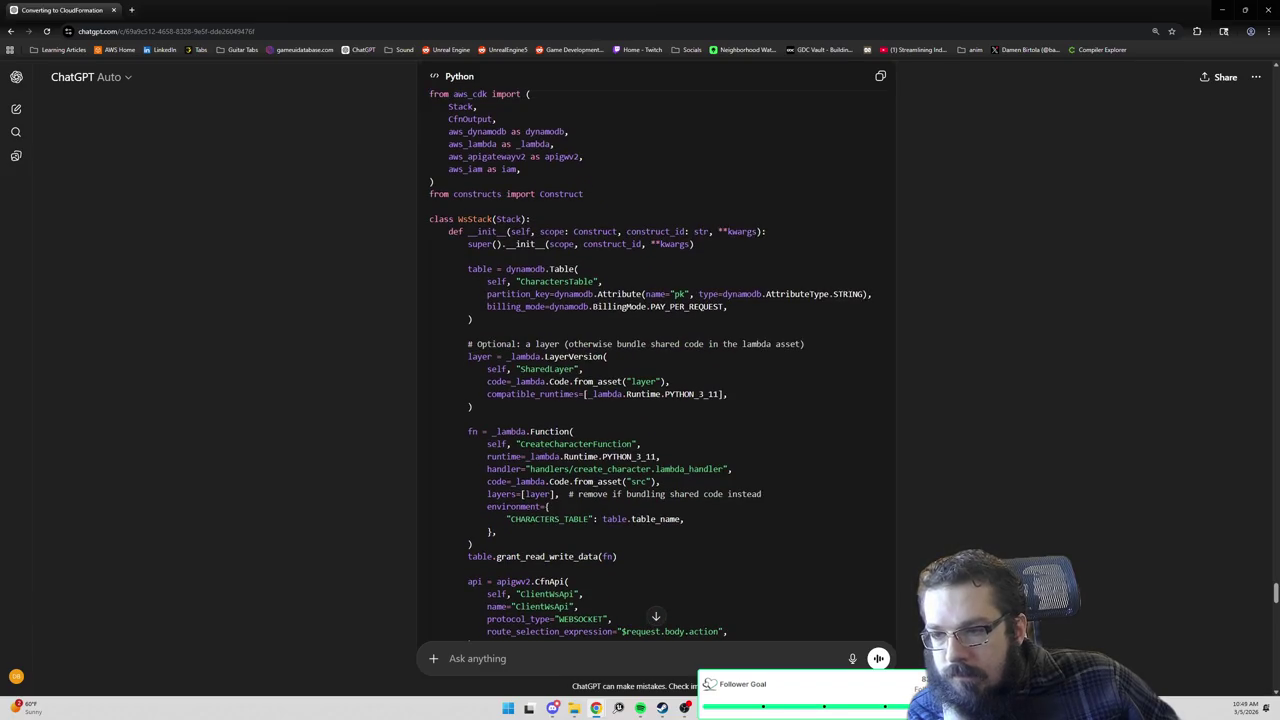
pyautogui.scroll(2, 651, 360)
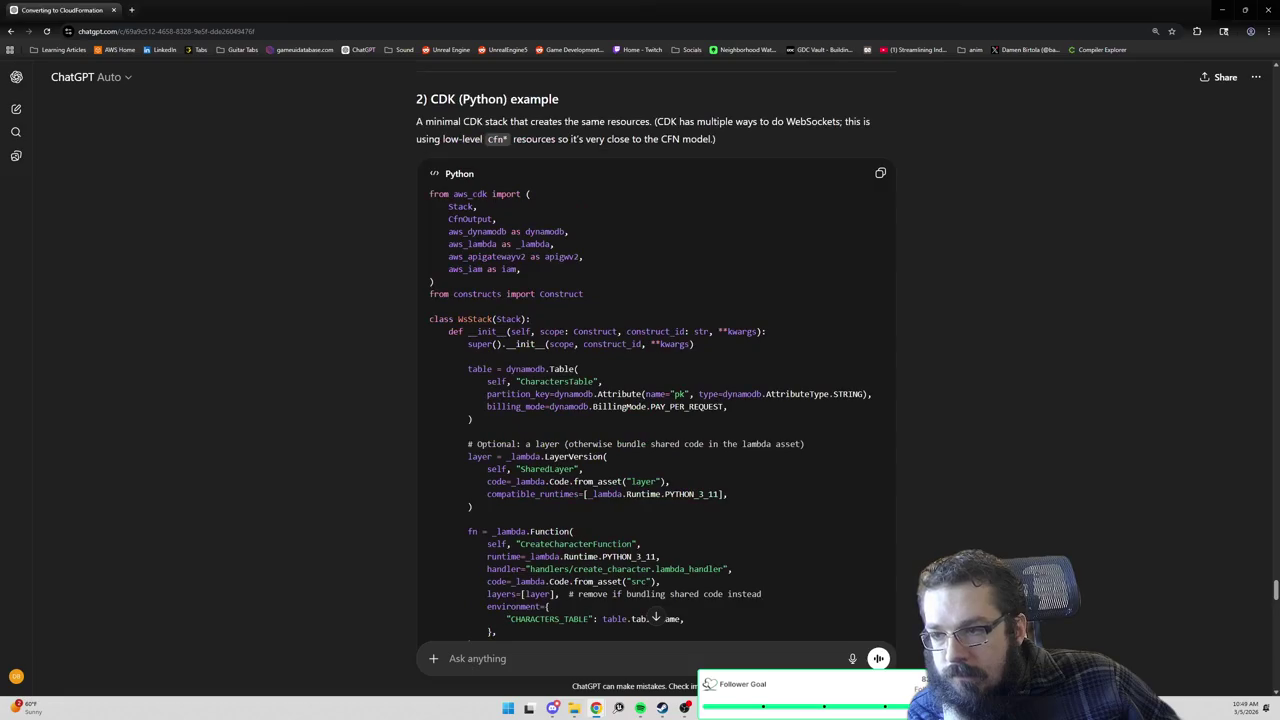
pyautogui.scroll(-1, 652, 352)
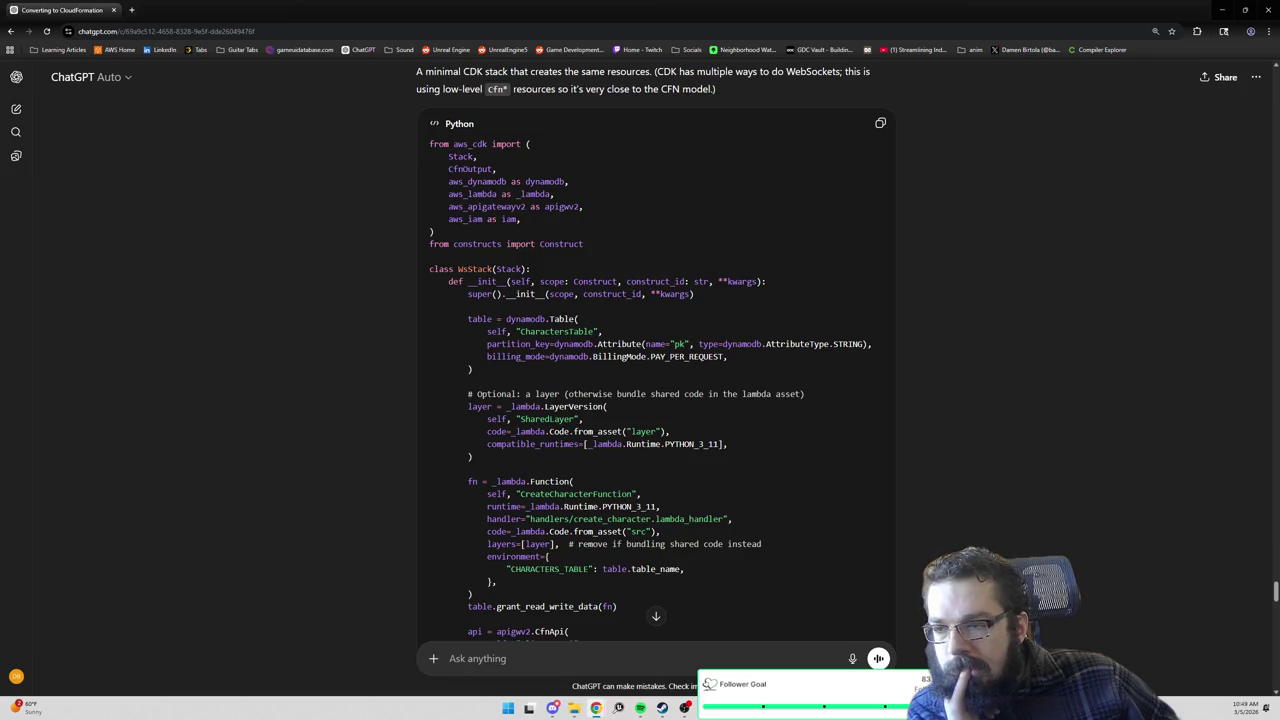
pyautogui.scroll(3, 656, 360)
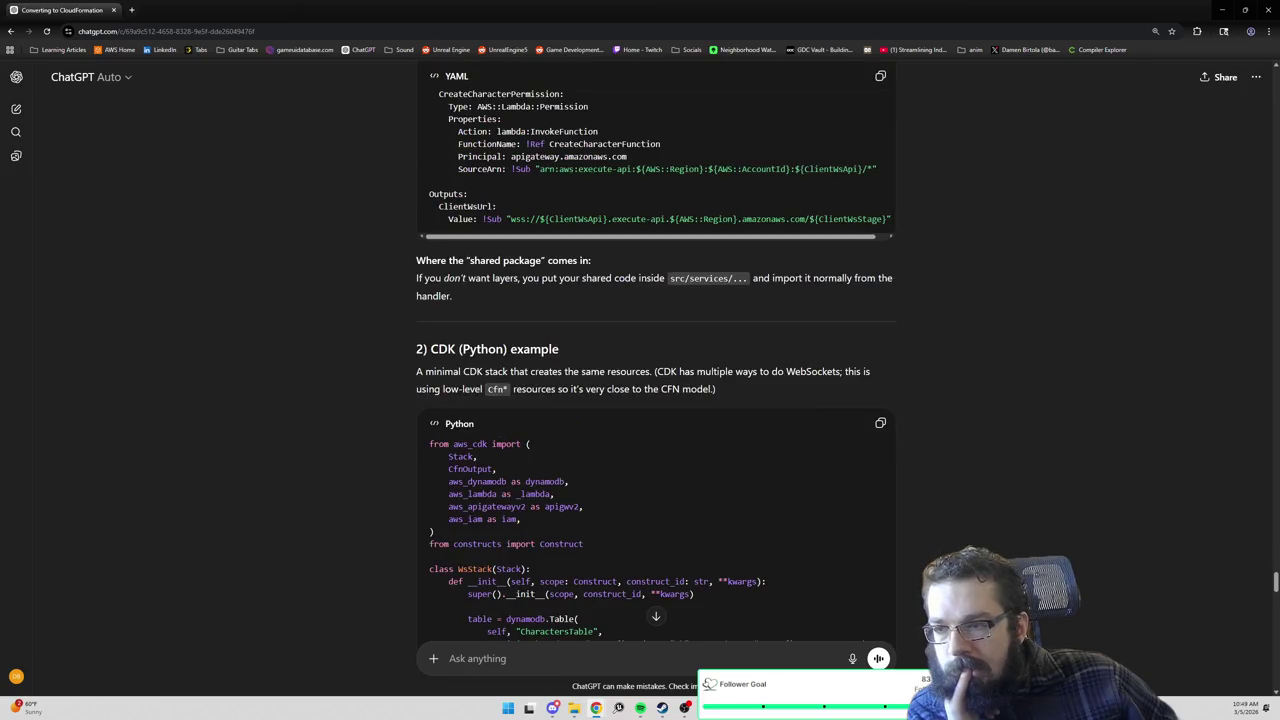
pyautogui.scroll(5, 392, 257)
pyautogui.scroll(4, 392, 257)
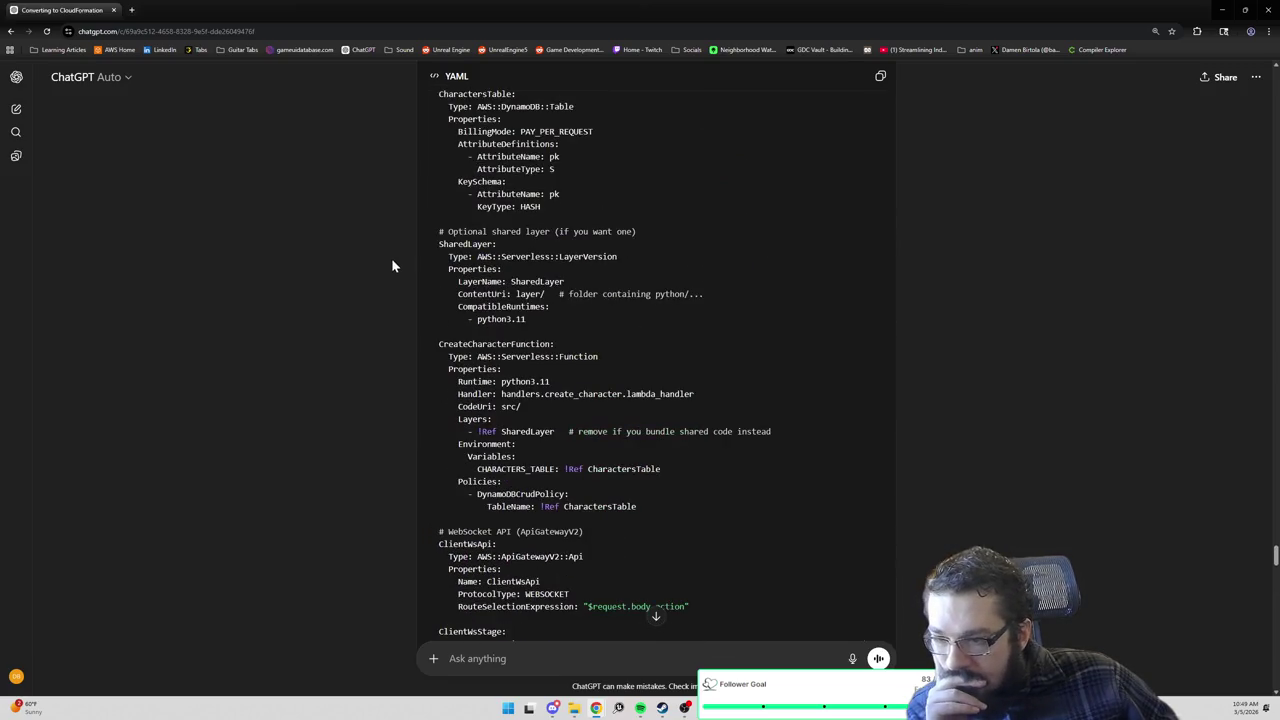
pyautogui.scroll(-5, 391, 259)
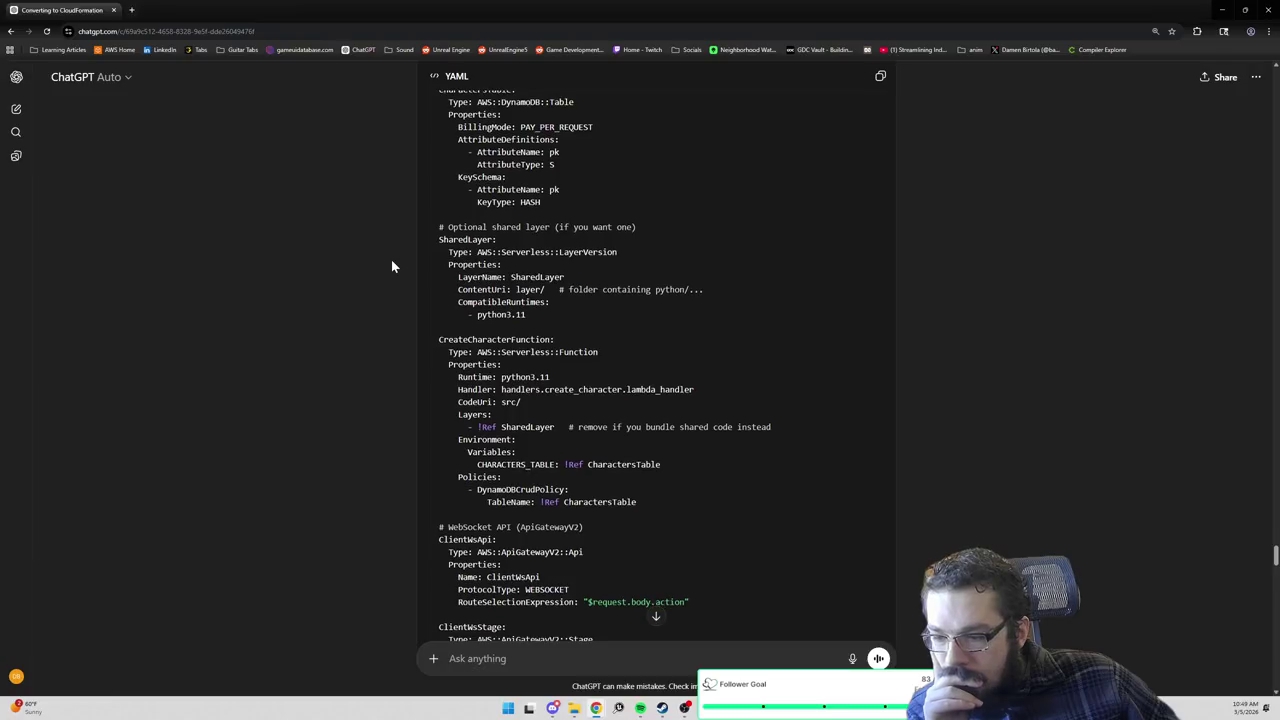
pyautogui.scroll(-1, 391, 259)
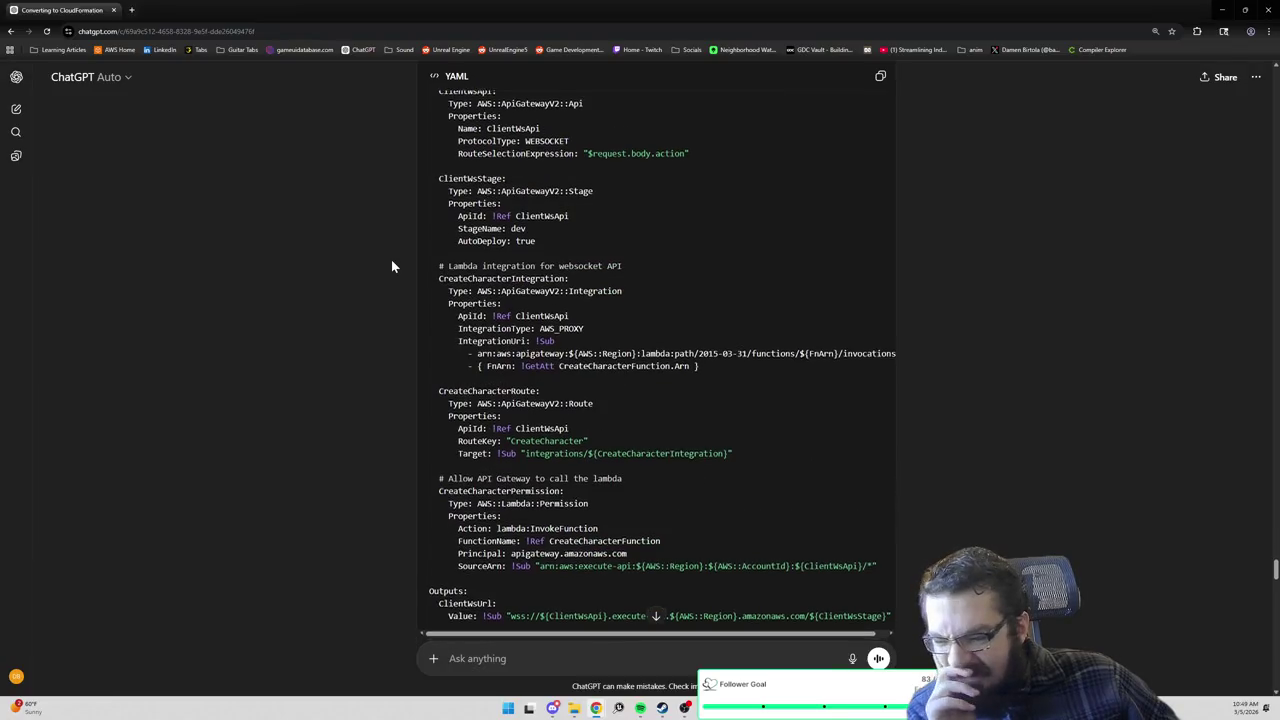
pyautogui.scroll(3, 392, 265)
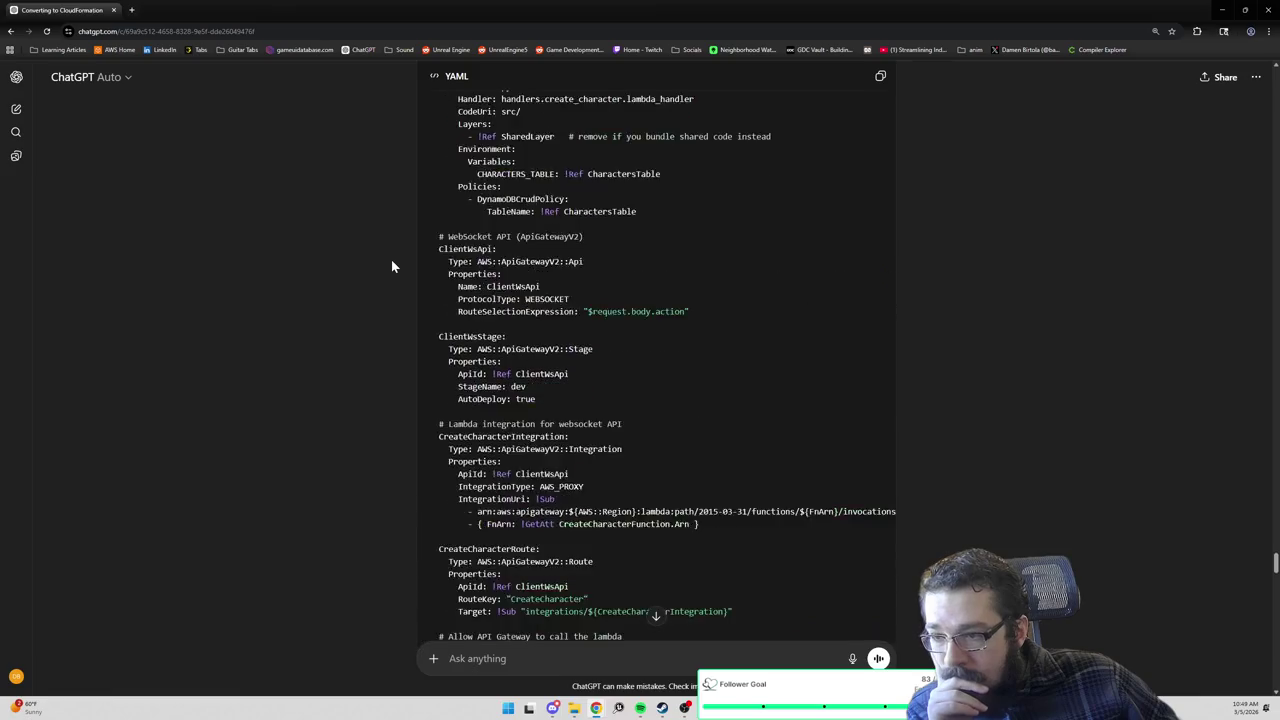
pyautogui.scroll(1, 391, 265)
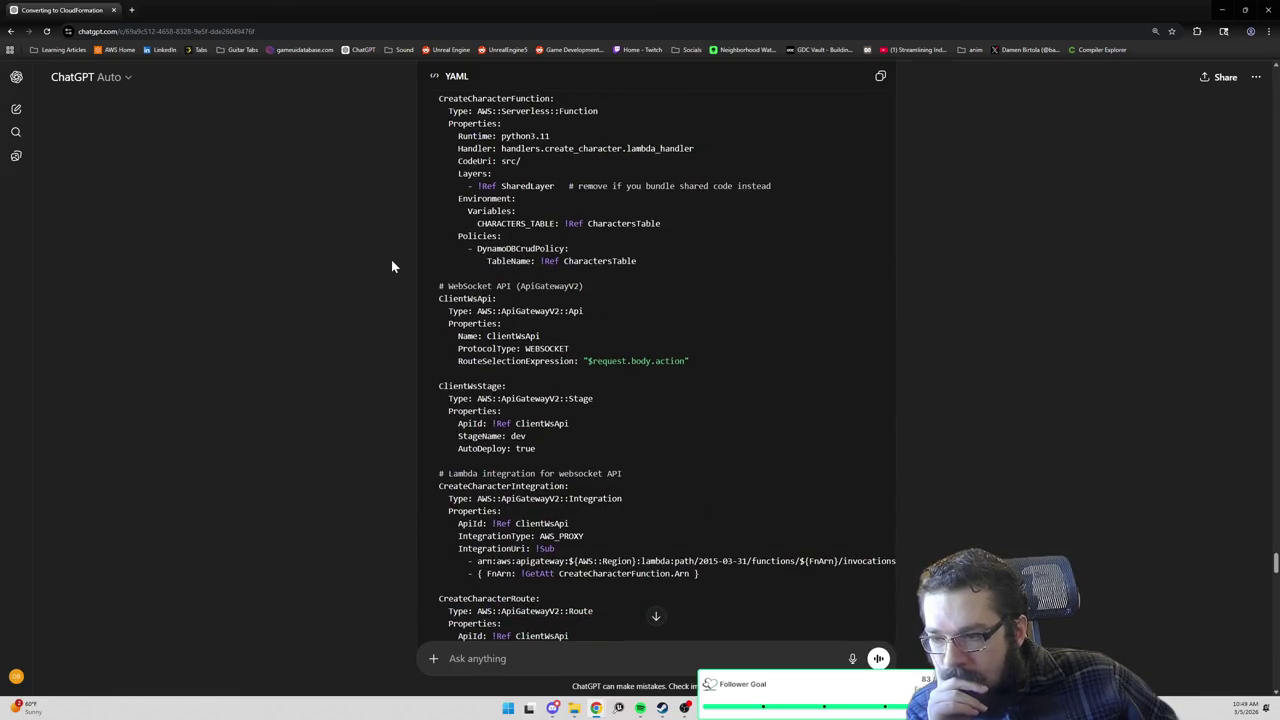
pyautogui.scroll(3, 392, 266)
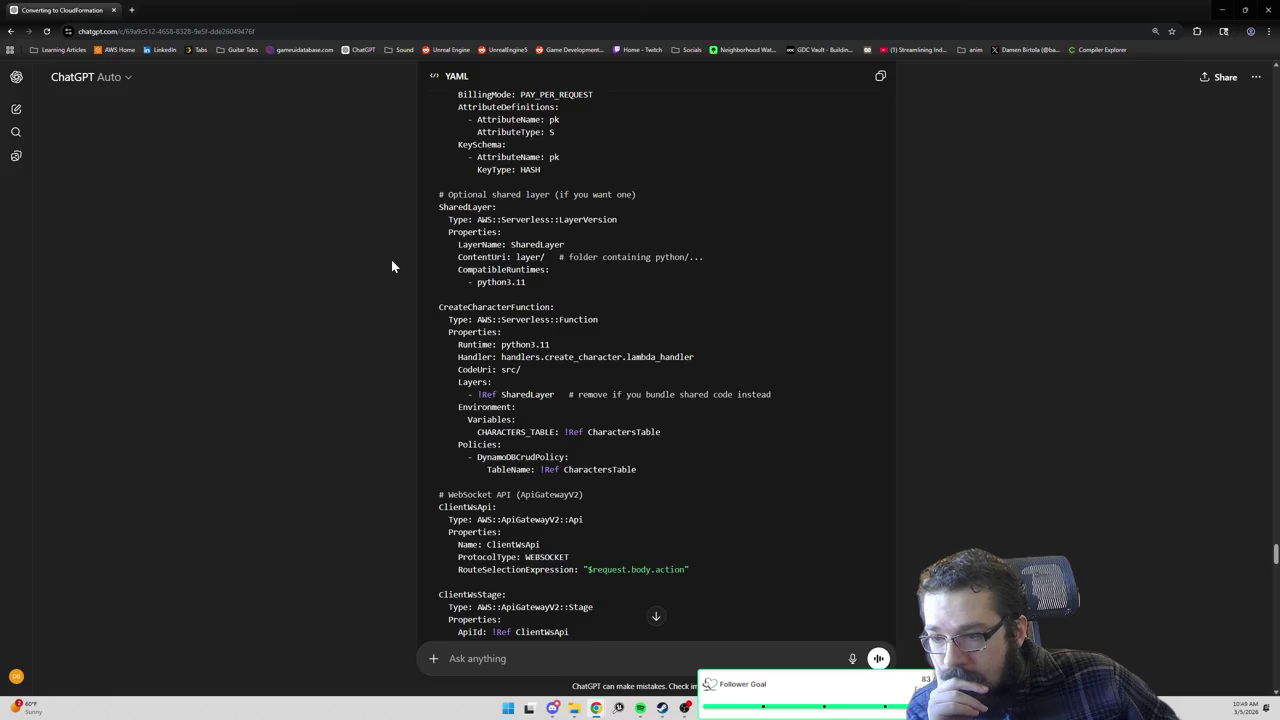
pyautogui.scroll(2, 391, 265)
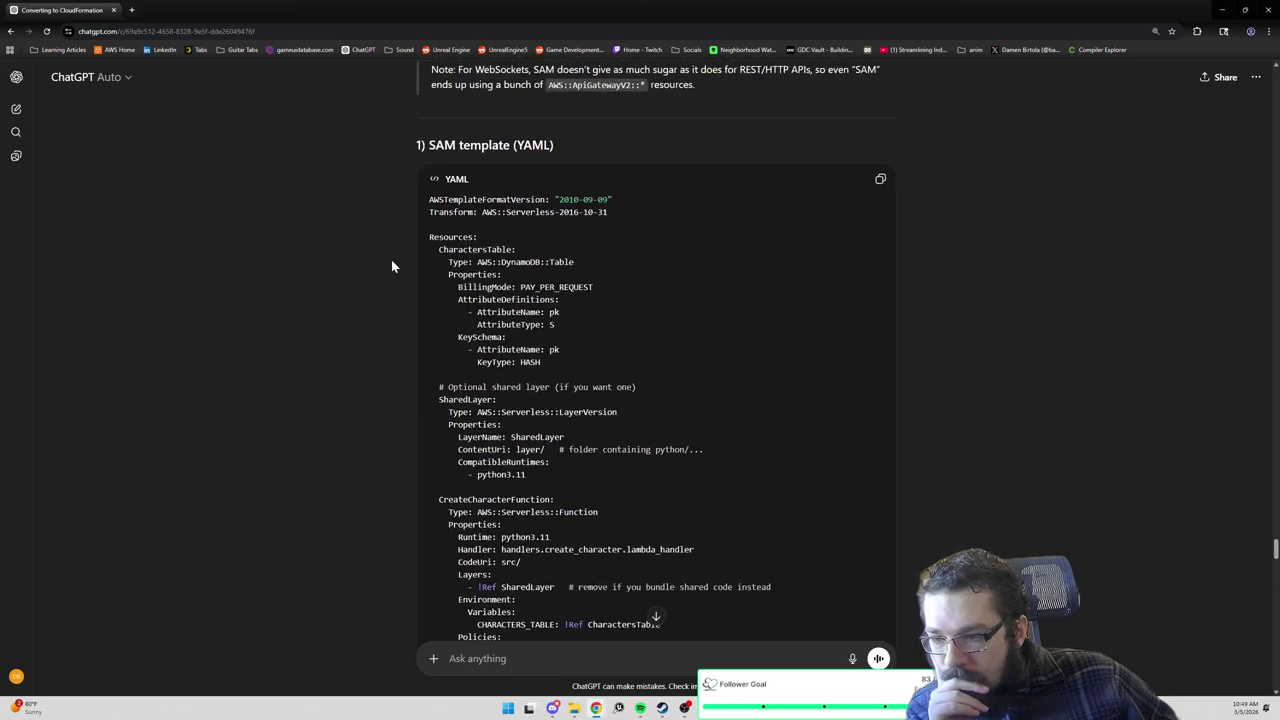
pyautogui.scroll(-1, 391, 265)
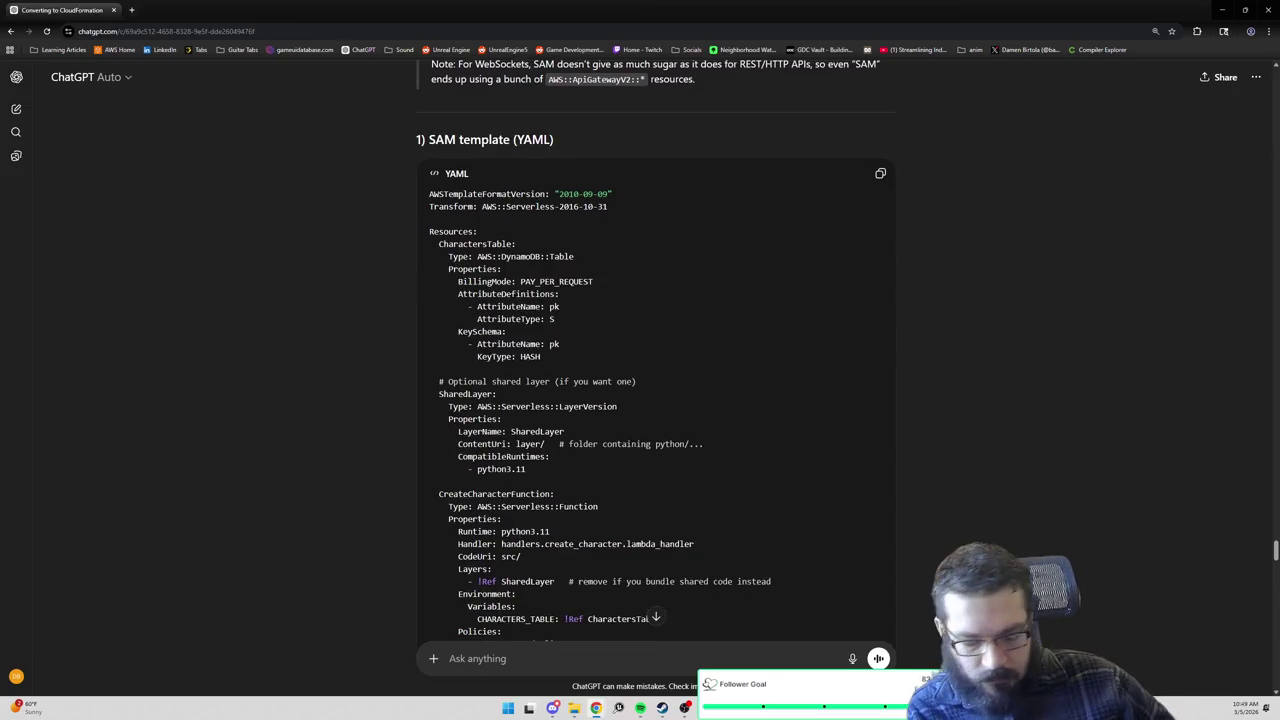
# Draft the question 'in that SAM template, where is handlers.create_character.lambda_handler defined?'.
pyautogui.write('in that SAM template, where is')
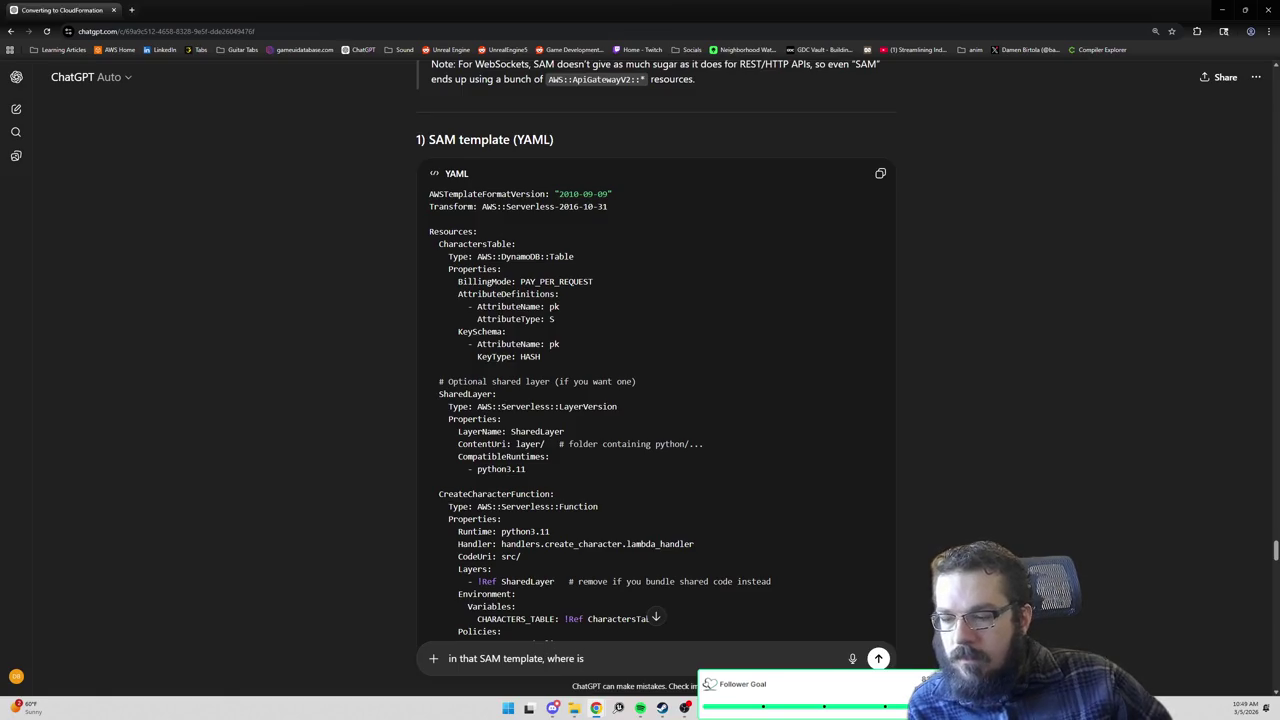
pyautogui.write('handlers.create_character.lambda_h')
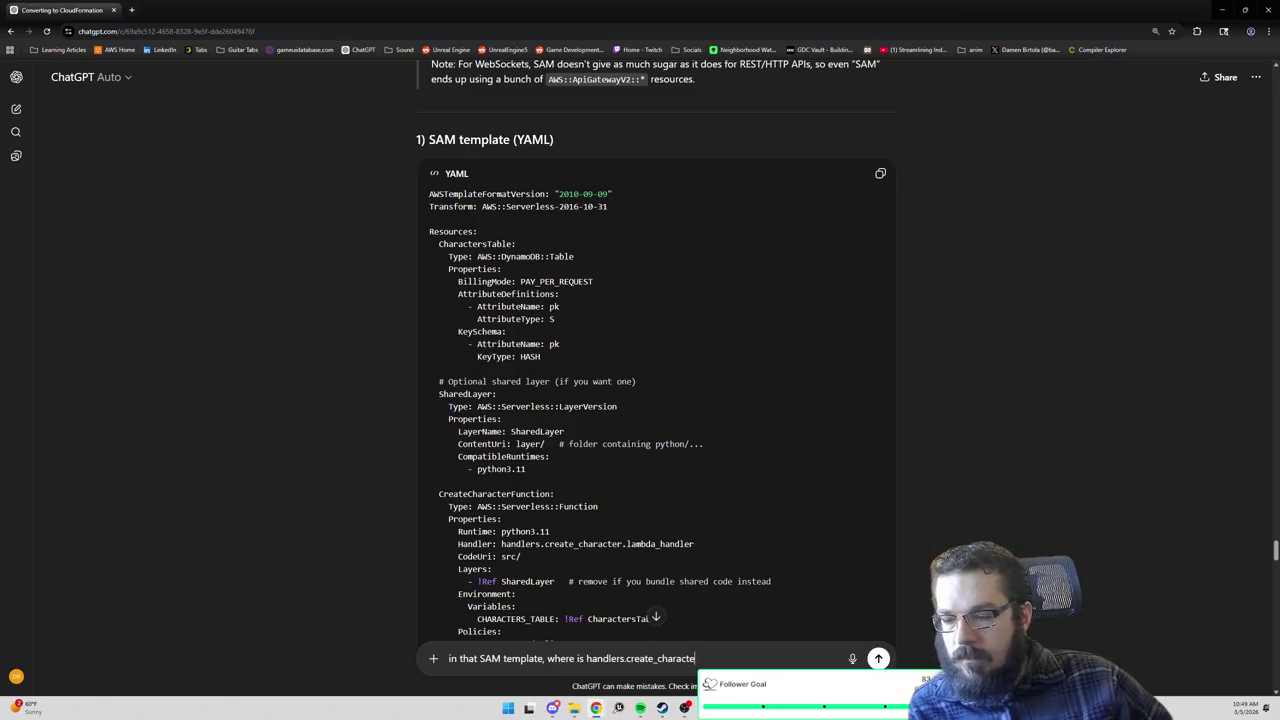
pyautogui.write('andler defined?')
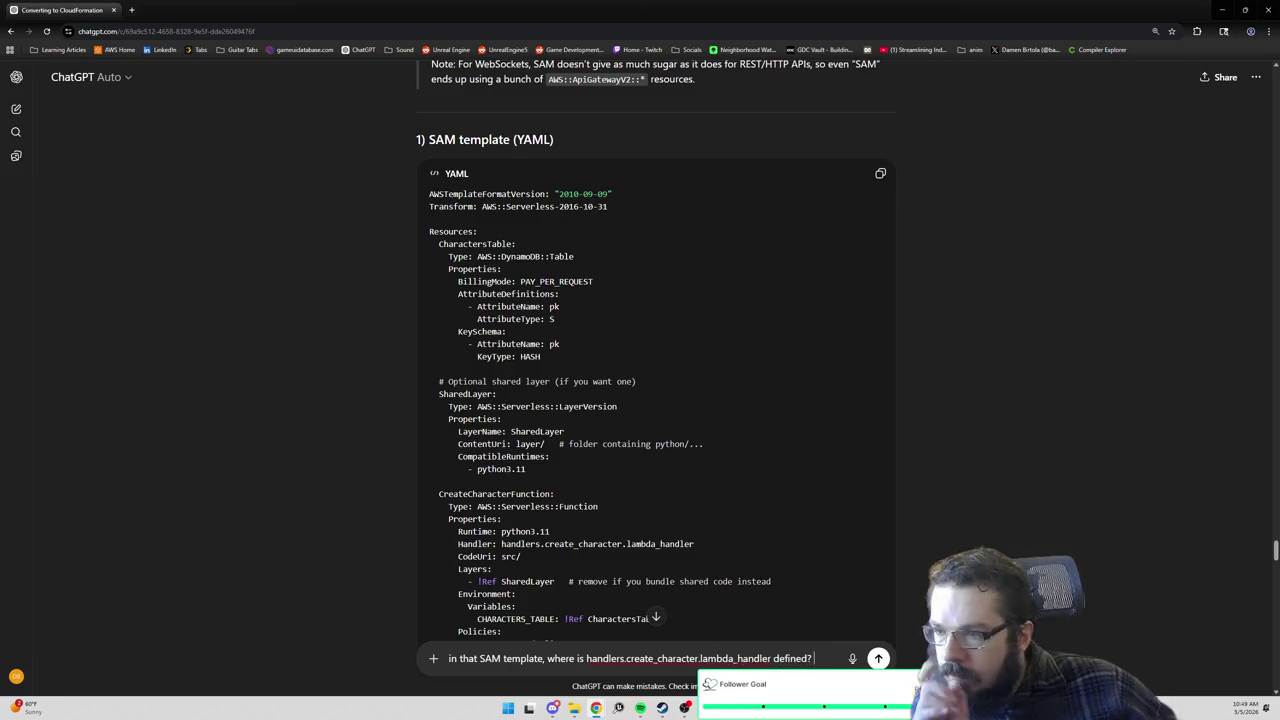
pyautogui.scroll(-2, 656, 350)
pyautogui.scroll(-2, 656, 360)
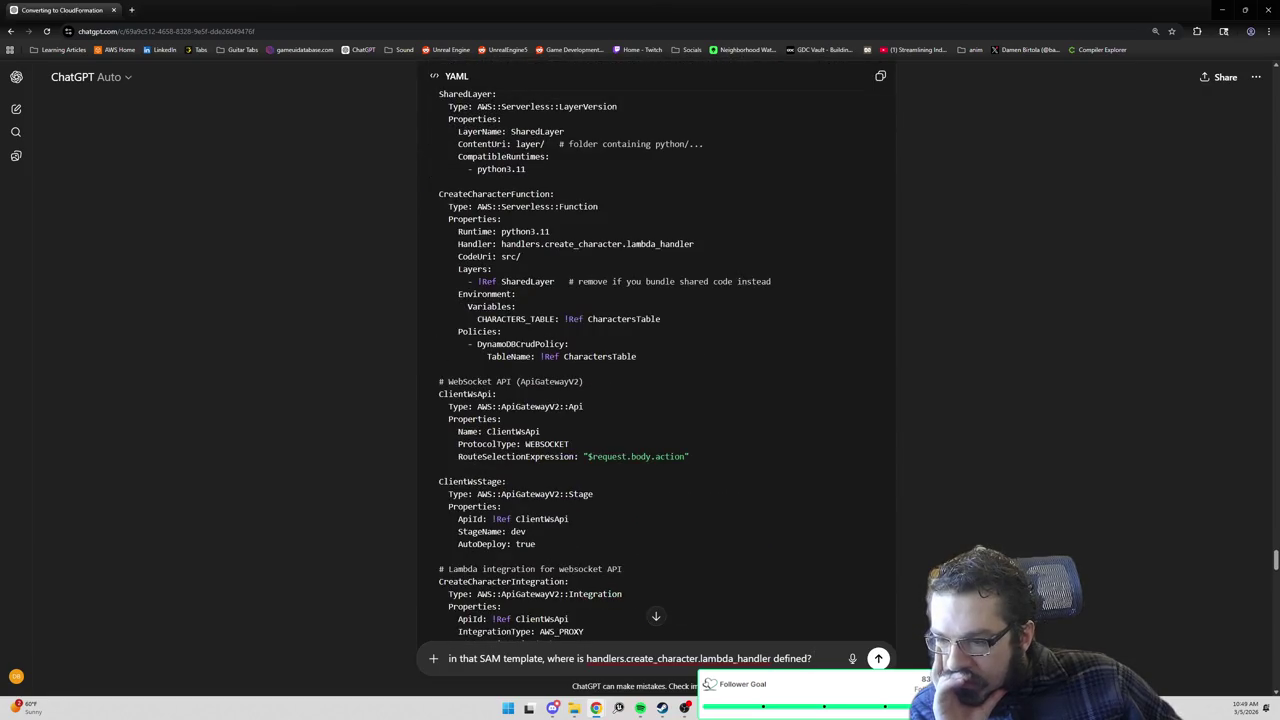
pyautogui.scroll(-1, 656, 360)
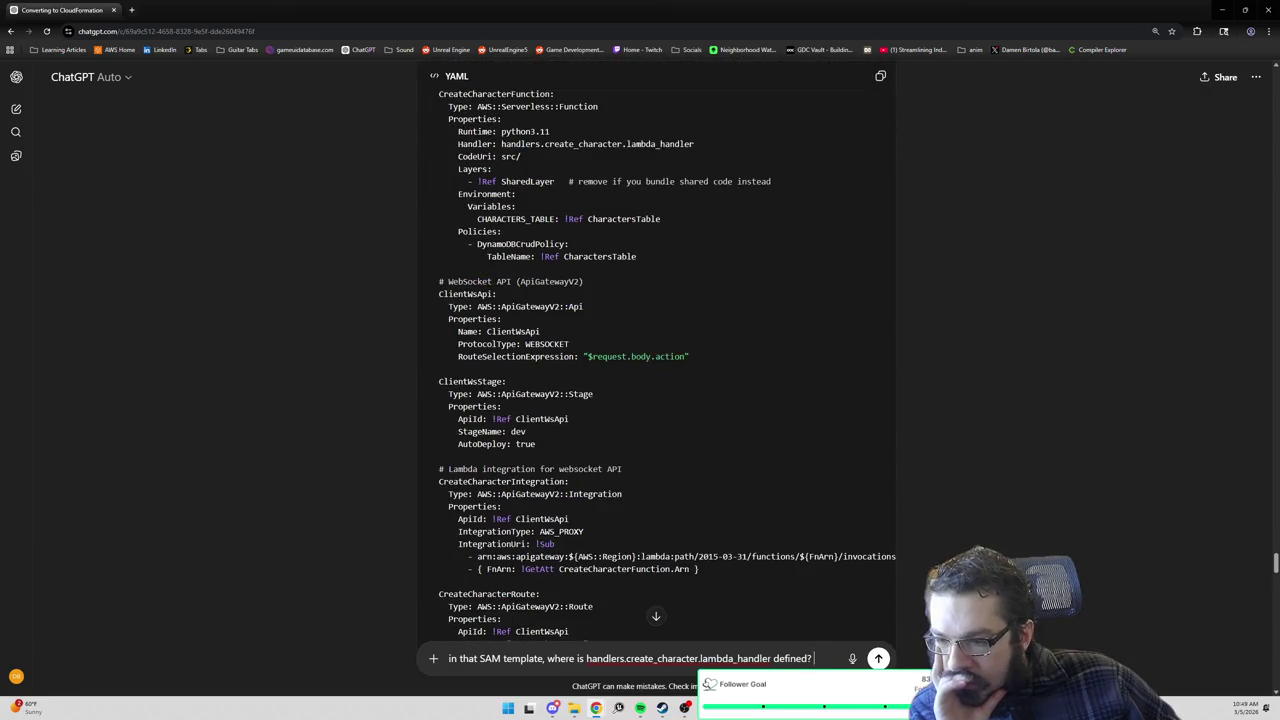
pyautogui.scroll(-1, 656, 360)
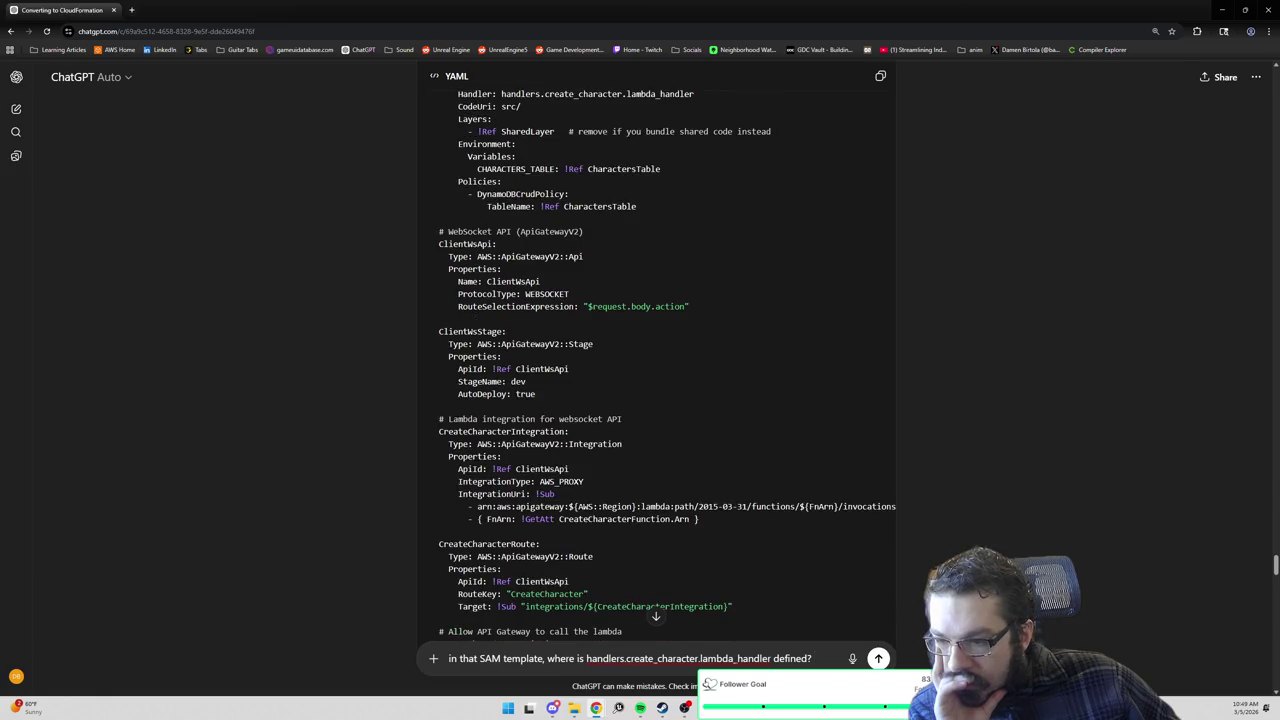
pyautogui.scroll(-2, 656, 360)
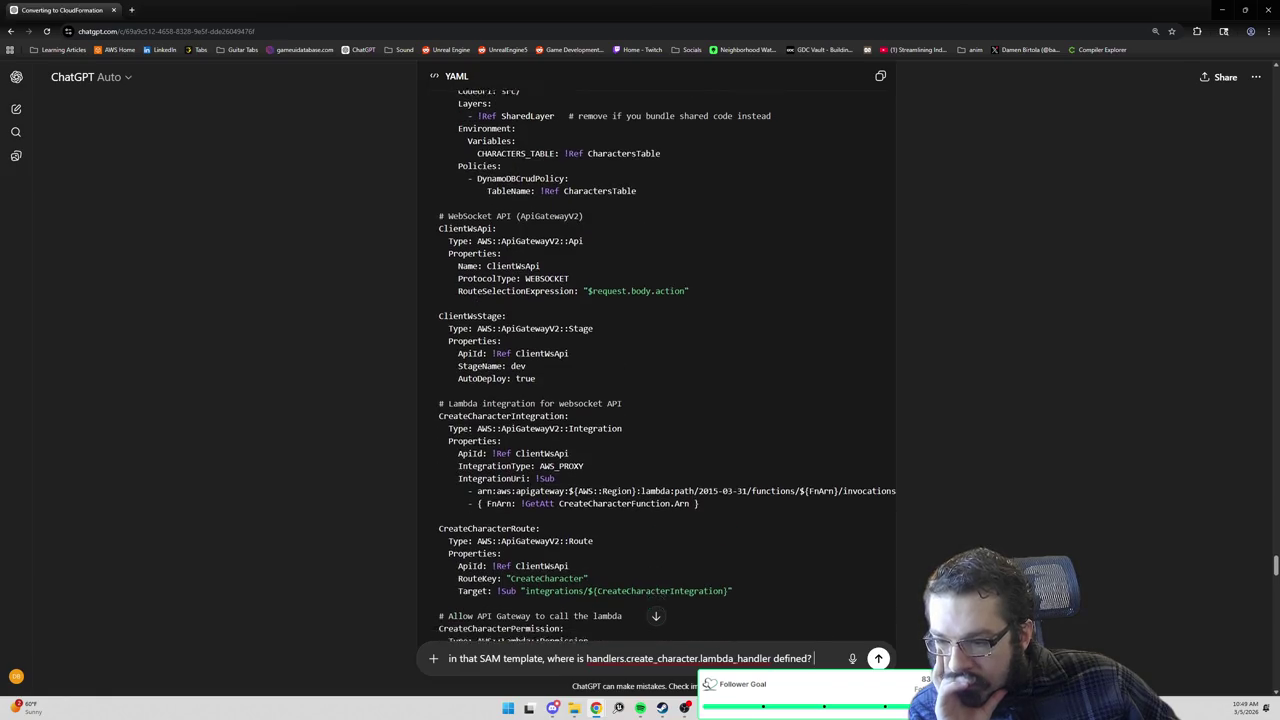
pyautogui.scroll(-1, 656, 378)
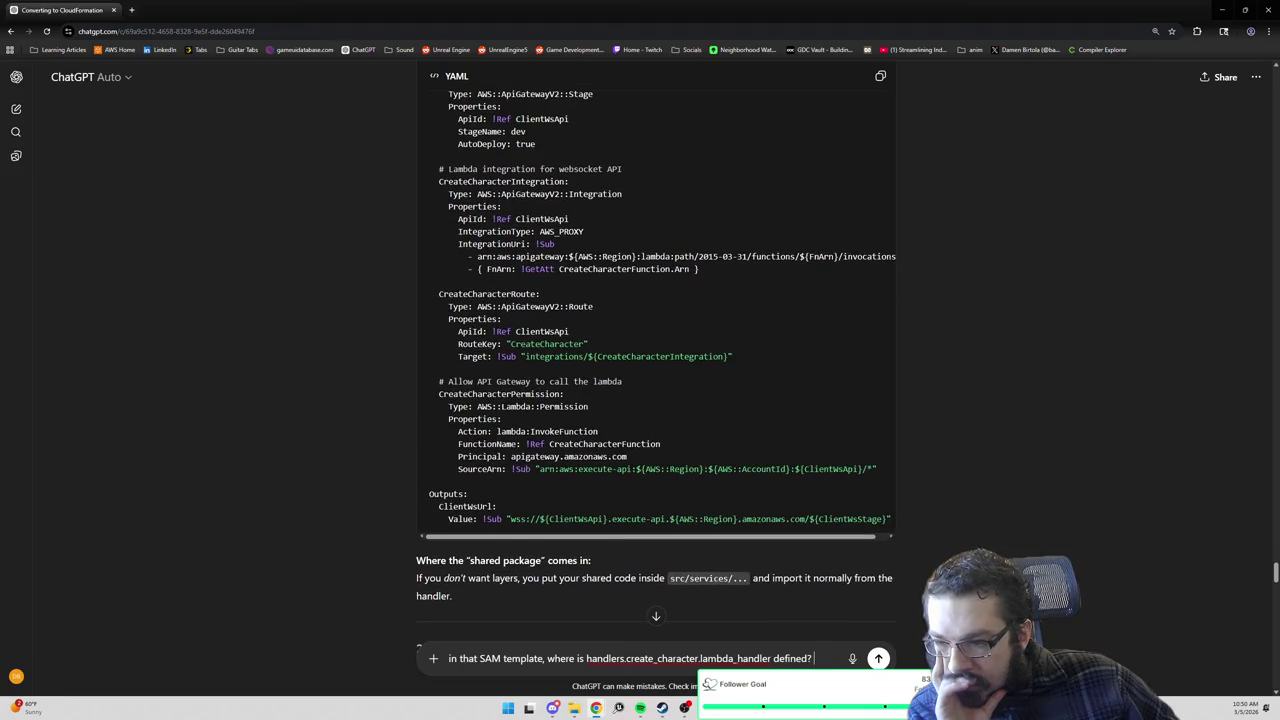
pyautogui.scroll(10, 411, 420)
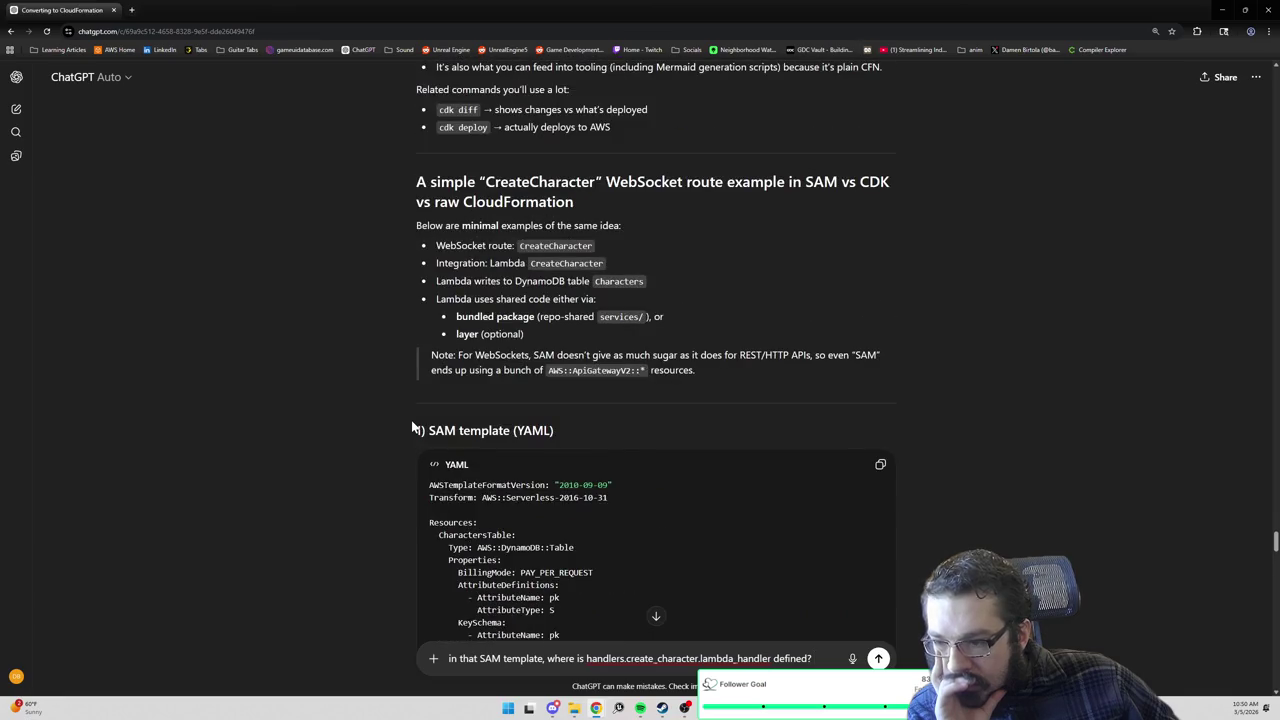
# Continue down the response to the '3) Raw CloudFormation (YAML)' heading.
pyautogui.scroll(-4, 386, 425)
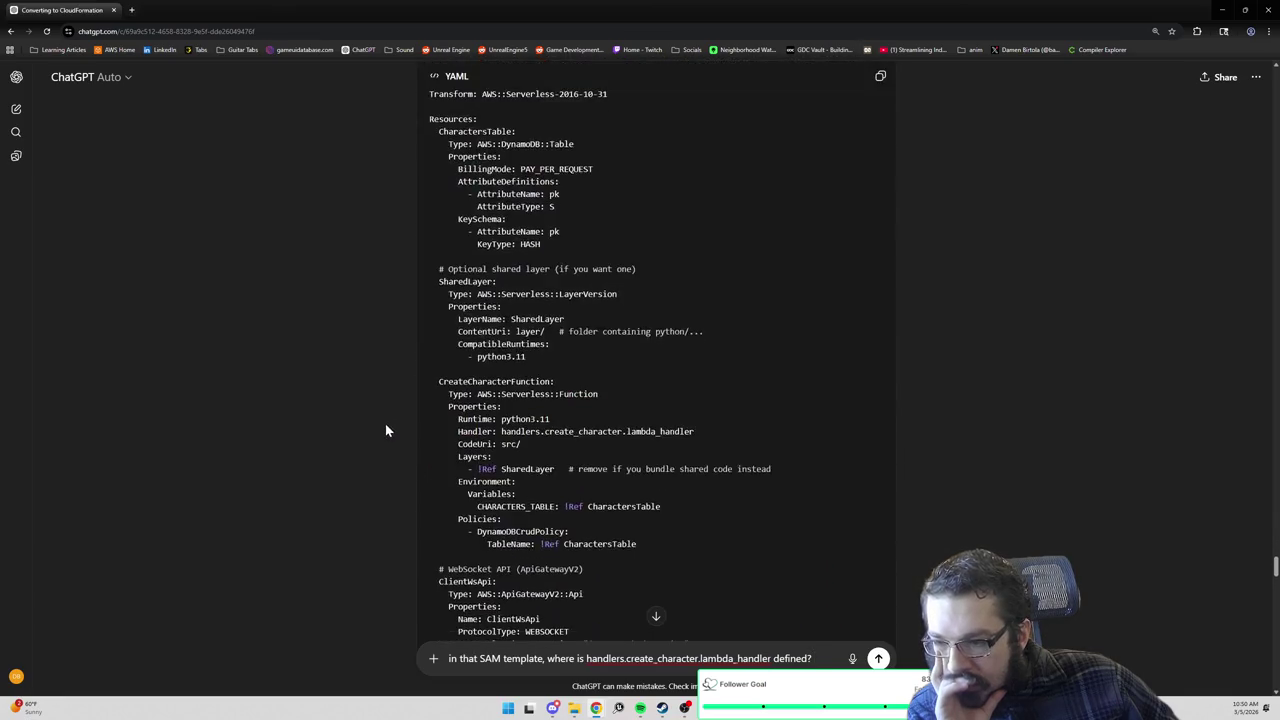
pyautogui.scroll(-7, 386, 430)
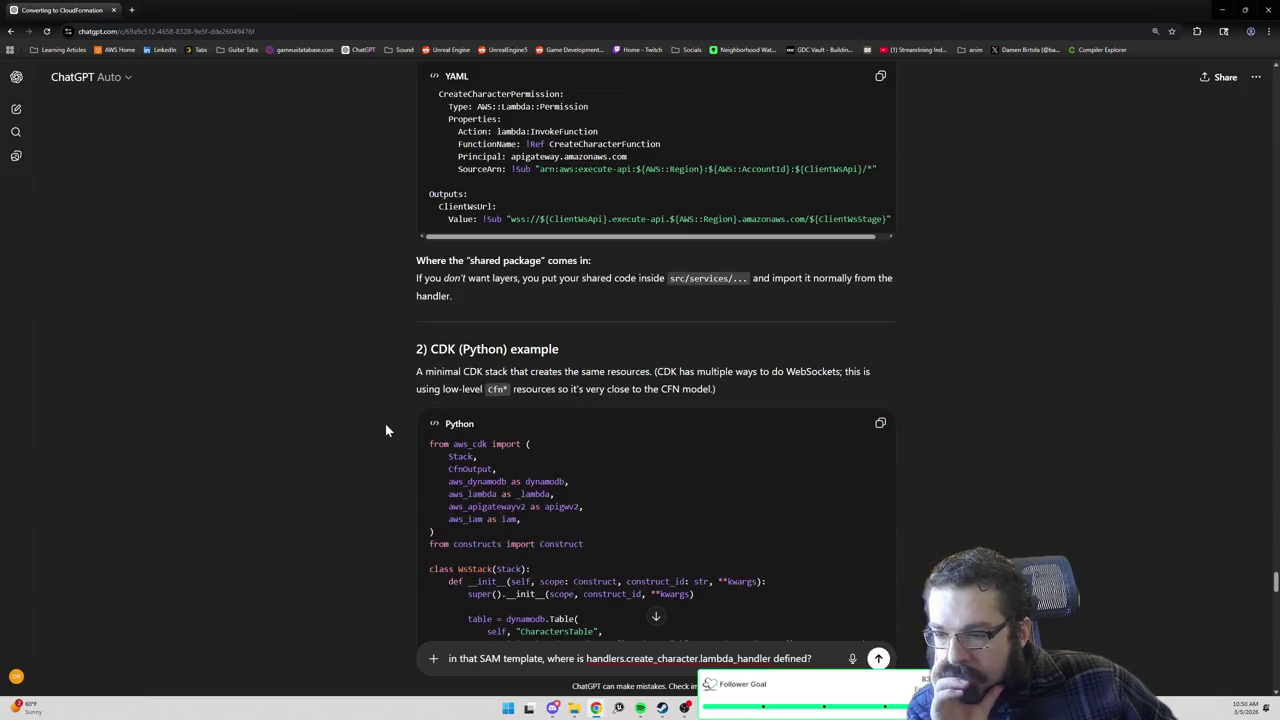
pyautogui.scroll(-1, 386, 430)
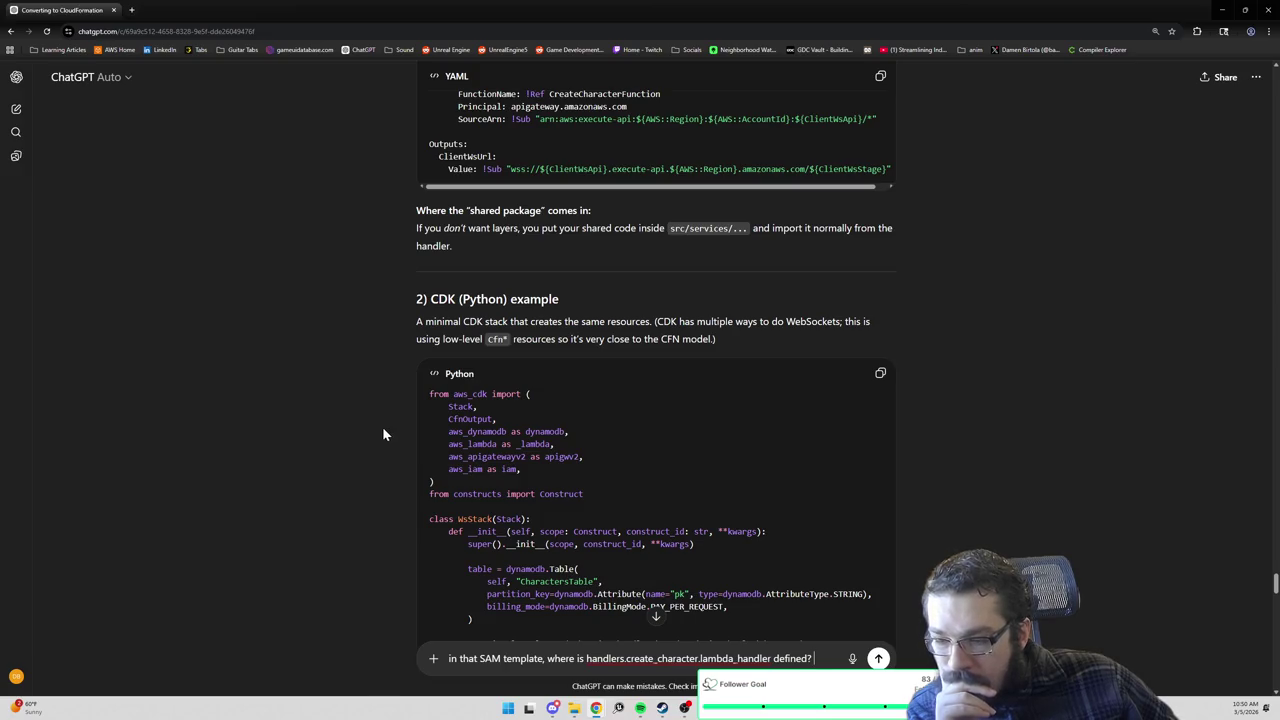
pyautogui.scroll(-1, 383, 430)
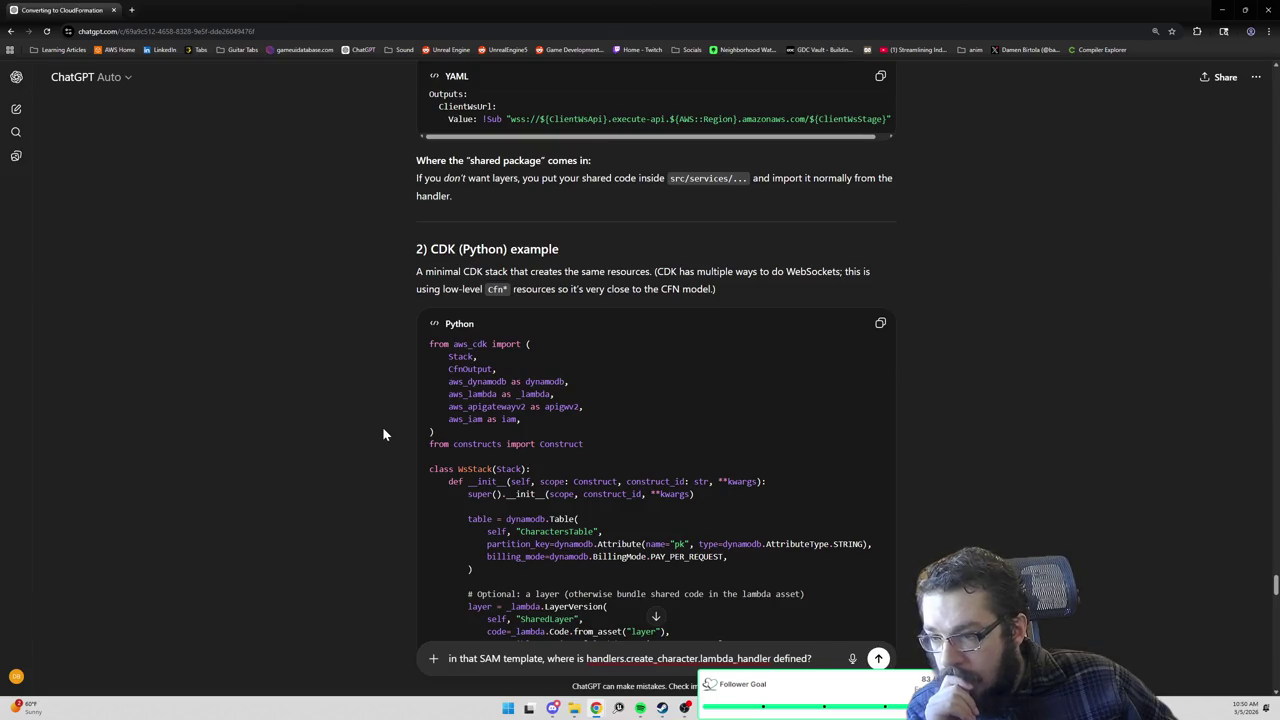
pyautogui.scroll(-1, 382, 434)
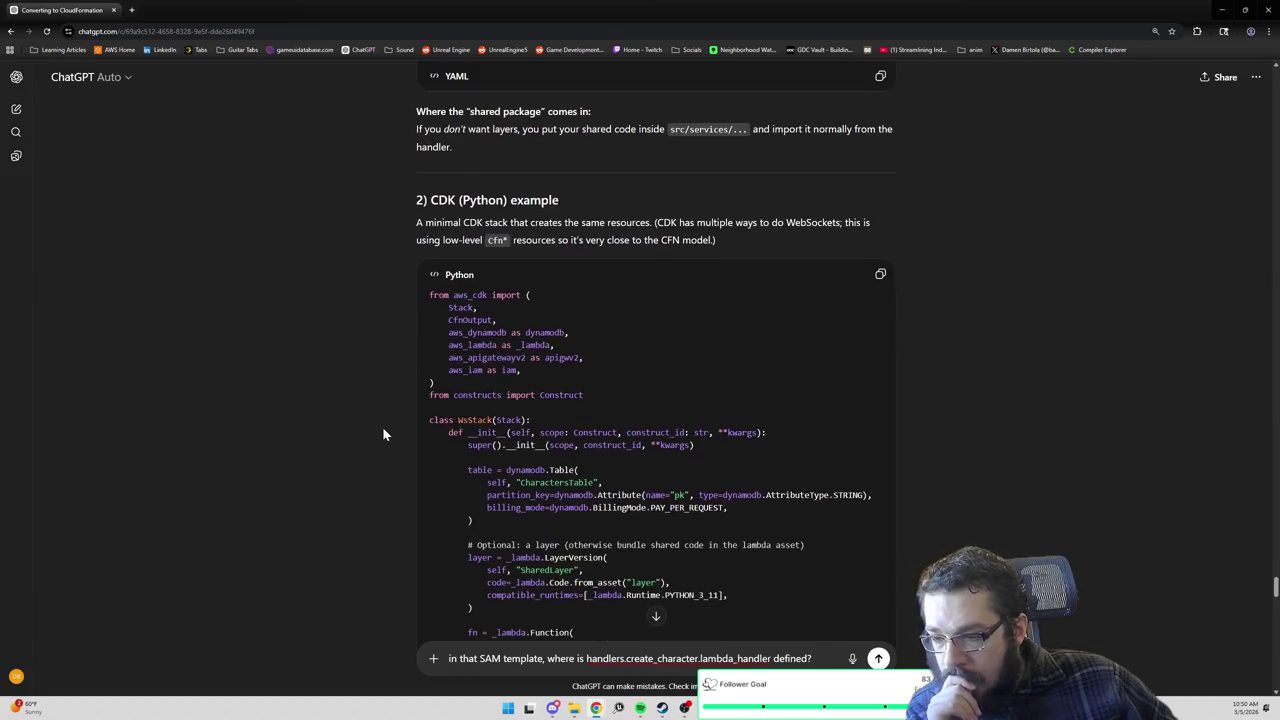
pyautogui.scroll(-3, 383, 433)
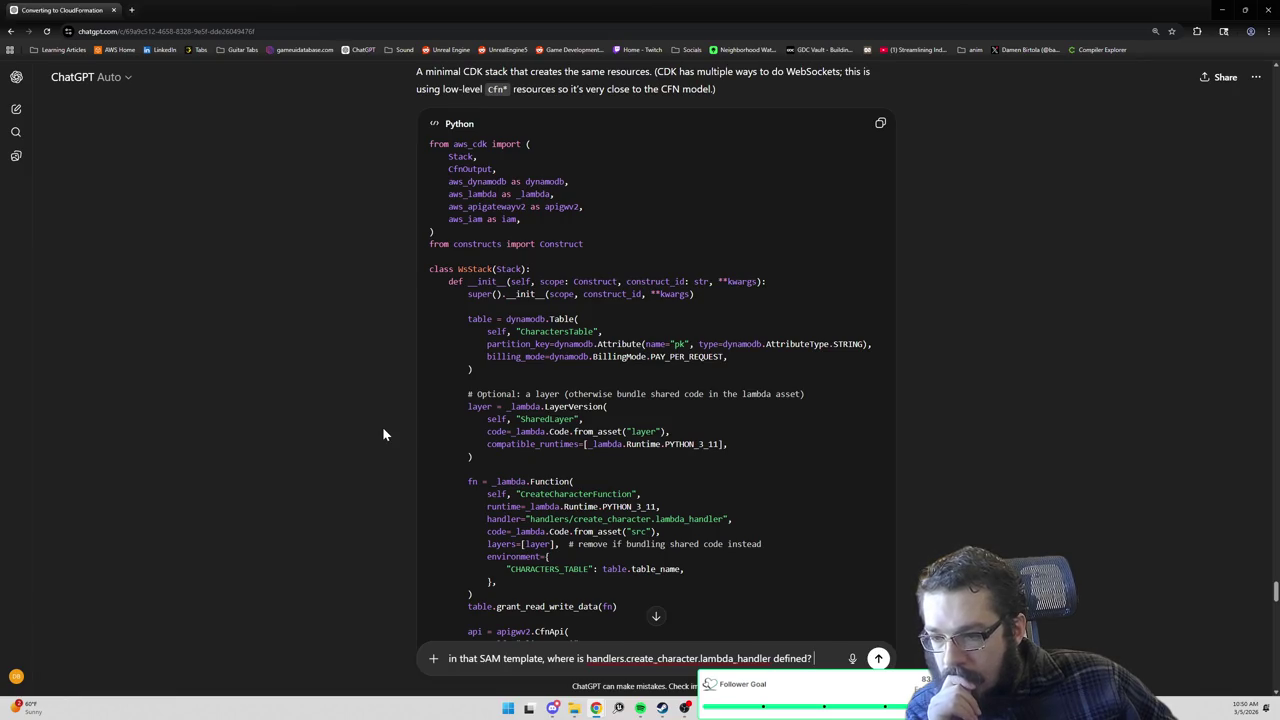
pyautogui.scroll(-3, 383, 432)
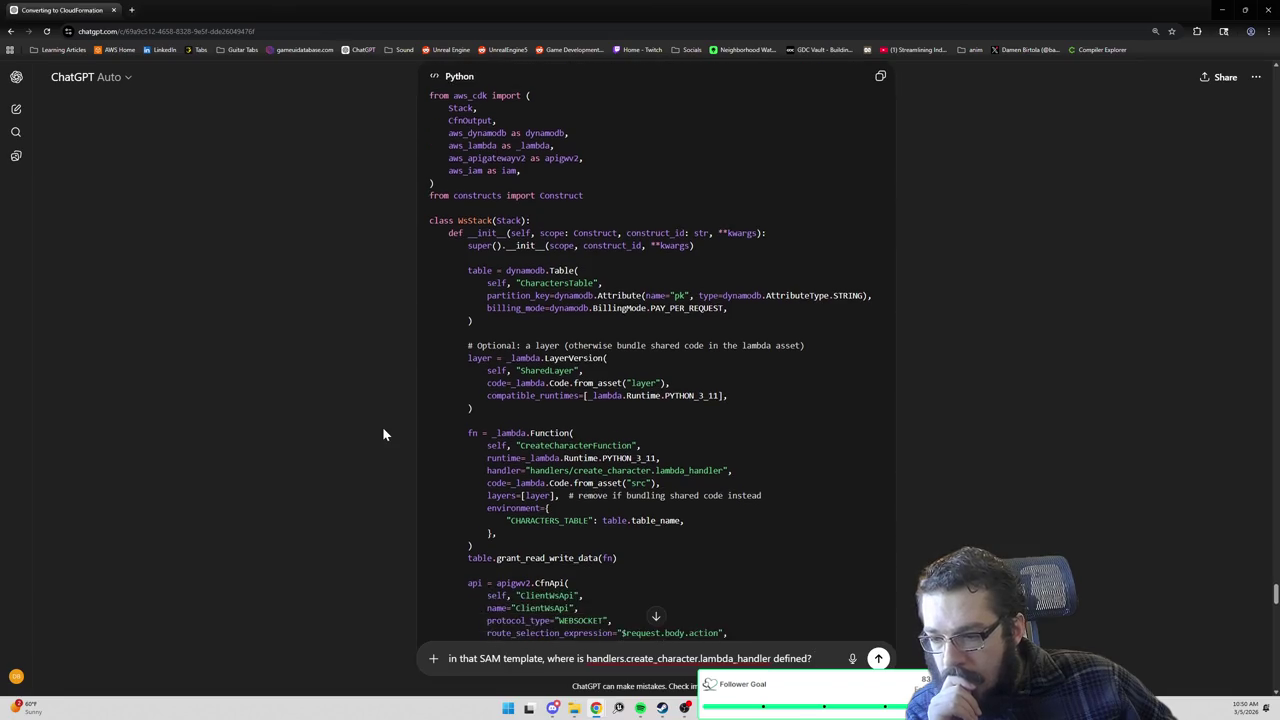
pyautogui.scroll(-2, 383, 433)
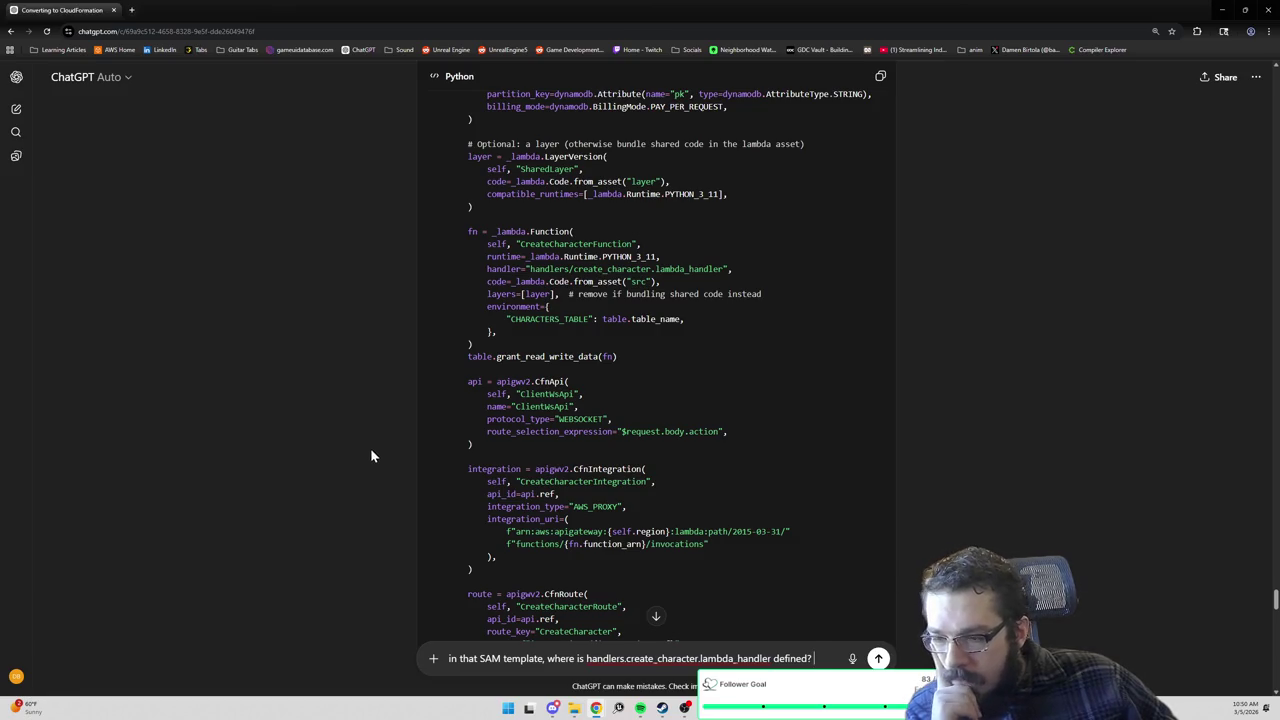
pyautogui.scroll(-1, 367, 455)
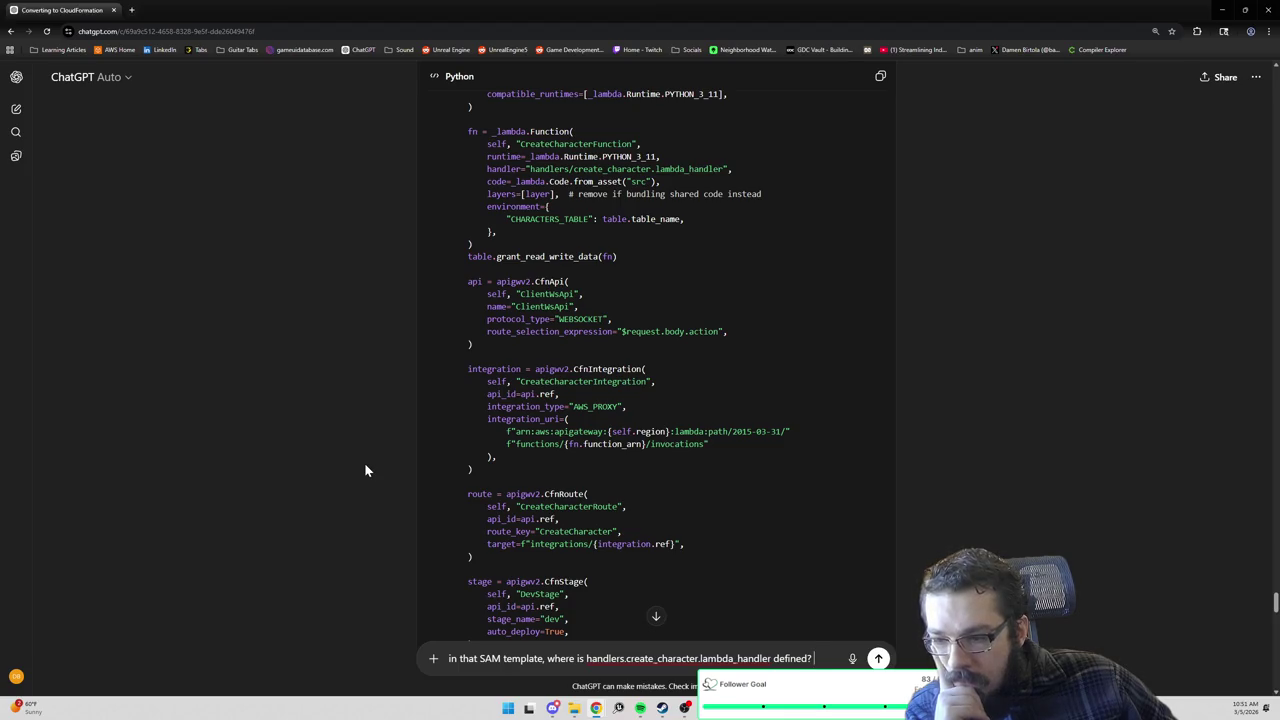
pyautogui.scroll(-1, 364, 470)
pyautogui.scroll(-2, 365, 470)
pyautogui.scroll(-2, 365, 470)
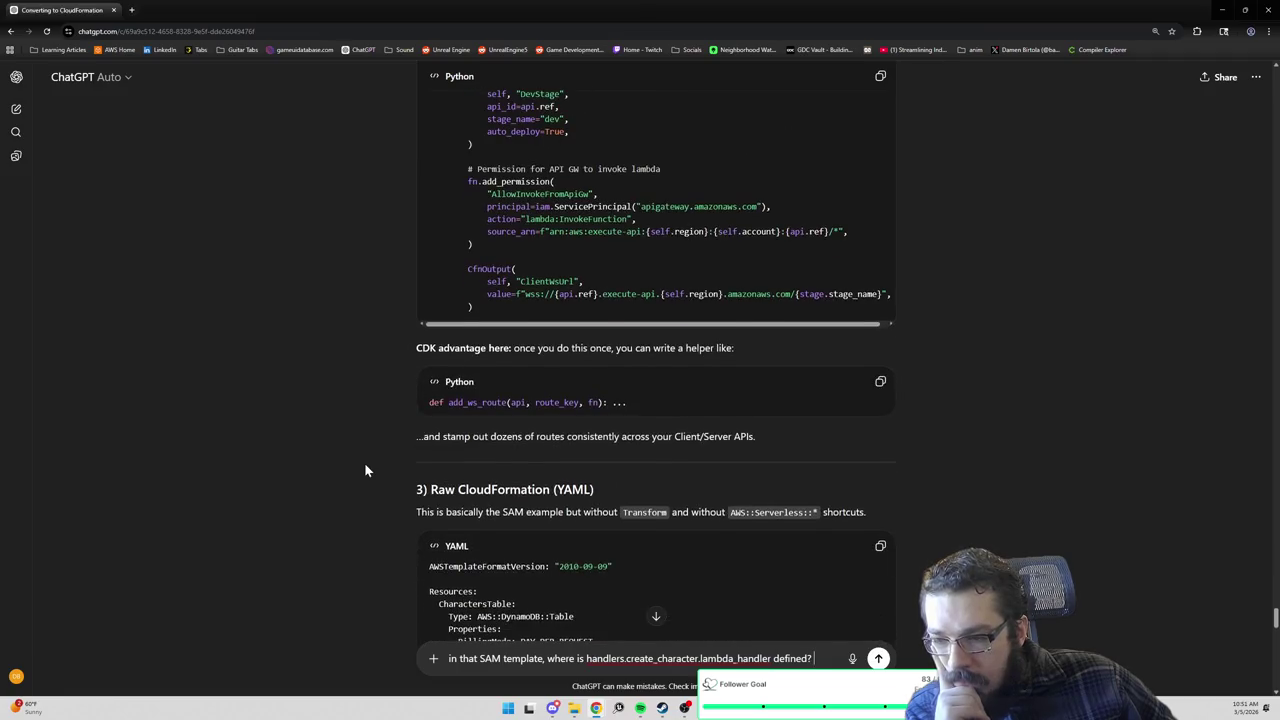
# Read through the raw CloudFormation YAML to the src/handlers/create_character.py handler example.
pyautogui.scroll(-1, 365, 470)
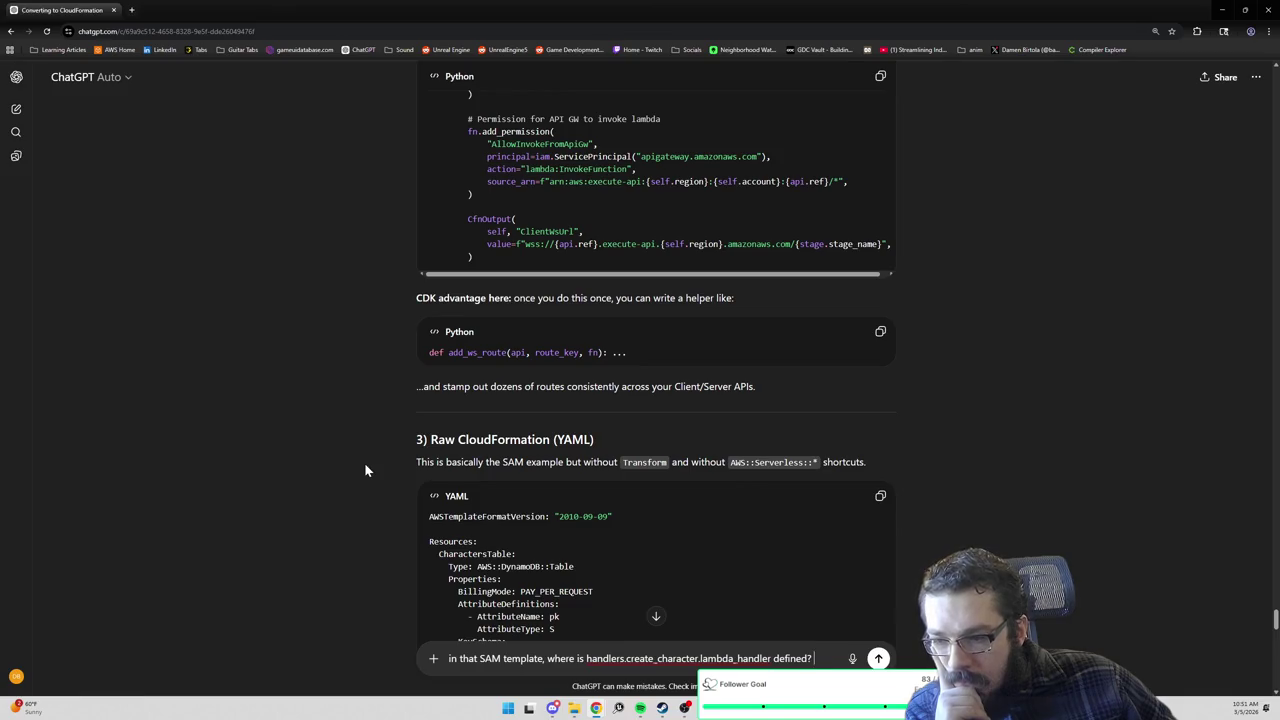
pyautogui.scroll(-1, 364, 463)
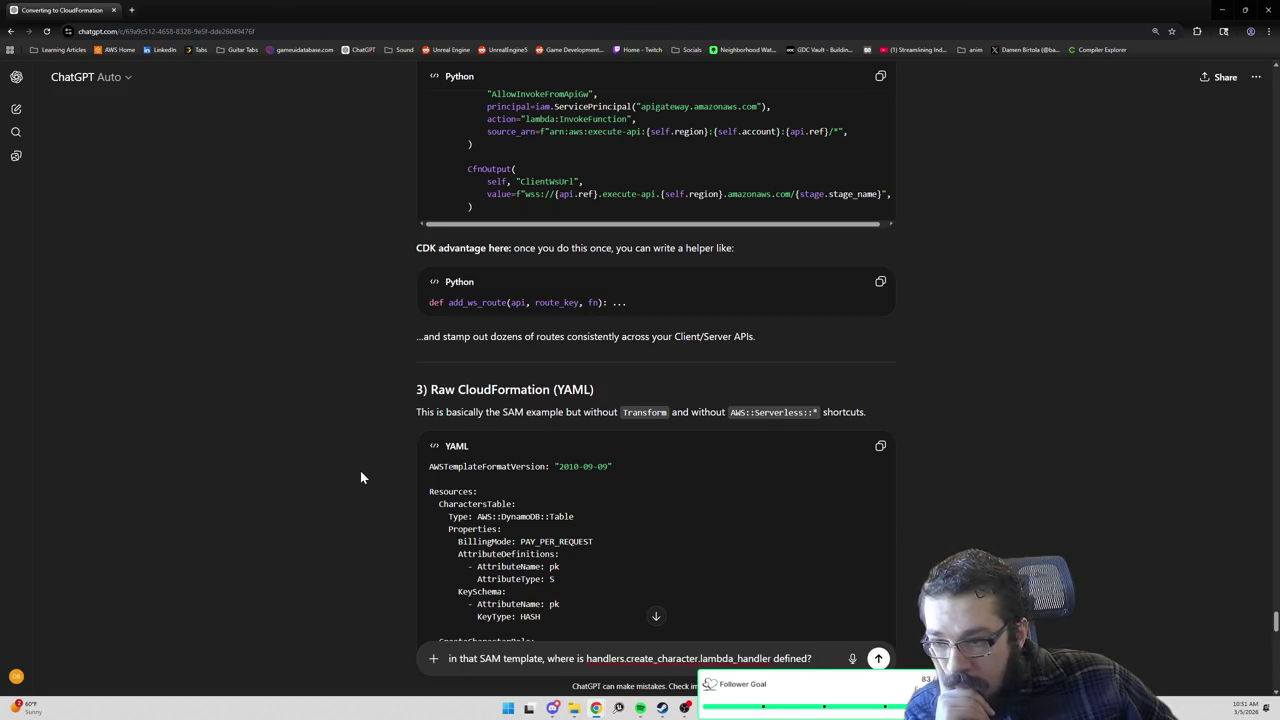
pyautogui.scroll(1, 360, 477)
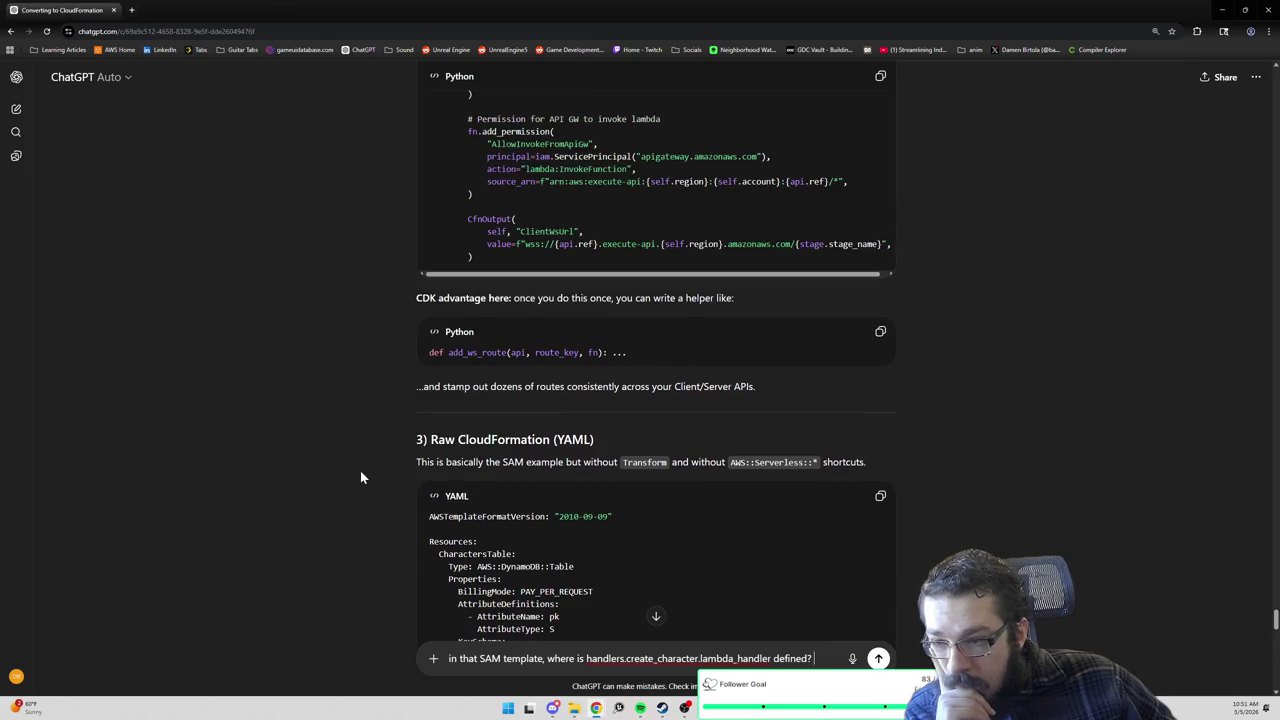
pyautogui.scroll(3, 362, 477)
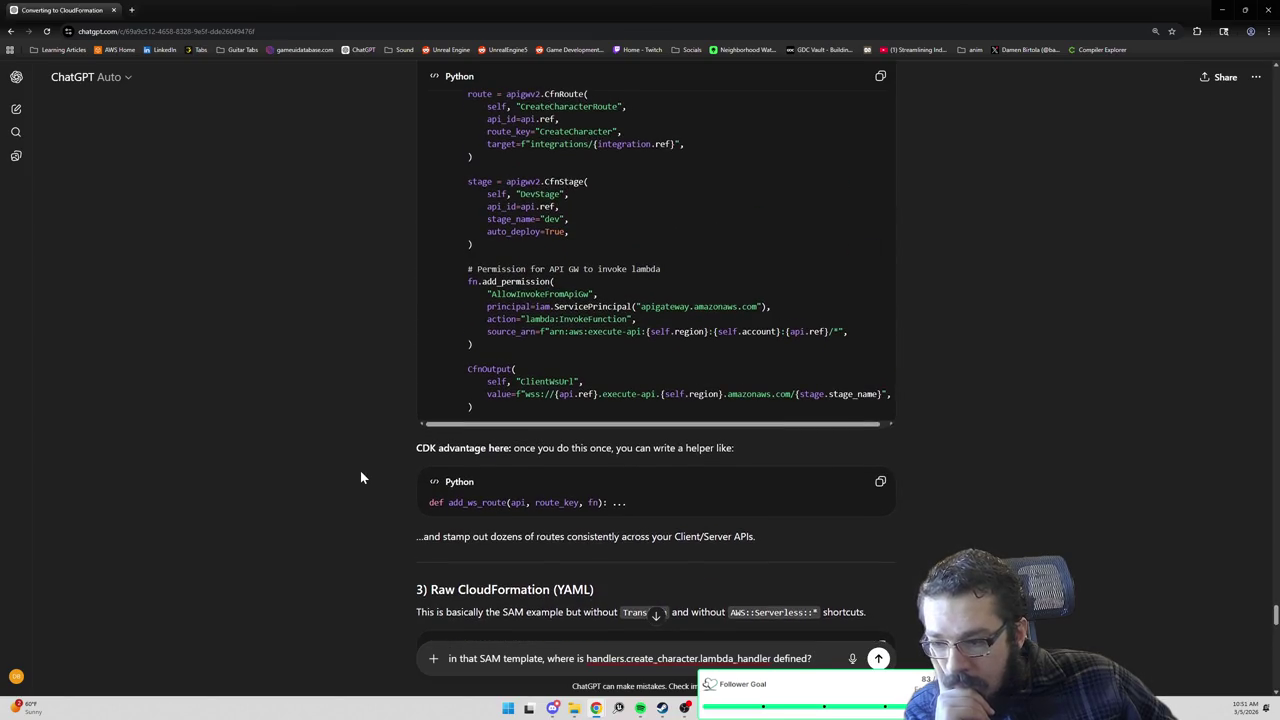
pyautogui.scroll(3, 360, 477)
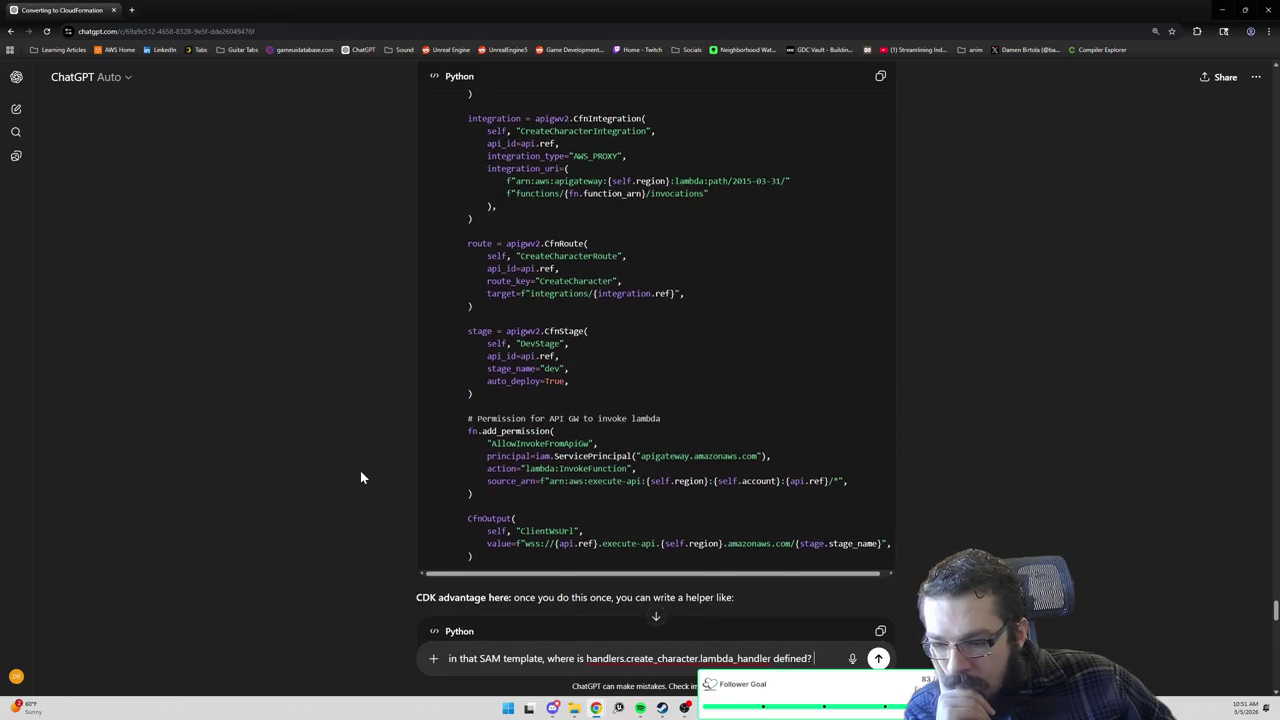
pyautogui.scroll(-4, 362, 477)
pyautogui.scroll(-2, 362, 478)
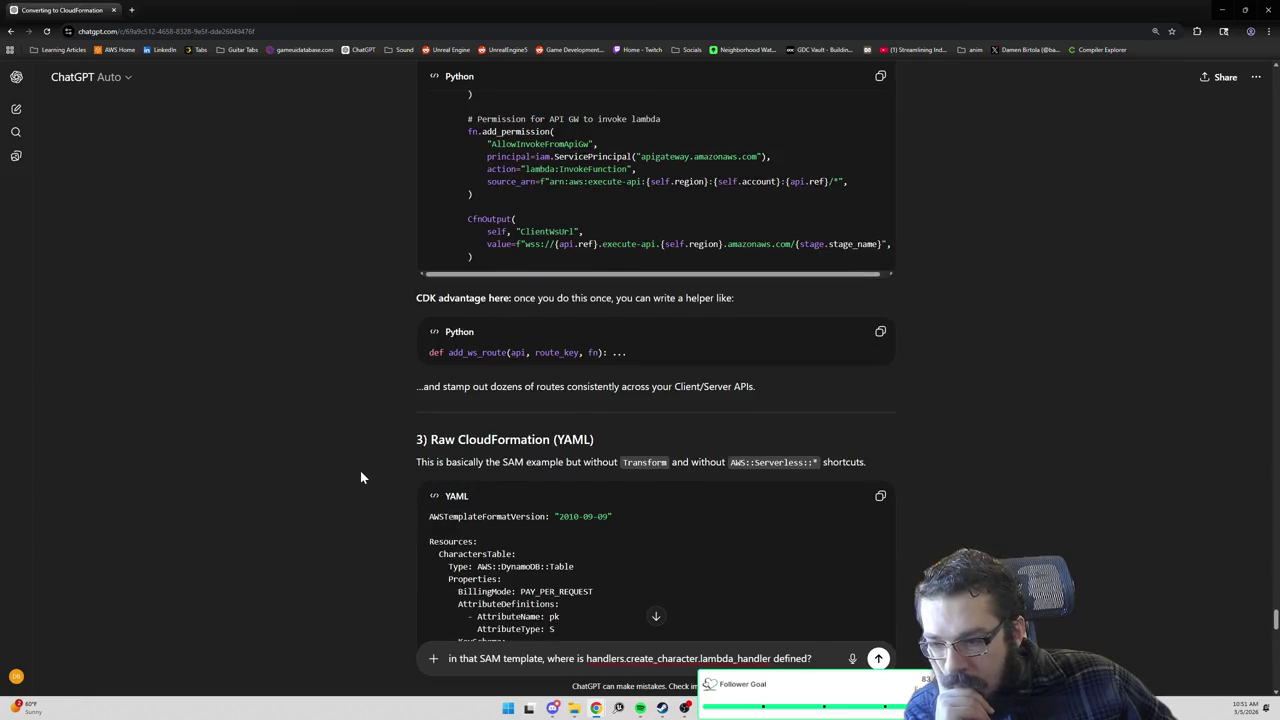
pyautogui.scroll(-1, 362, 477)
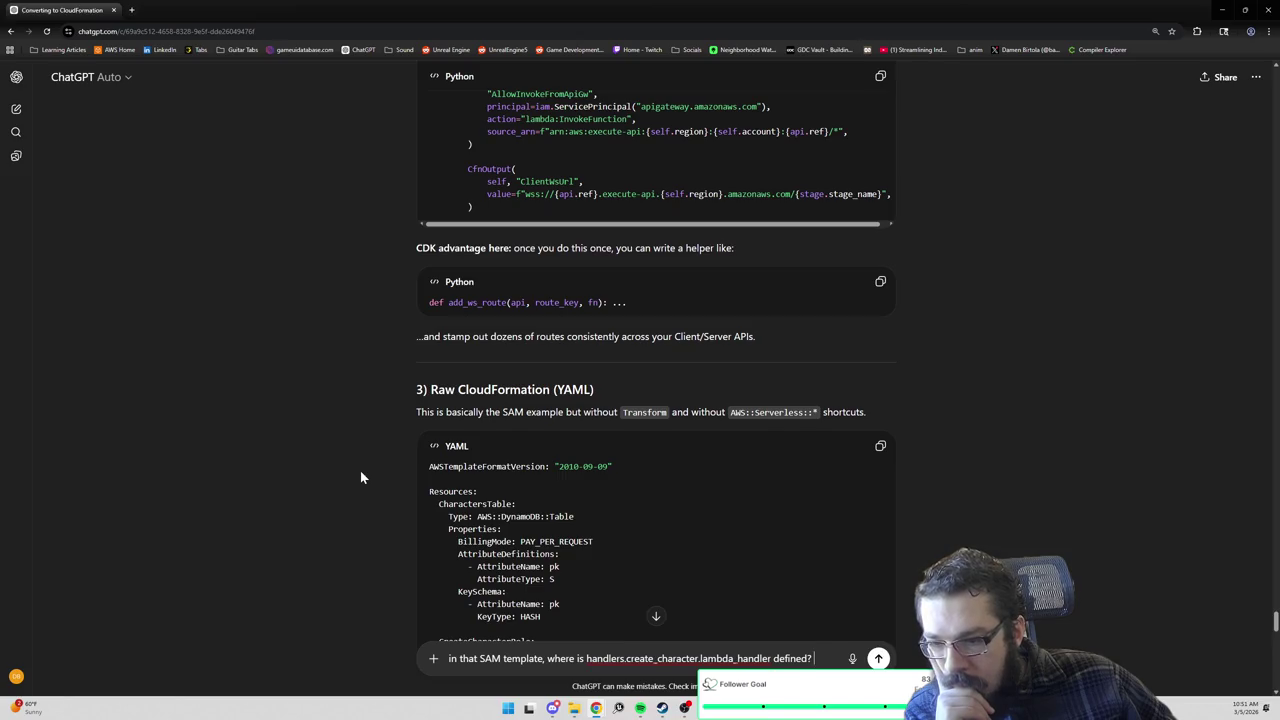
pyautogui.scroll(-4, 361, 478)
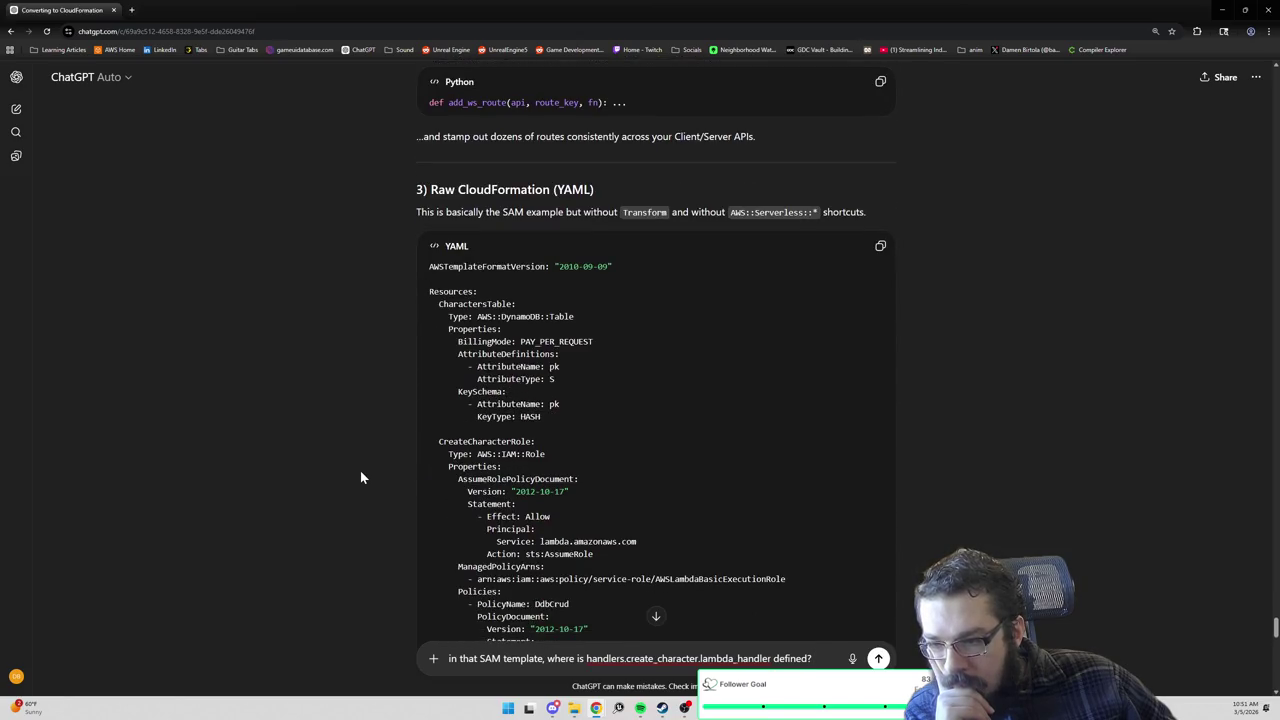
pyautogui.scroll(-8, 362, 477)
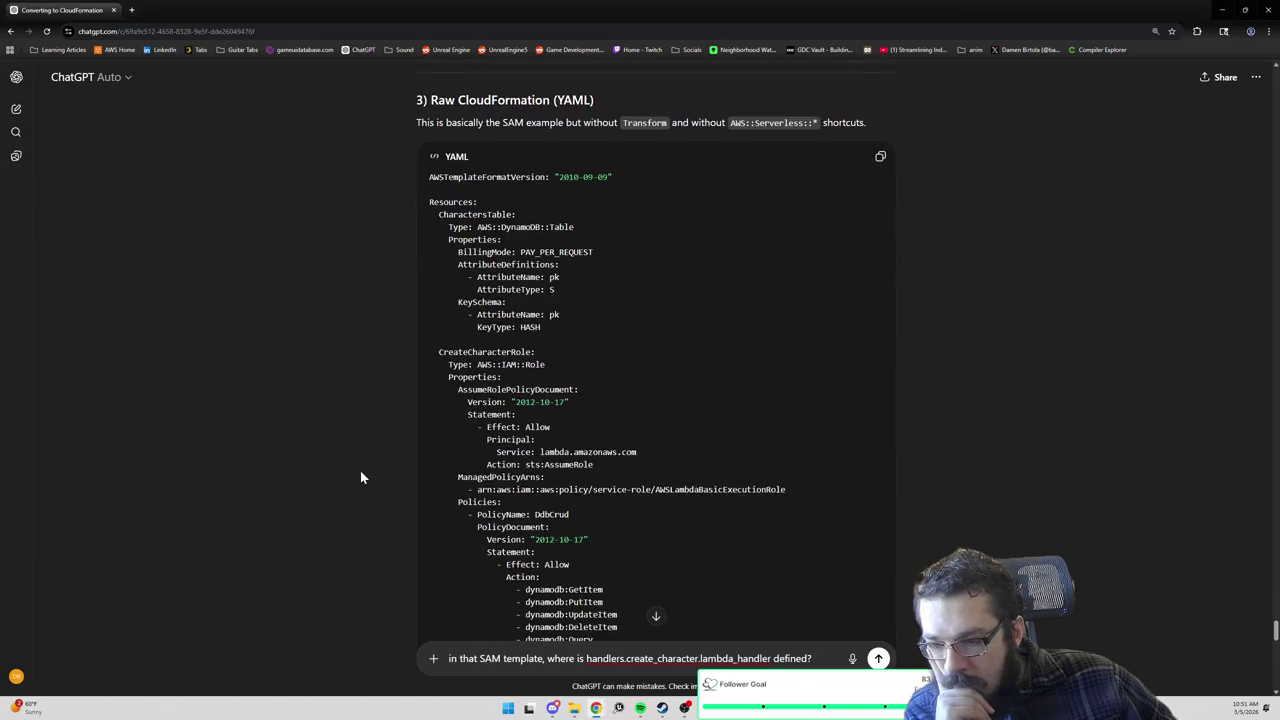
pyautogui.scroll(-6, 362, 478)
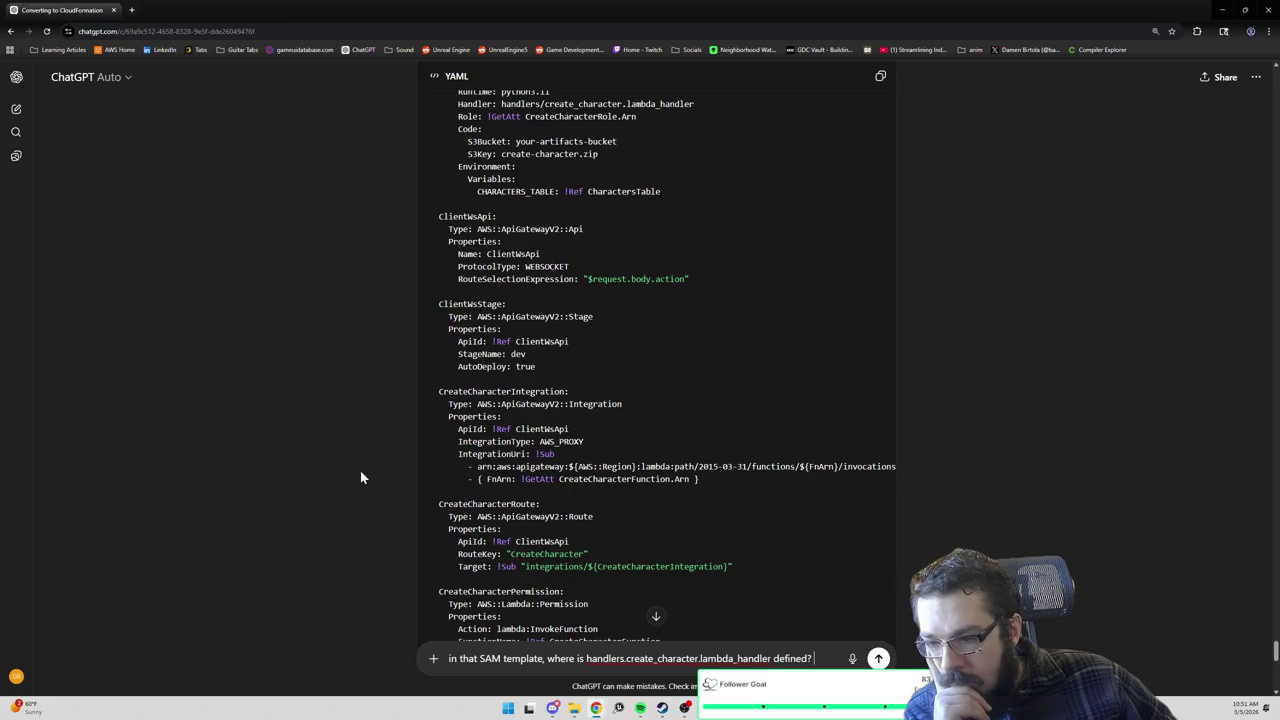
pyautogui.scroll(-5, 362, 477)
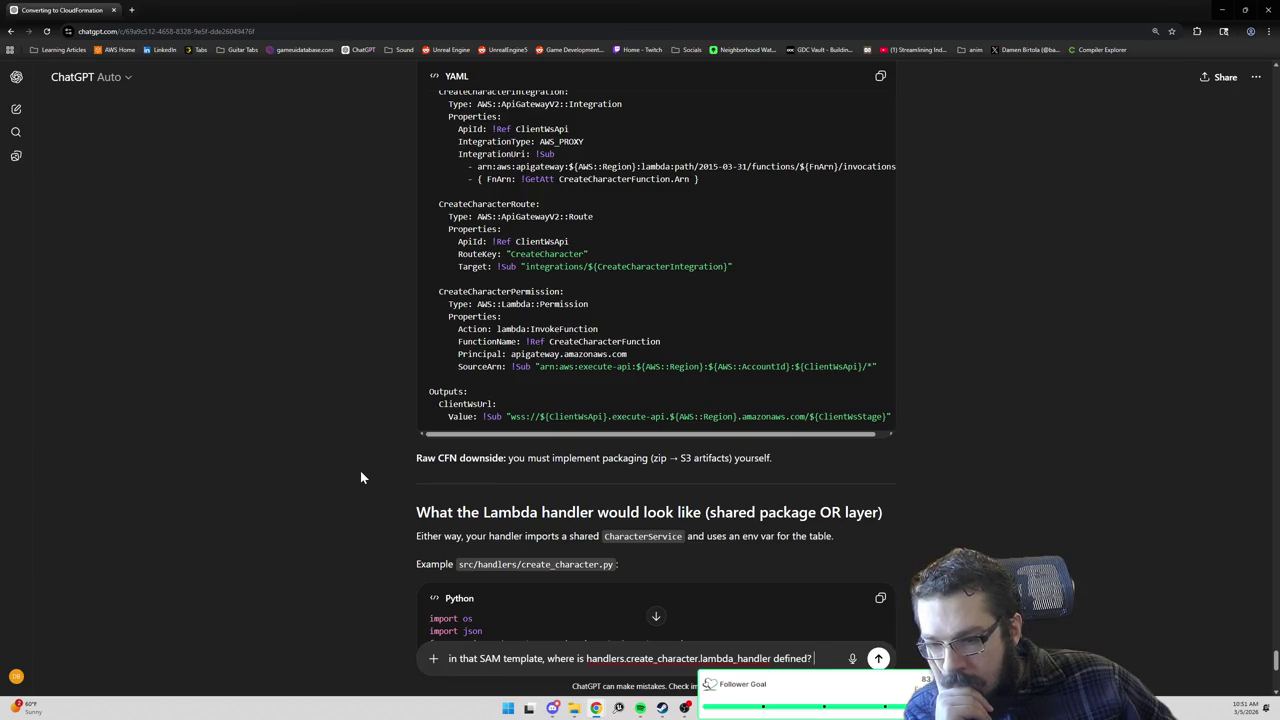
# Read the Lambda handler example, then start a new line below the drafted handler question.
pyautogui.scroll(-2, 362, 477)
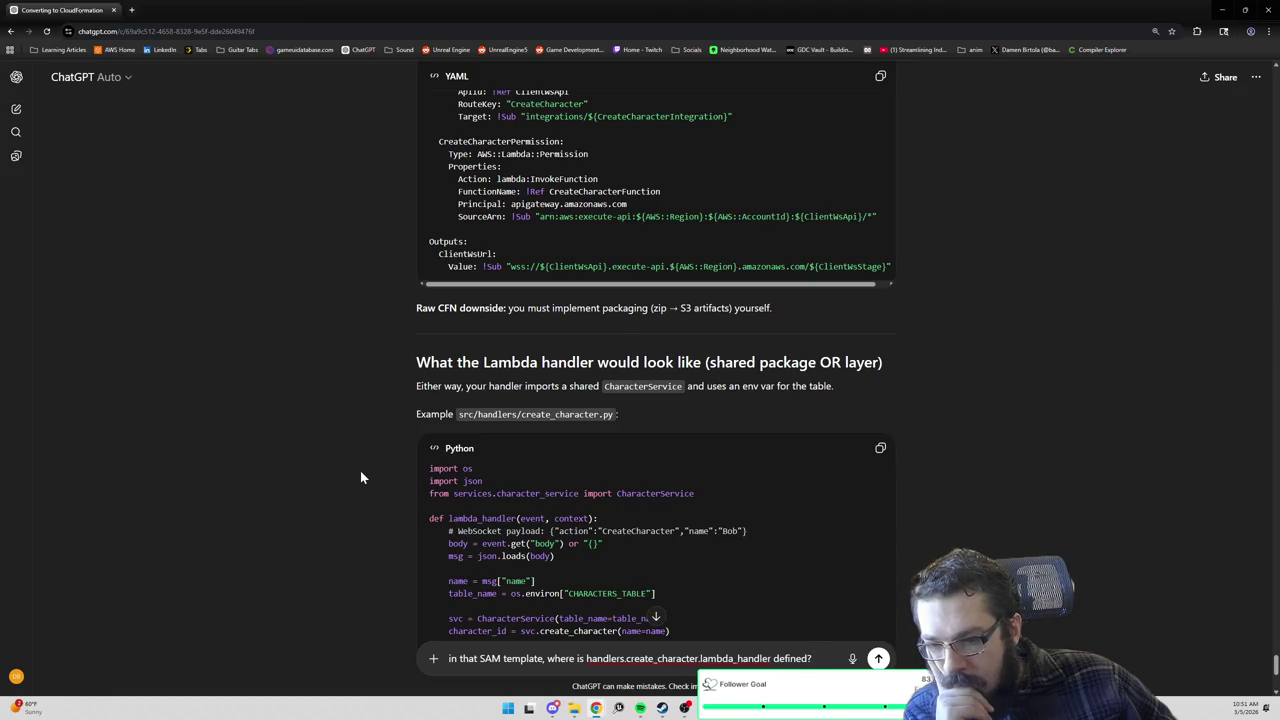
pyautogui.scroll(-1, 362, 477)
pyautogui.scroll(-1, 361, 477)
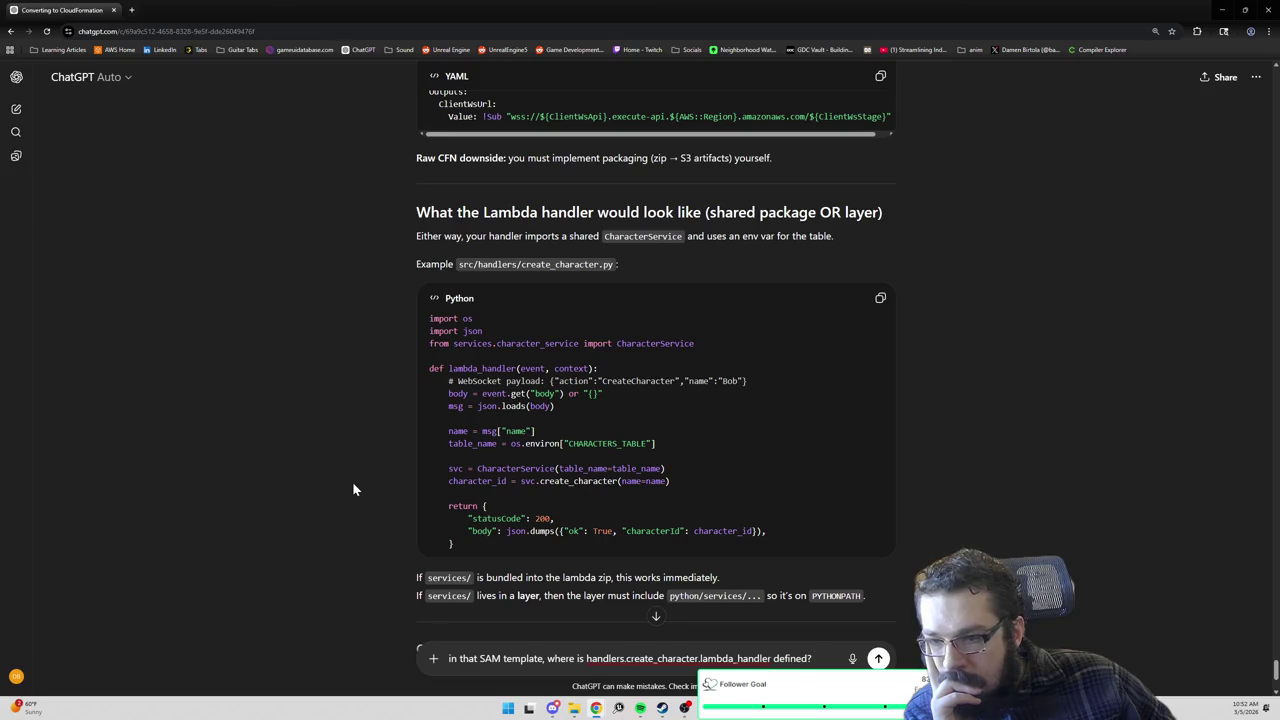
pyautogui.scroll(-3, 353, 489)
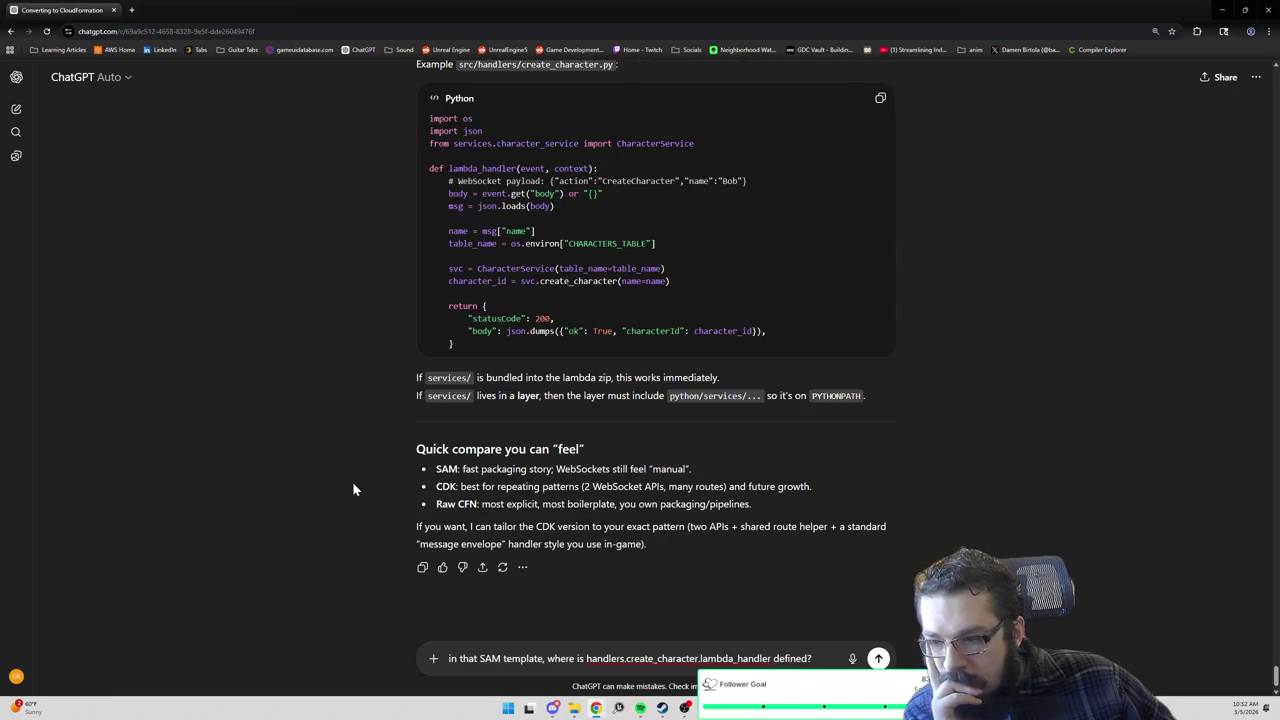
pyautogui.scroll(1, 353, 484)
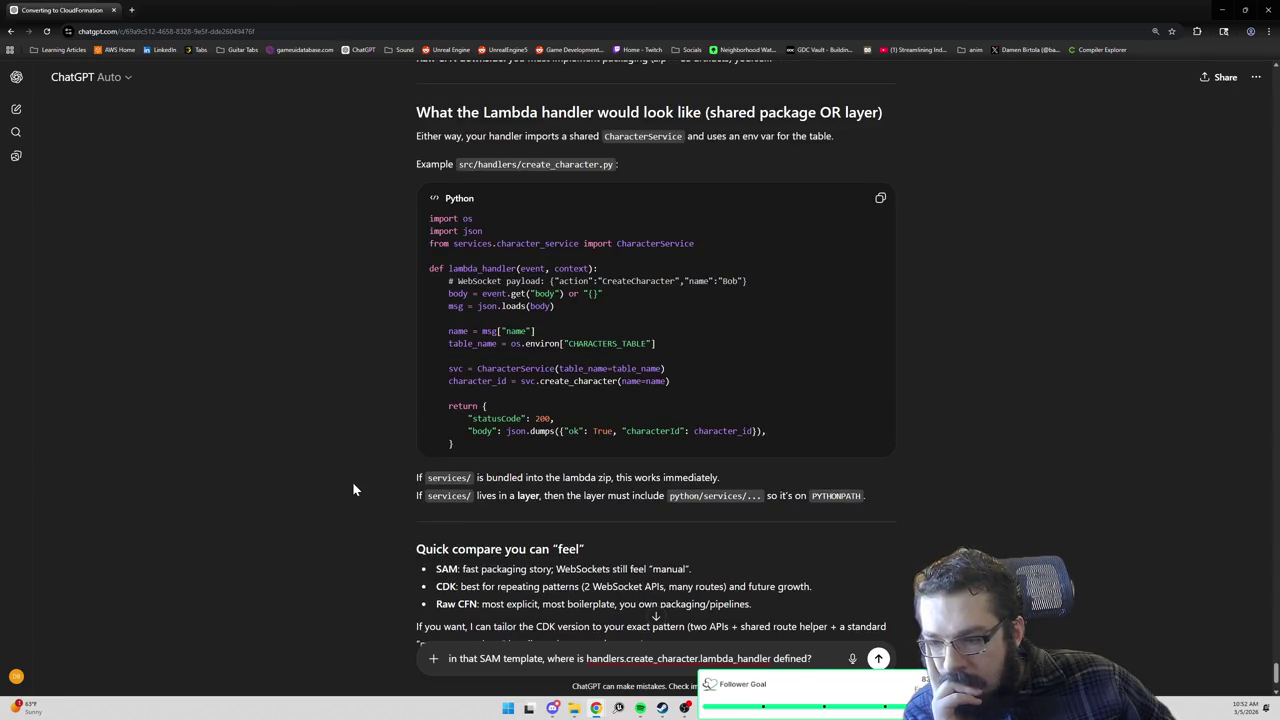
pyautogui.scroll(-1, 353, 484)
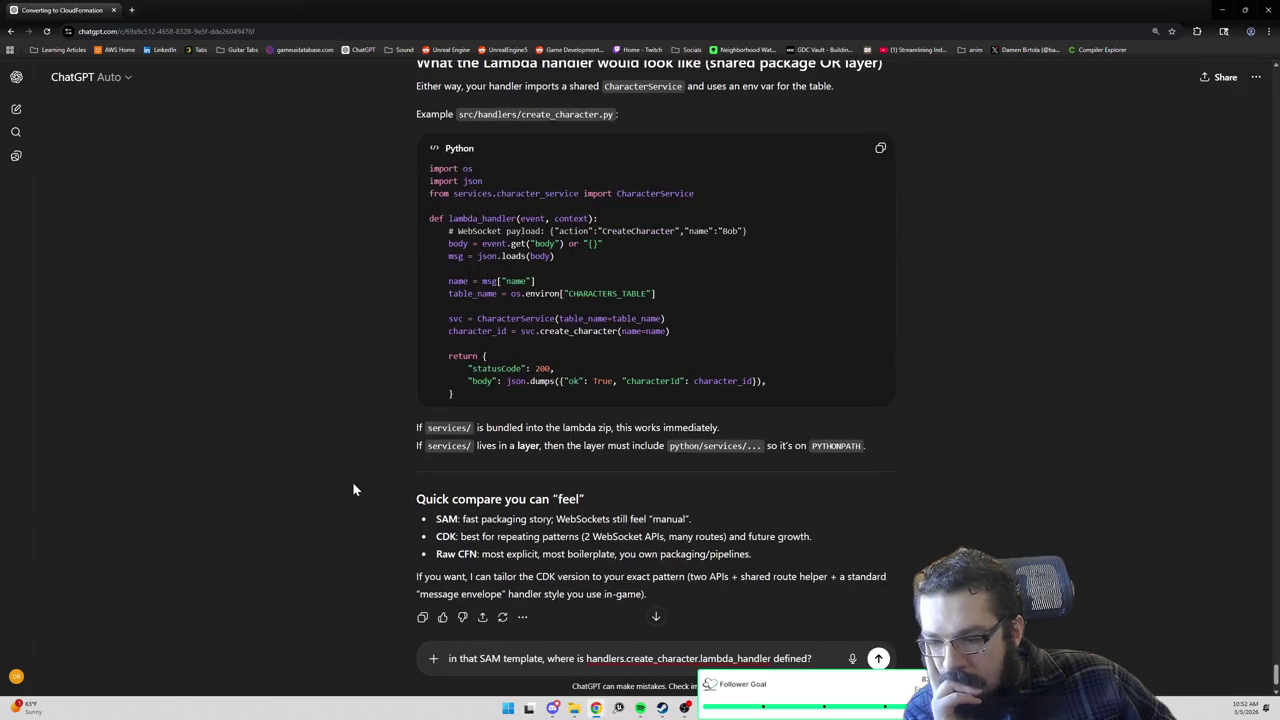
pyautogui.scroll(-1, 362, 490)
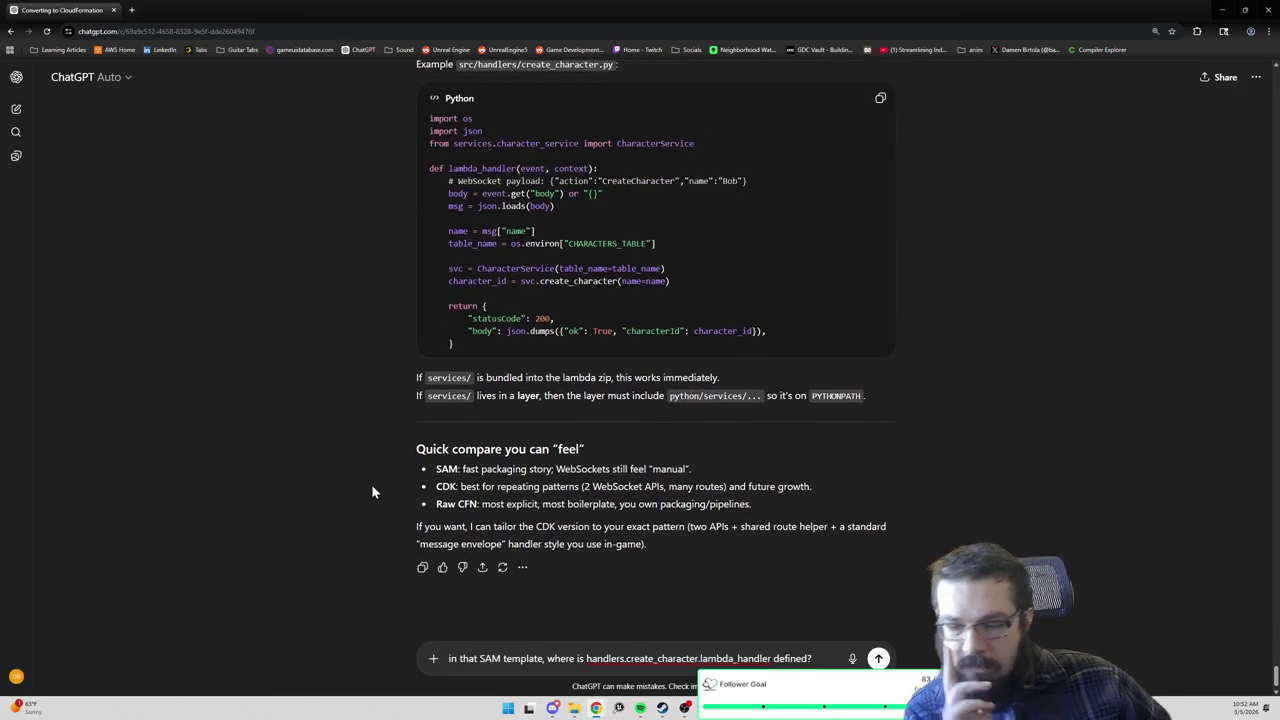
pyautogui.hotkey('shift', 'Return')
pyautogui.hotkey('shift', 'Return')
# Add 'lastly, which of these are more commonly used in the game industry? which develops the best skillset' and send.
pyautogui.write('last')
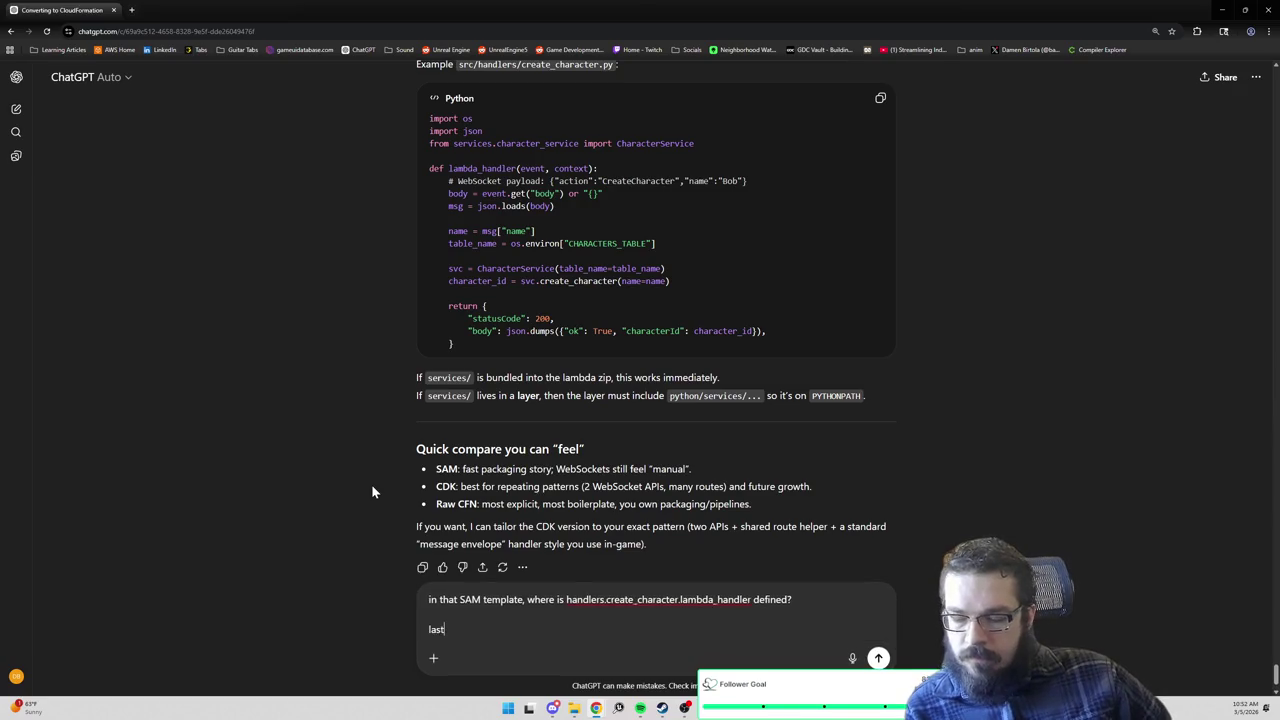
pyautogui.write('ly, which of these are ')
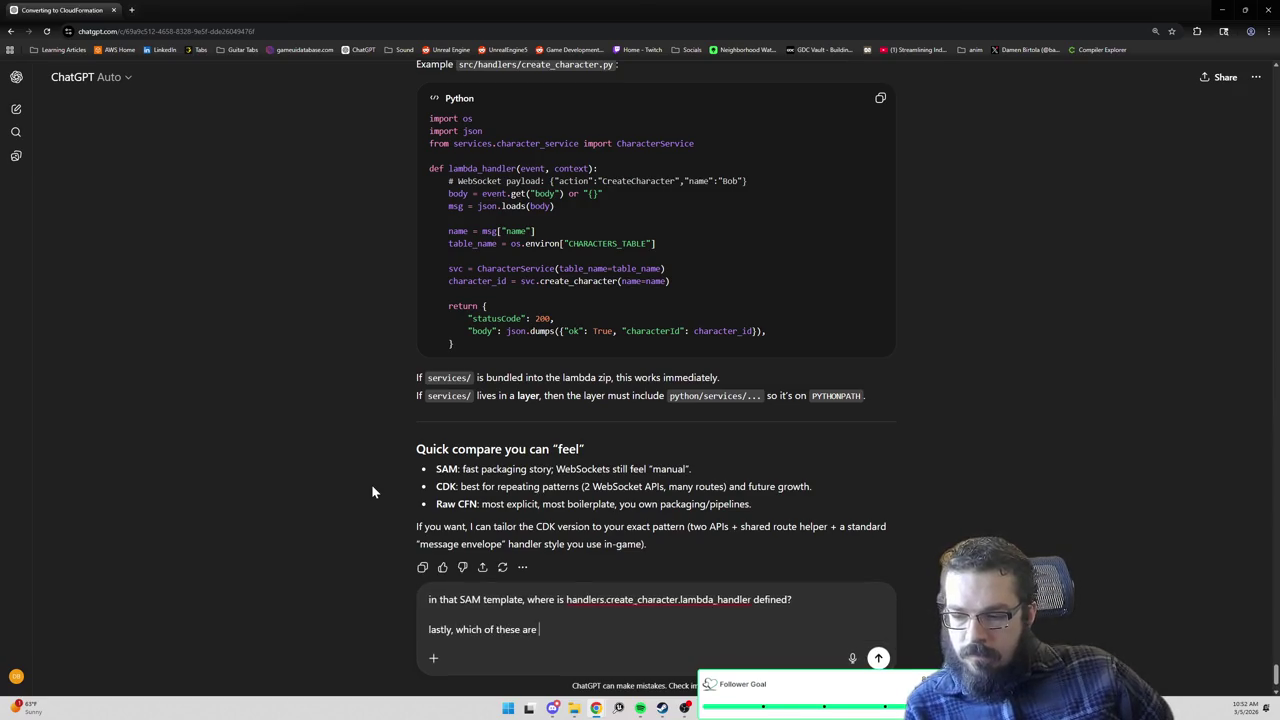
pyautogui.write('more commonly used in ')
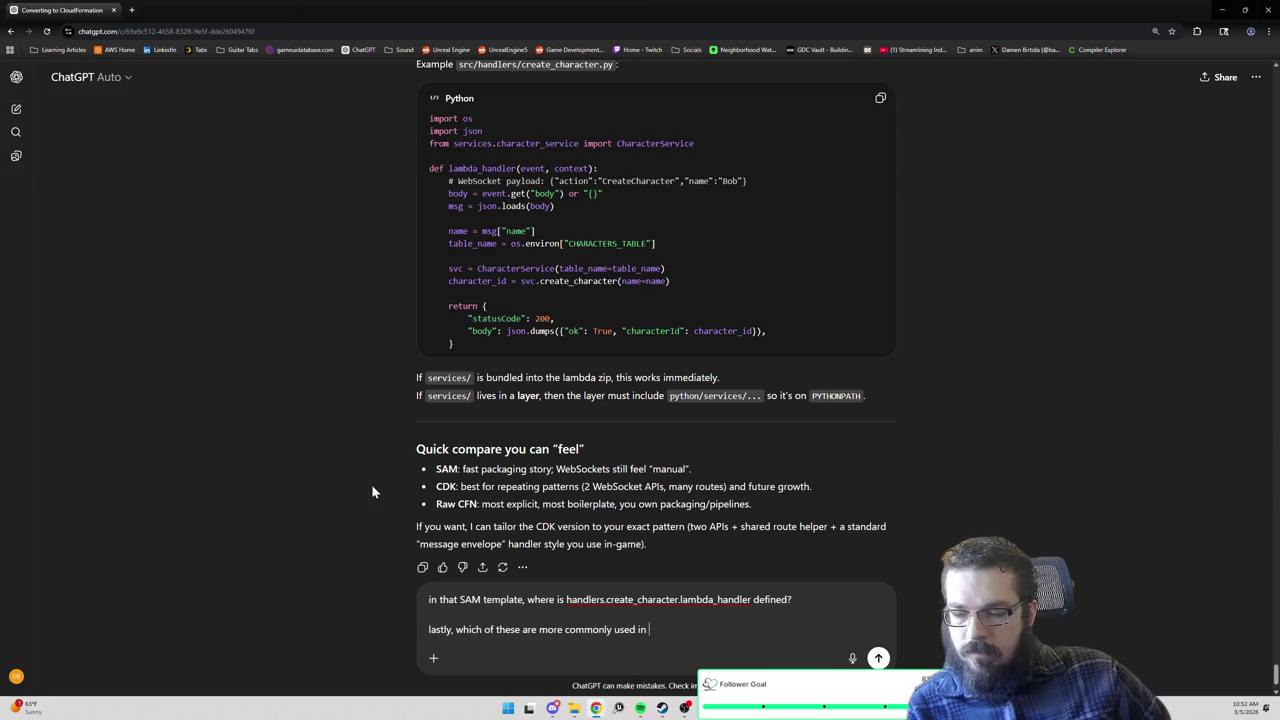
pyautogui.write('the game industry? wh')
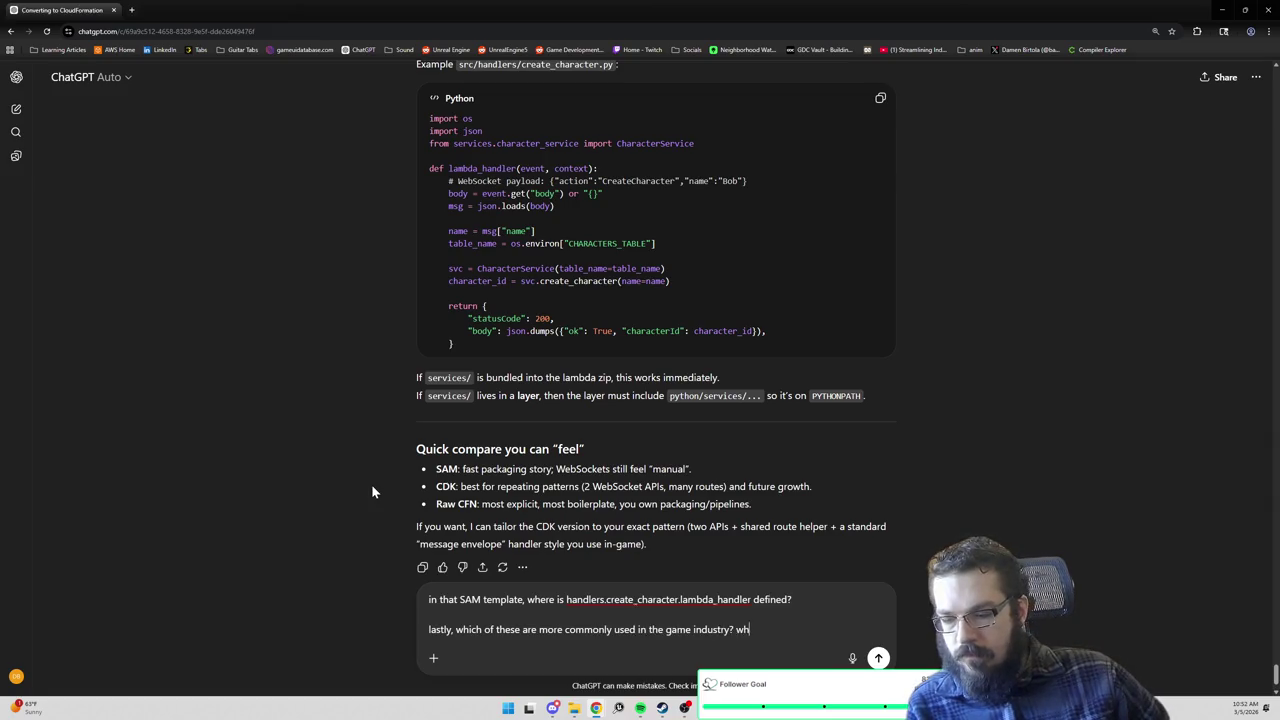
pyautogui.write('ich develops the ')
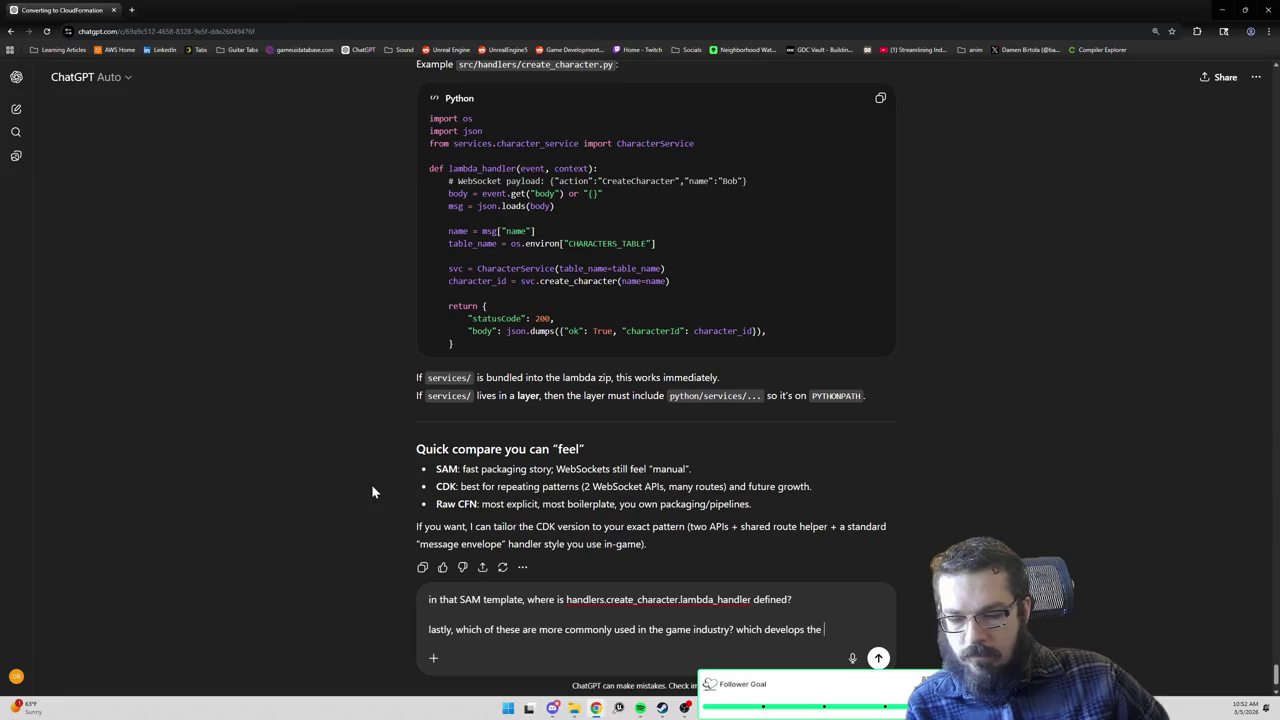
pyautogui.write('best skillse')
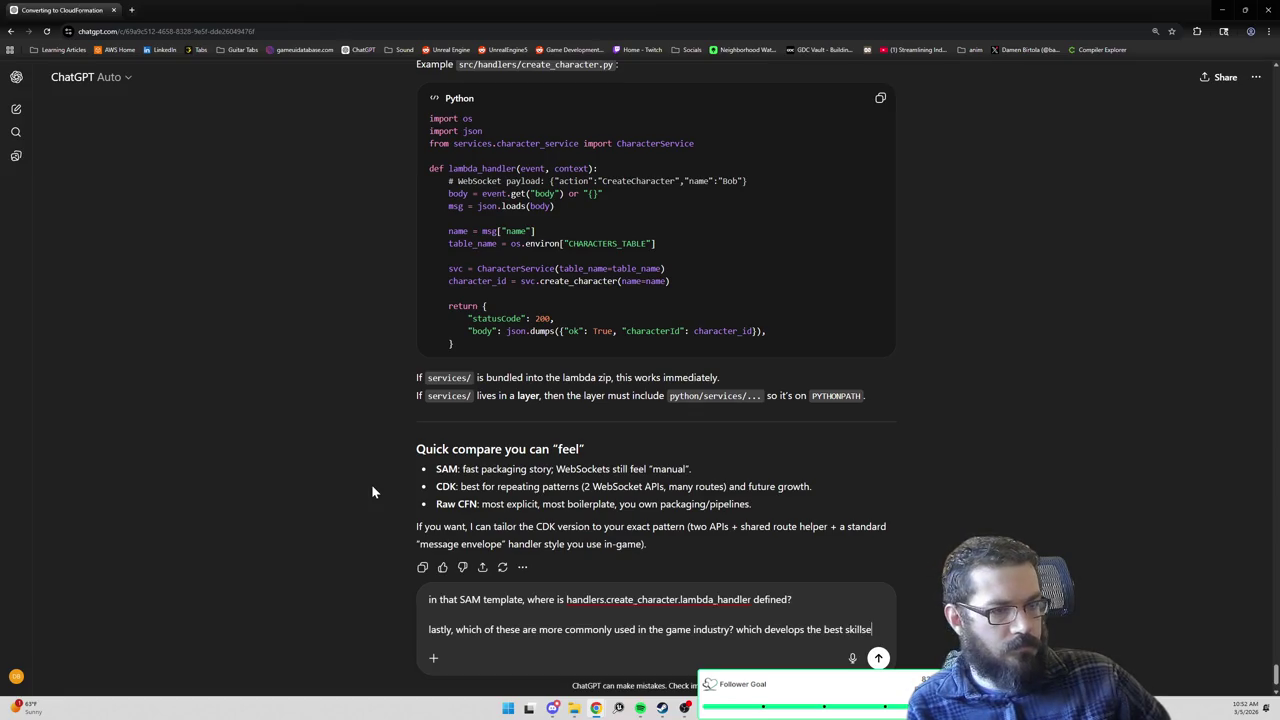
pyautogui.write('t')
pyautogui.press('Return')
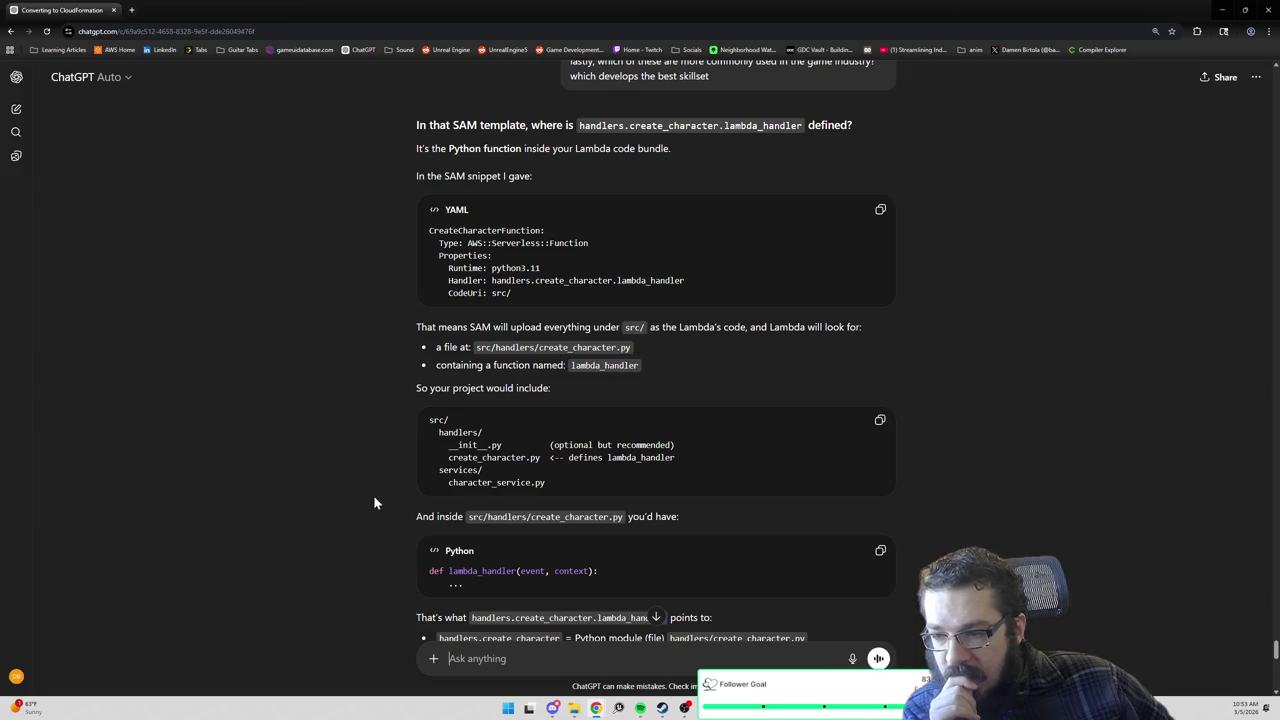
# Read the lambda_handler answer and begin typing 'if it uploads everything in that folder, how do I tell a different lambda'.
pyautogui.scroll(-1, 373, 503)
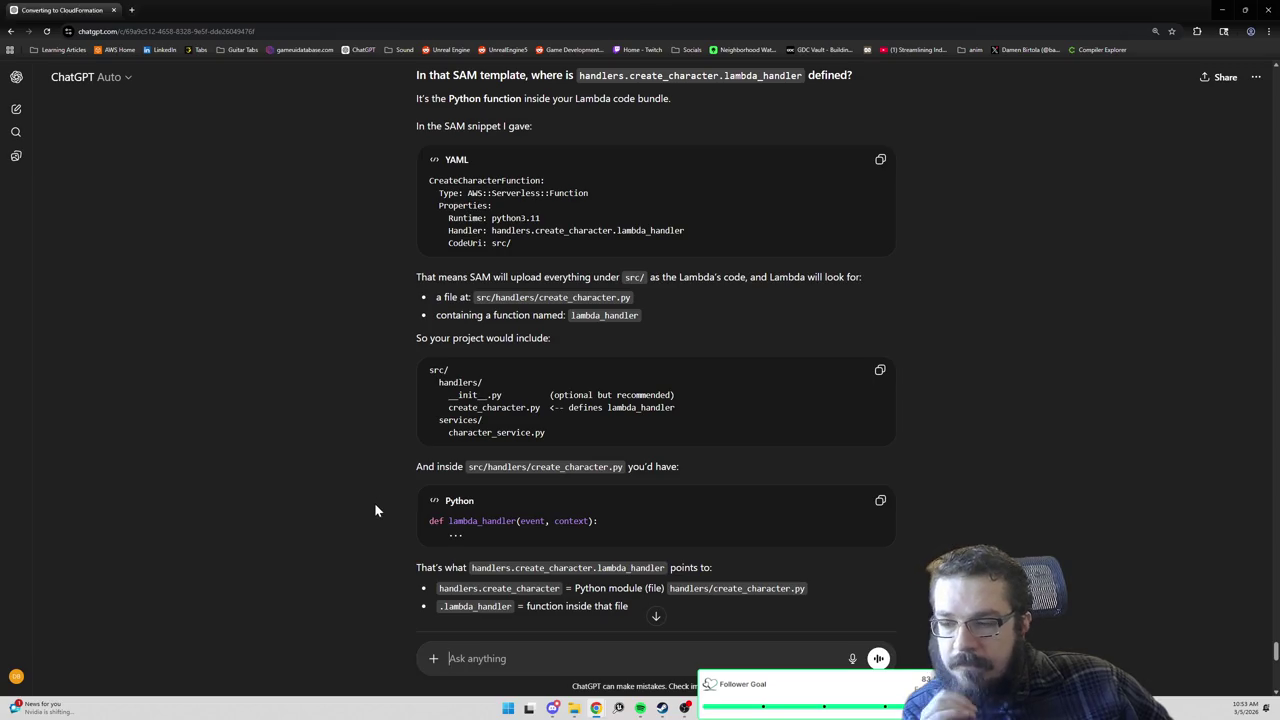
pyautogui.scroll(-1, 443, 502)
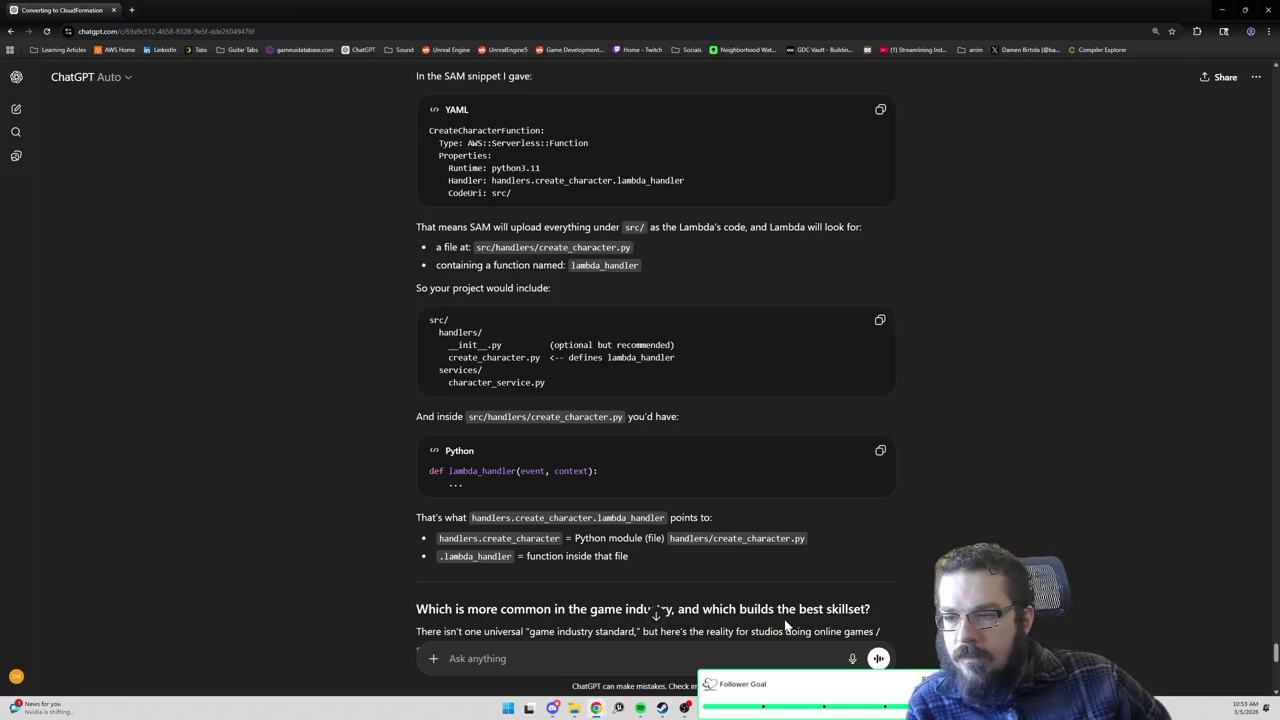
pyautogui.write('if it uploads')
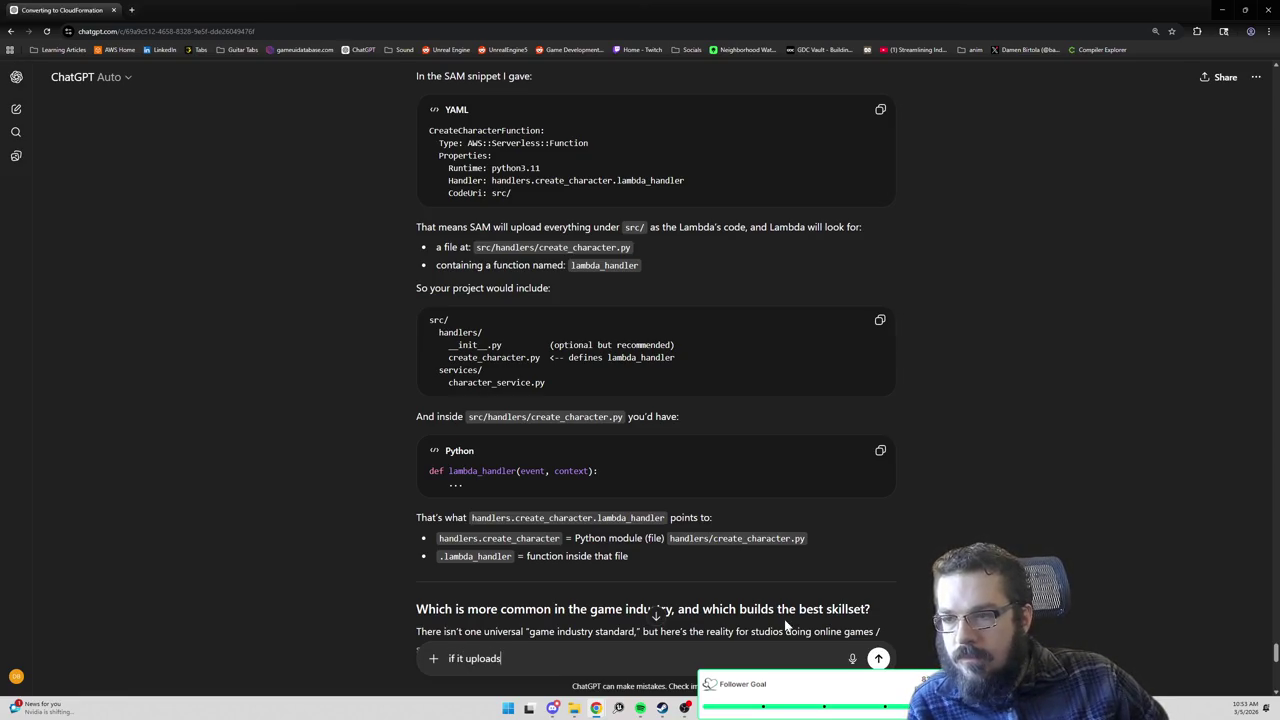
pyautogui.write(' everything in that fol')
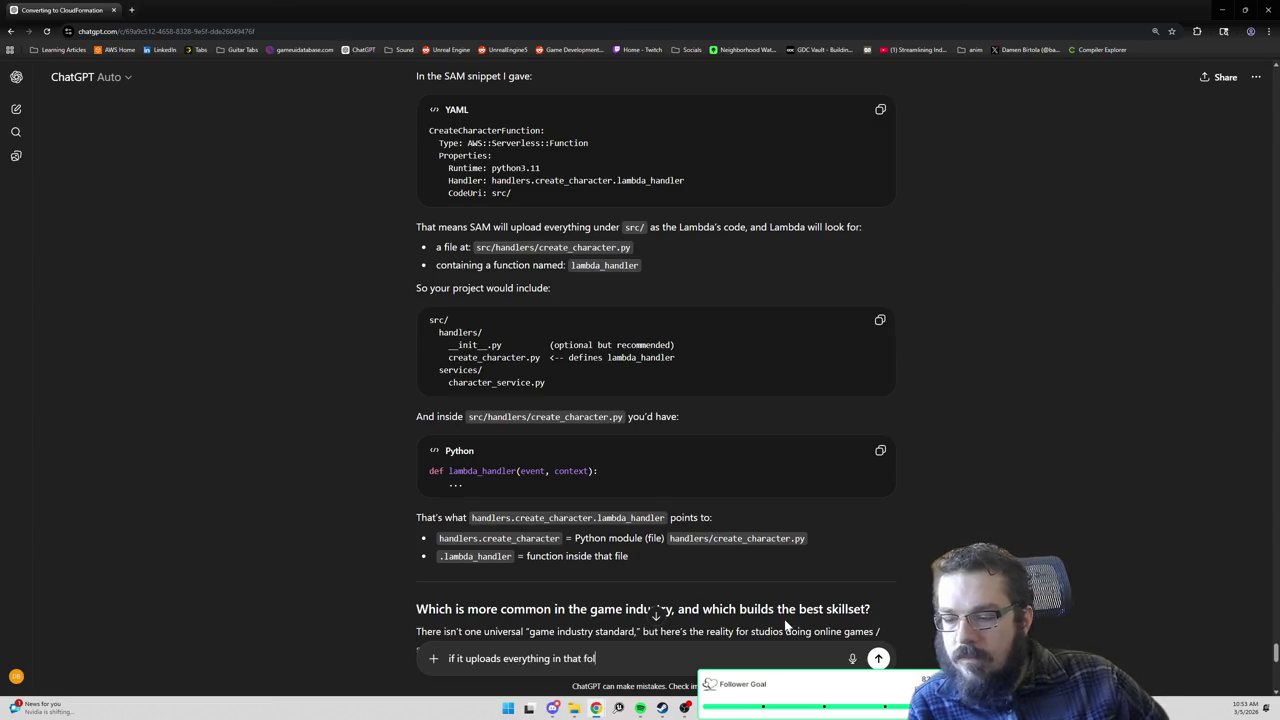
pyautogui.write('der, how do I tell a ')
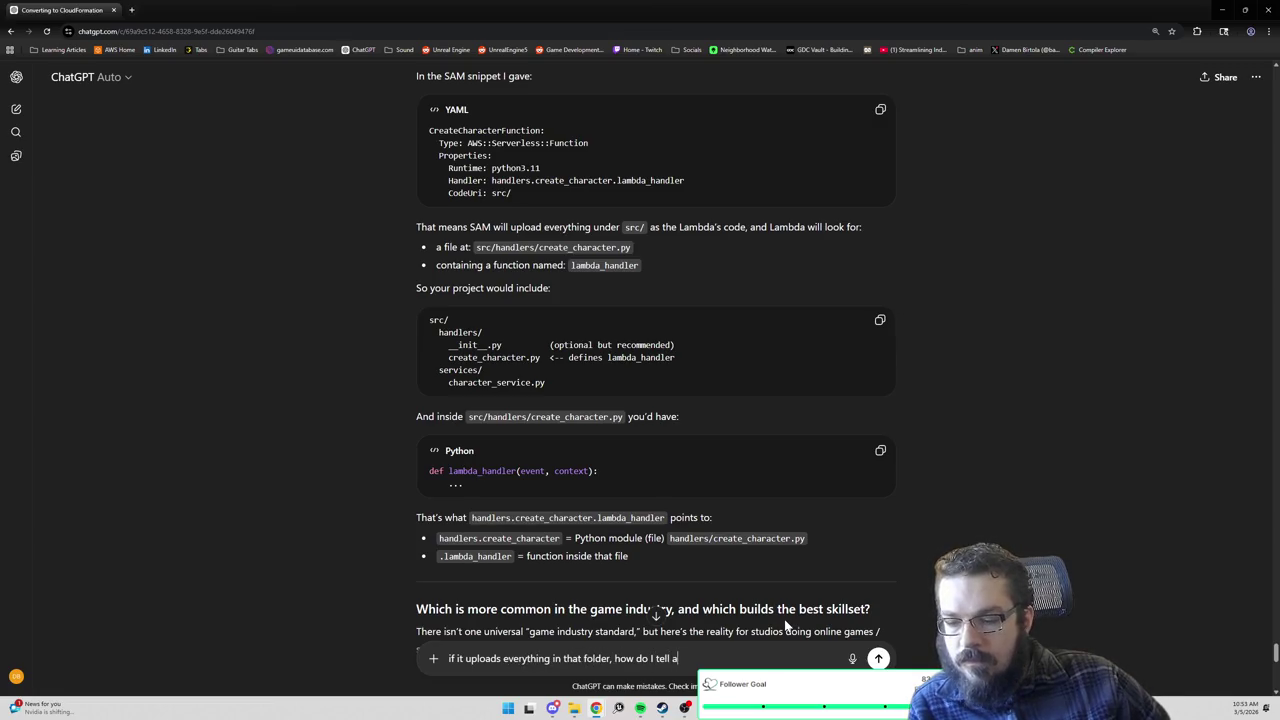
pyautogui.write('different lambda')
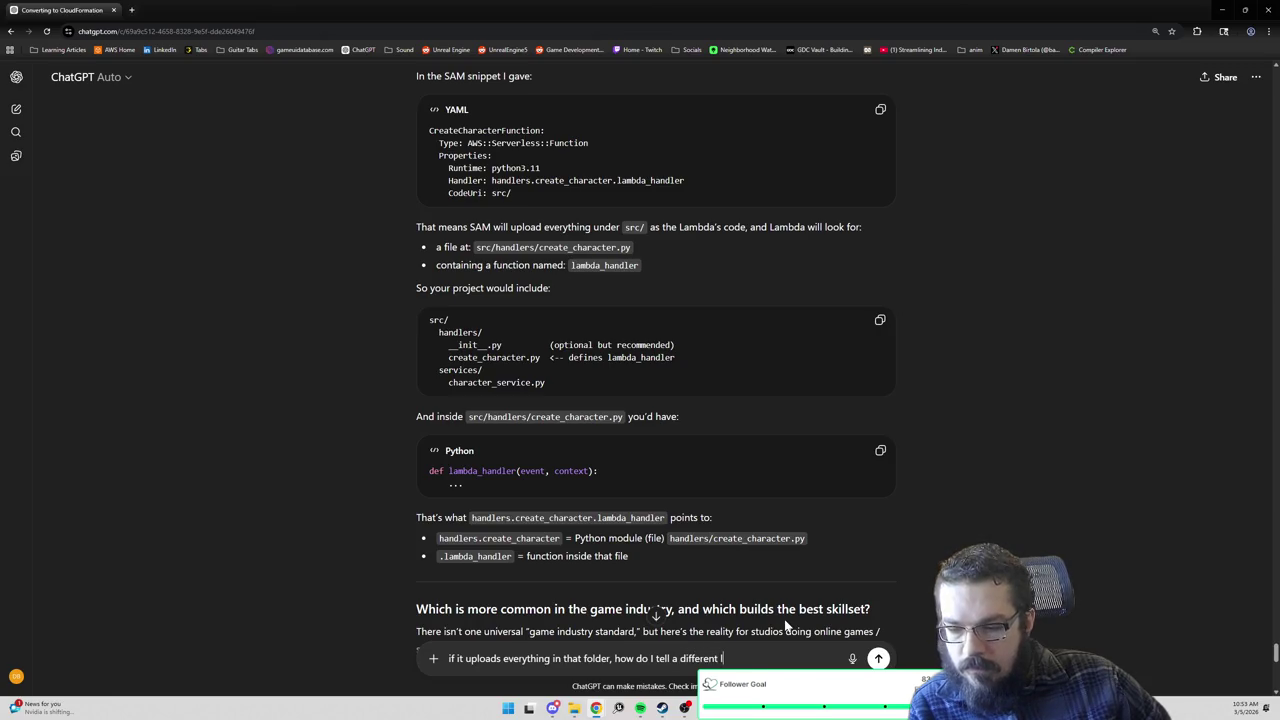
# Reword the draft to ask how to organize a shared CharacterService package if handlers share one directory.
pyautogui.hotkey('ctrl', 'BackSpace')
pyautogui.hotkey('ctrl', 'BackSpace')
pyautogui.hotkey('ctrl', 'BackSpace')
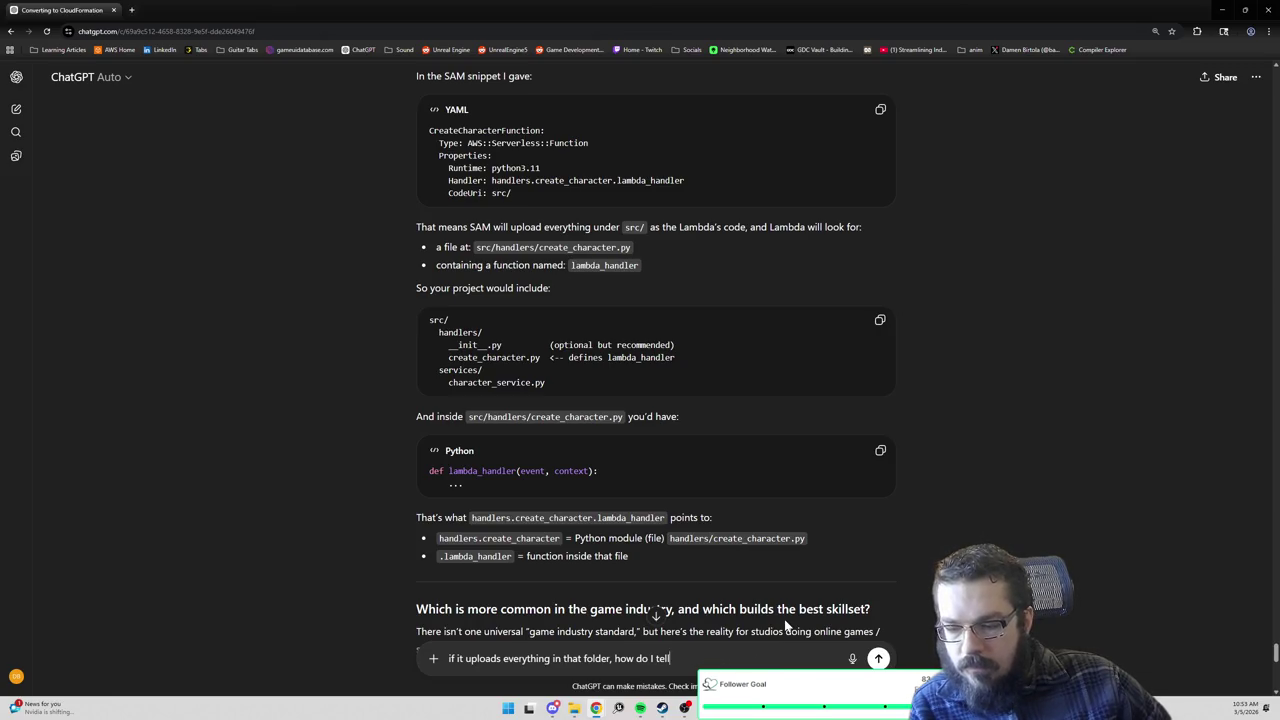
pyautogui.write('I org')
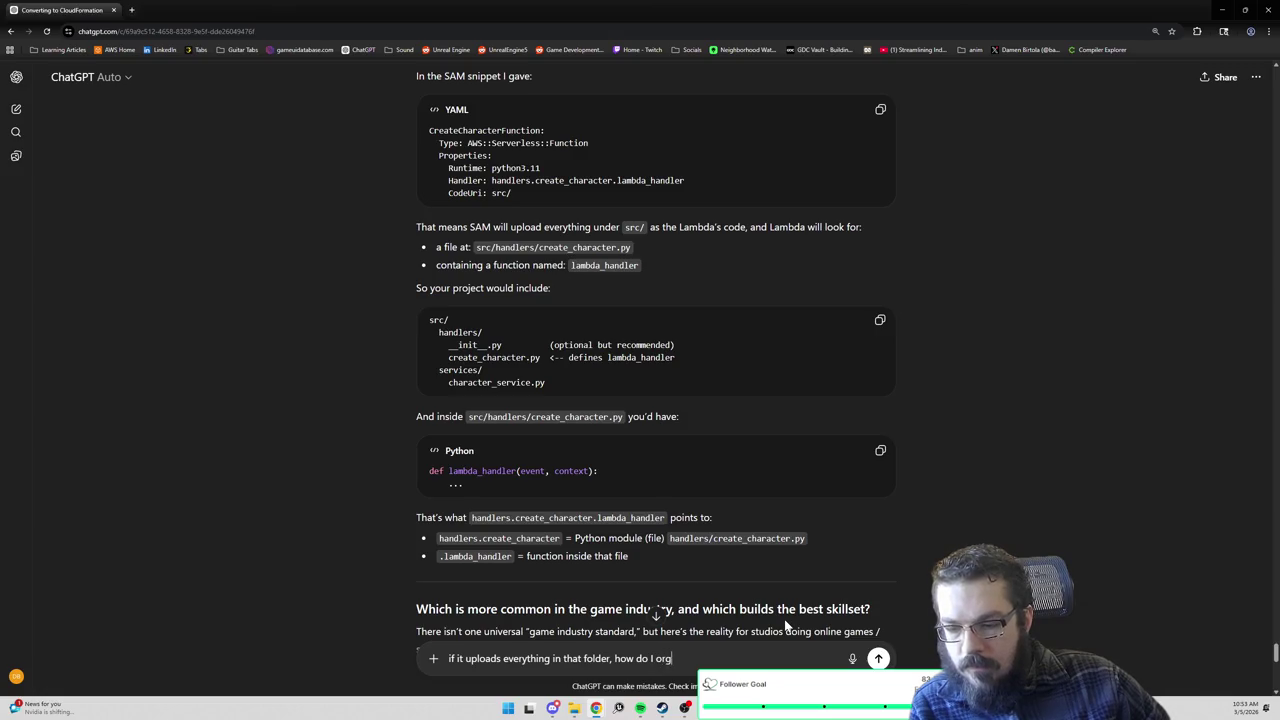
pyautogui.write('anize my shared package?')
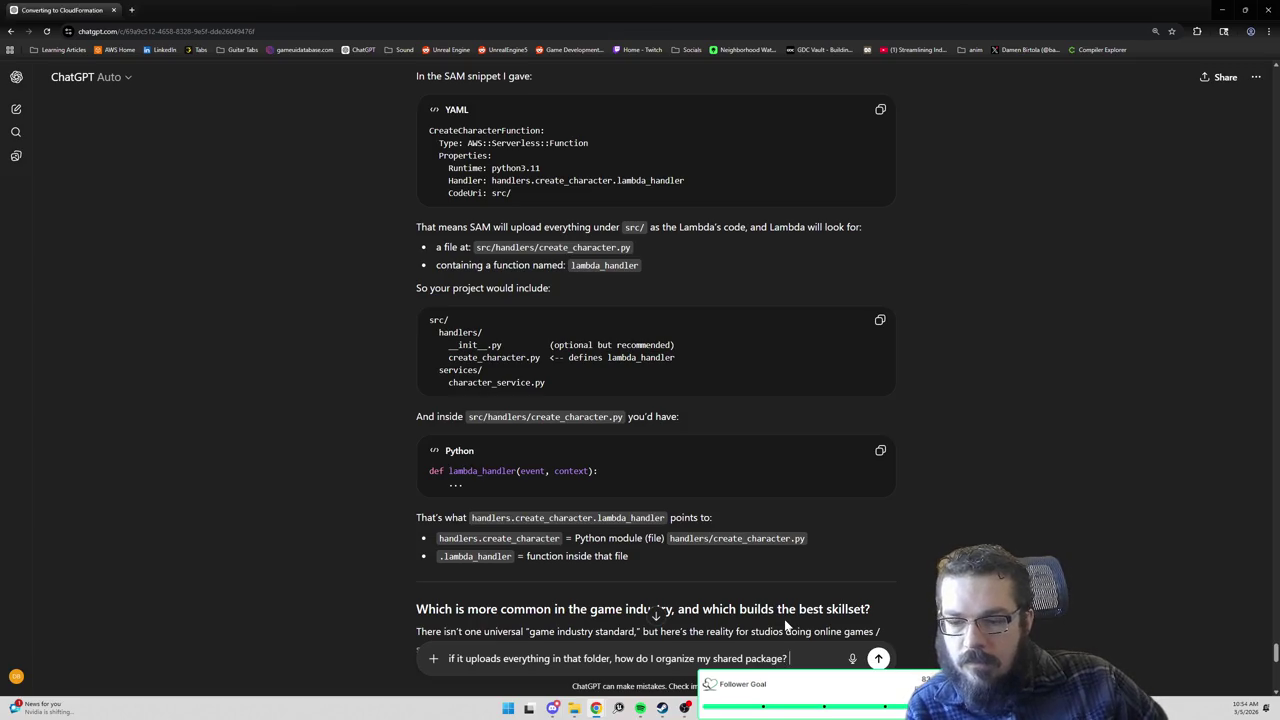
pyautogui.write(' Iike my Charac')
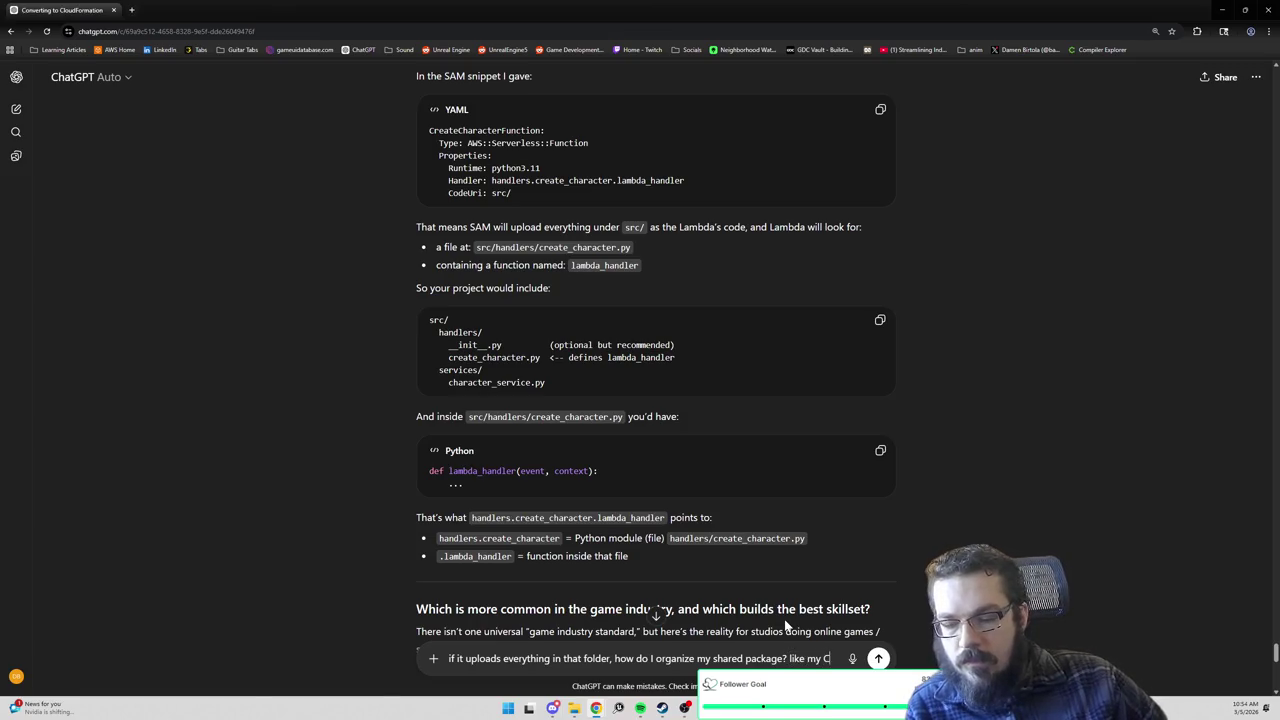
pyautogui.write('terService.')
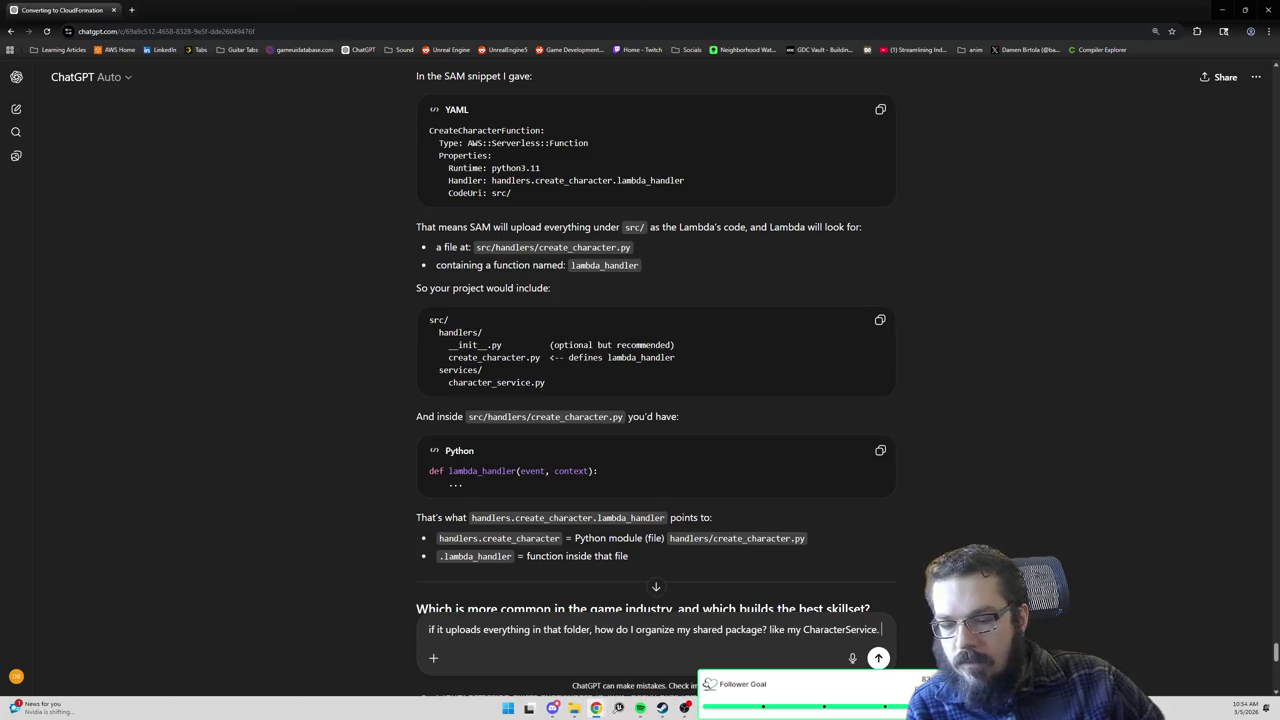
pyautogui.write(' I wouldnt want')
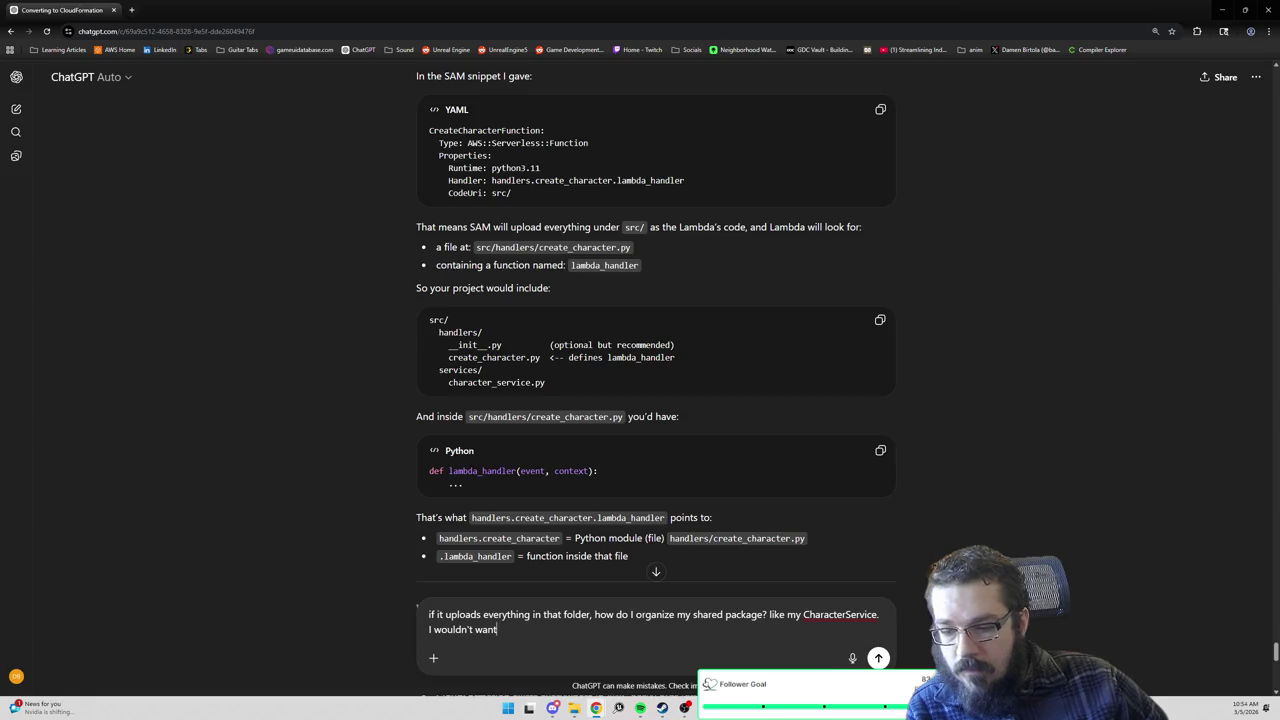
pyautogui.press('BackSpace')
pyautogui.press('BackSpace')
pyautogui.press('BackSpace')
pyautogui.press('BackSpace')
pyautogui.press('BackSpace')
pyautogui.press('BackSpace')
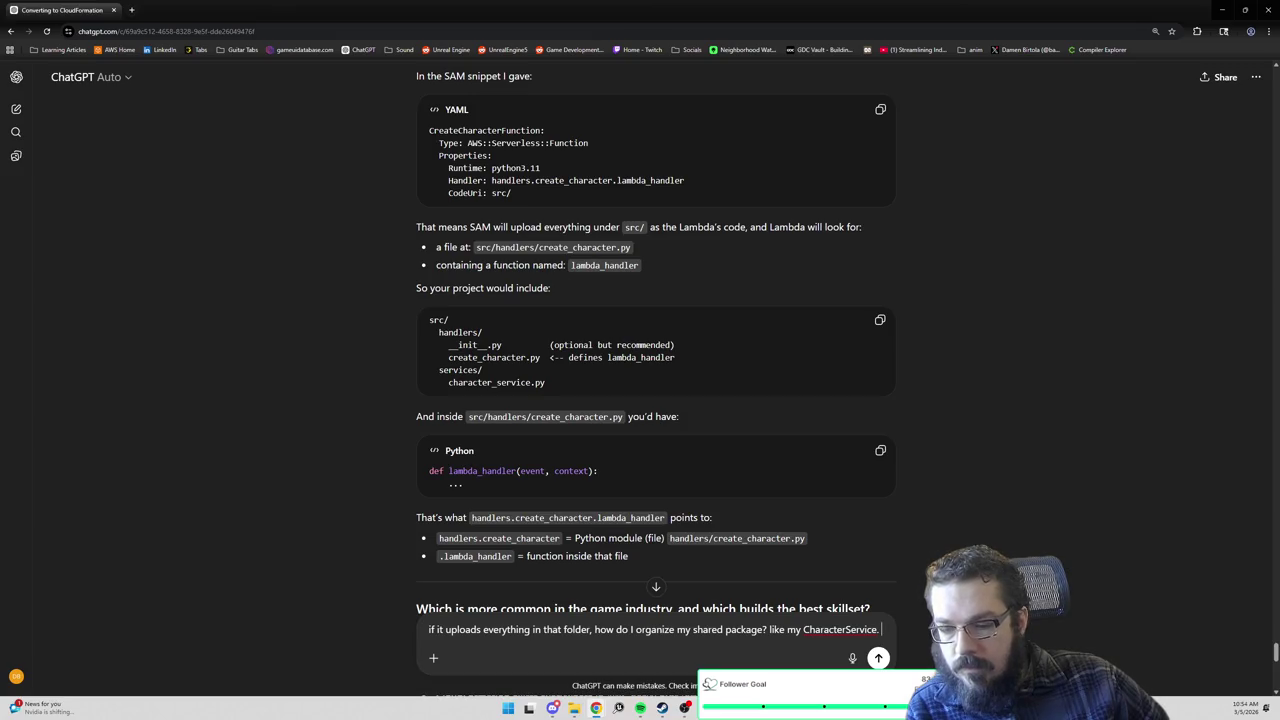
pyautogui.write('from th')
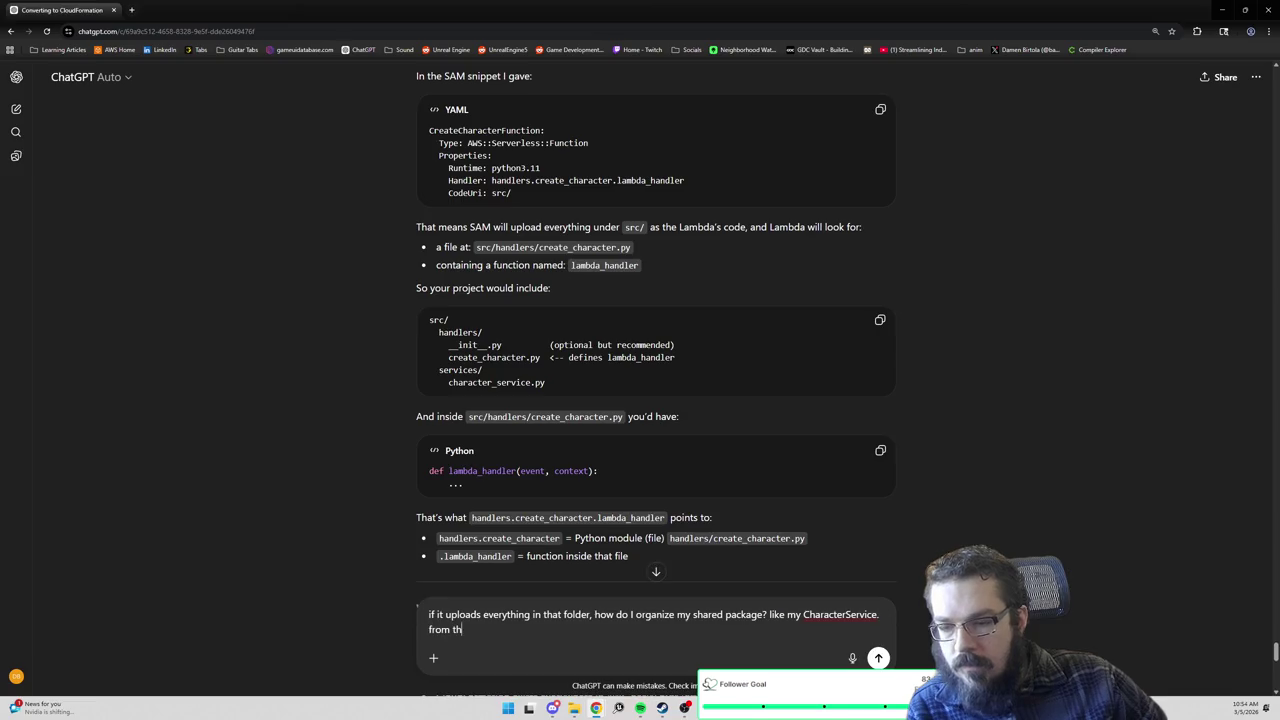
pyautogui.write('is example it seem')
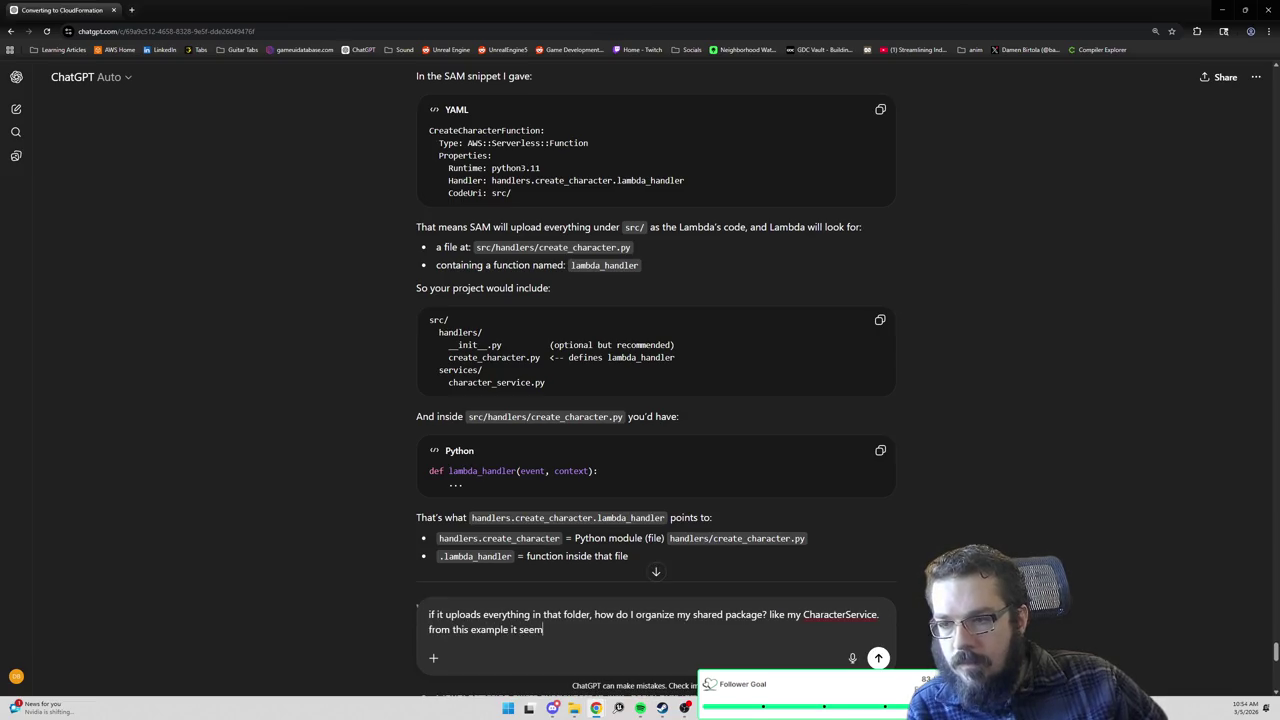
pyautogui.write('s like all my handler')
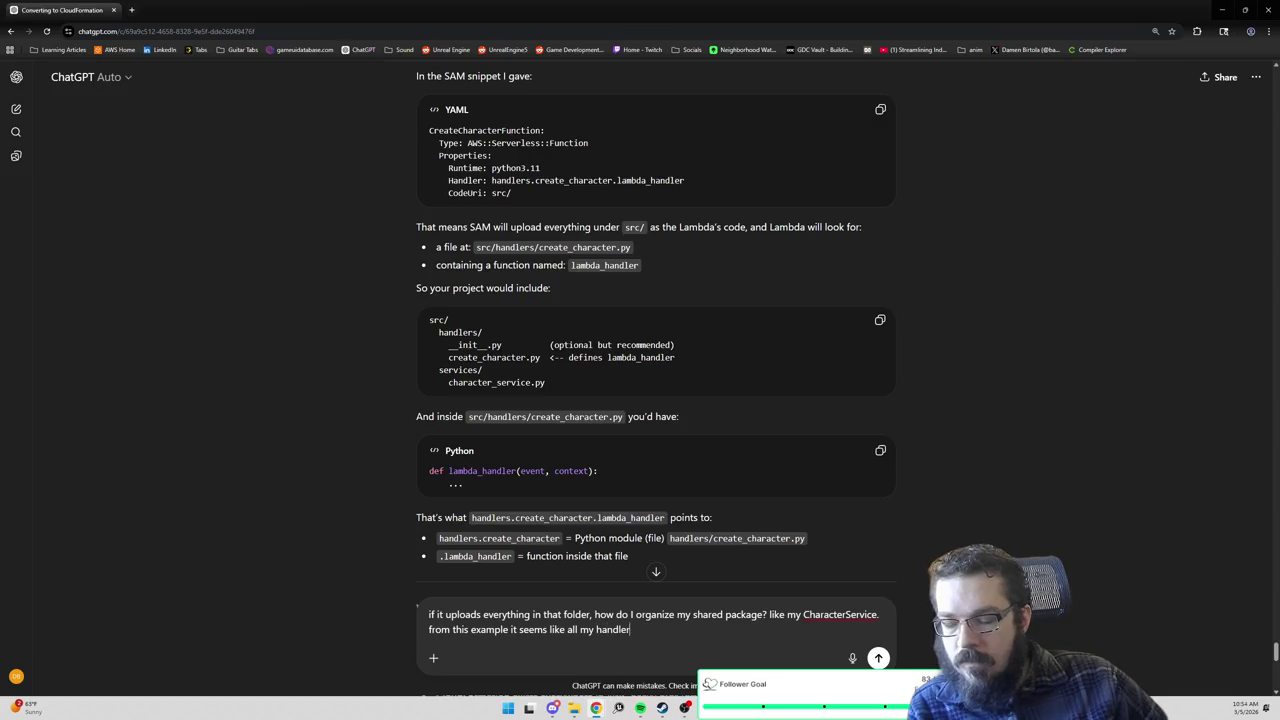
pyautogui.write('s would have to exist in the same ')
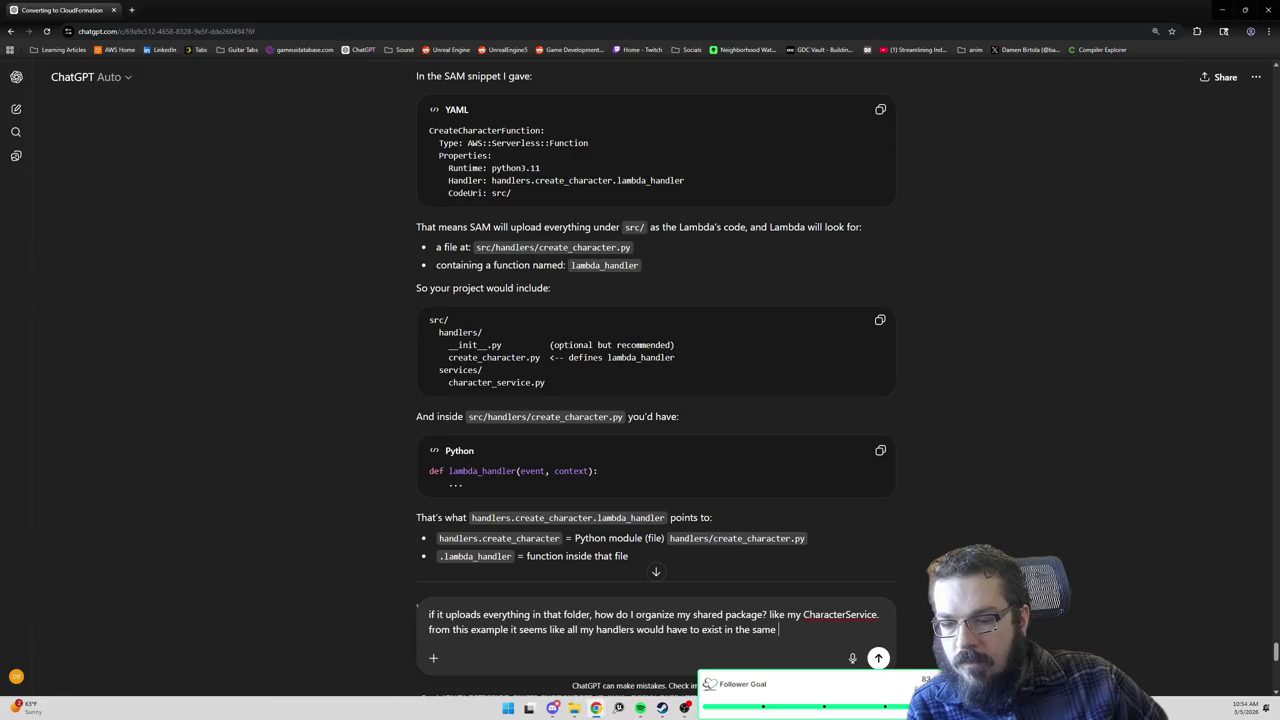
pyautogui.write('directory as m')
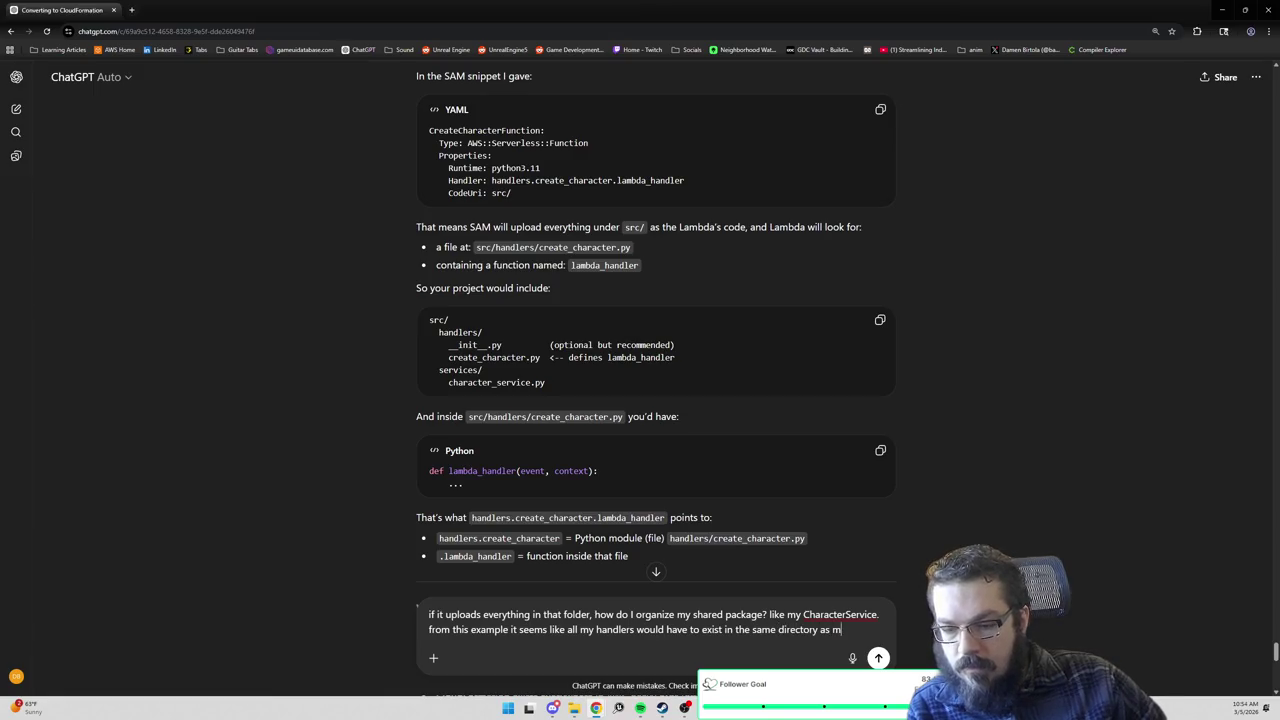
pyautogui.write('y services')
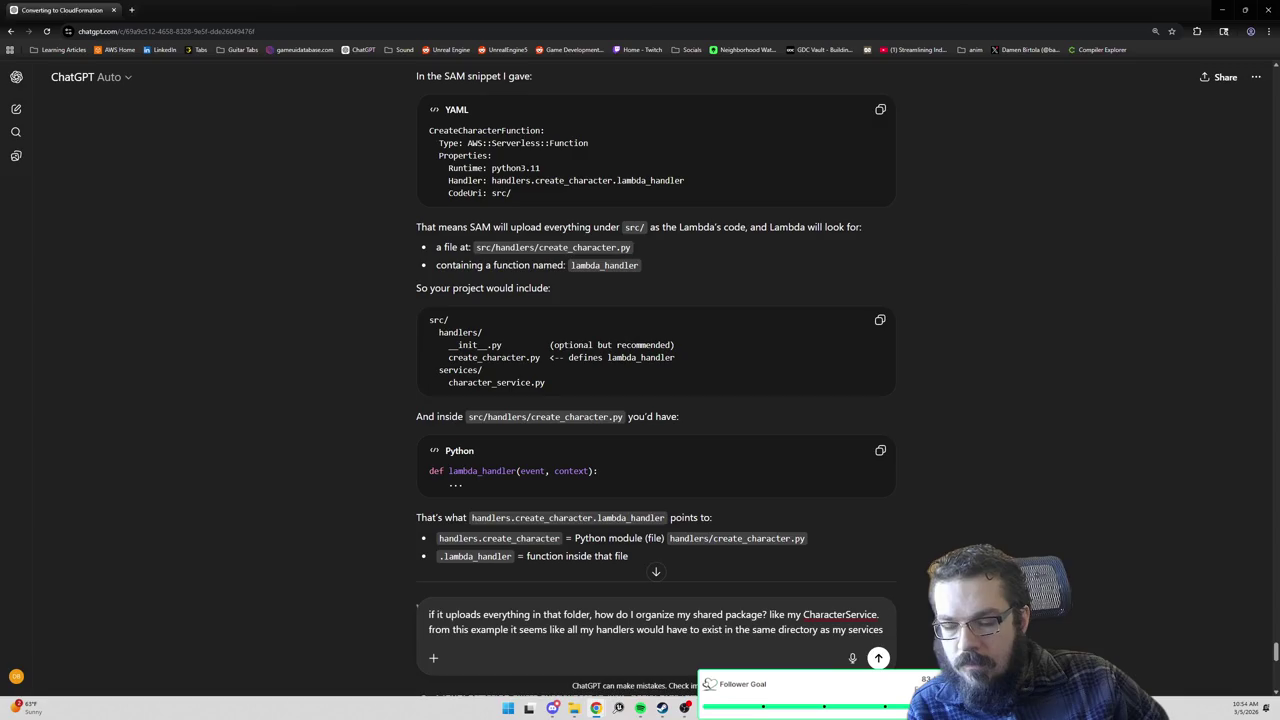
pyautogui.write('.')
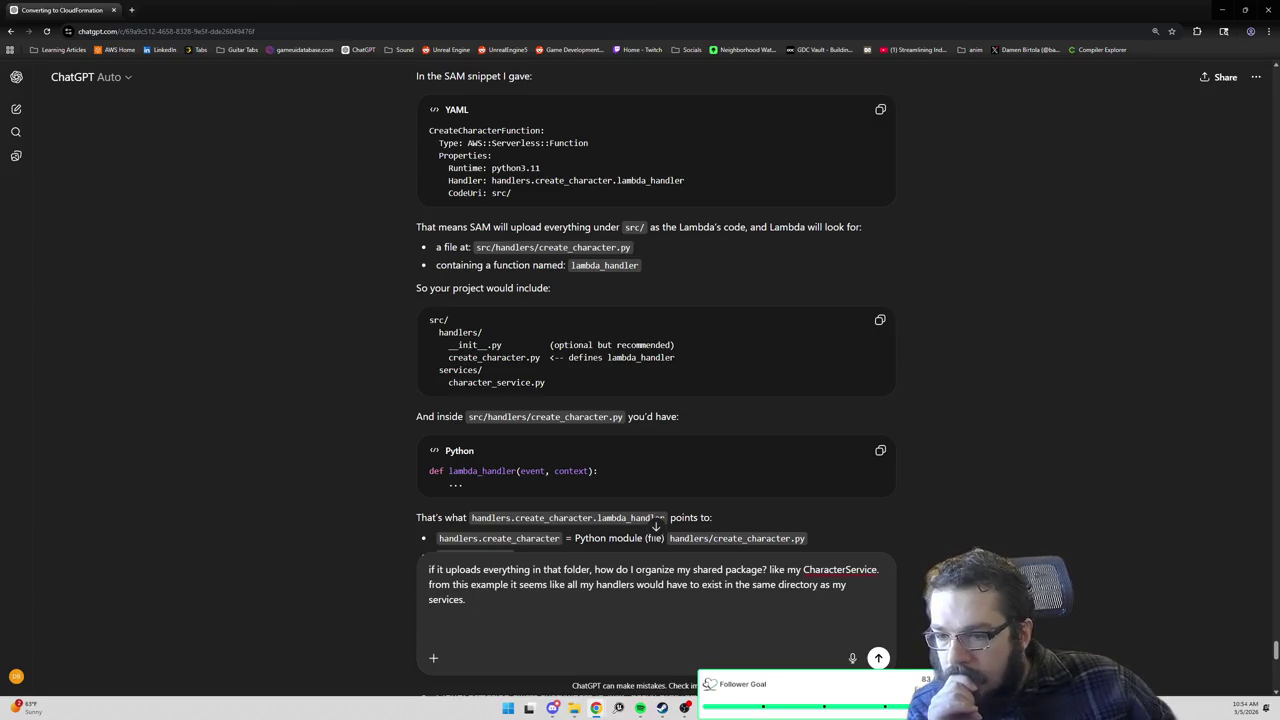
pyautogui.scroll(-2, 921, 445)
# Read the 'Which is more common' and 'Best skillset development' sections and type 'would it be better to learn Terraform than CDK?'.
pyautogui.scroll(-2, 921, 445)
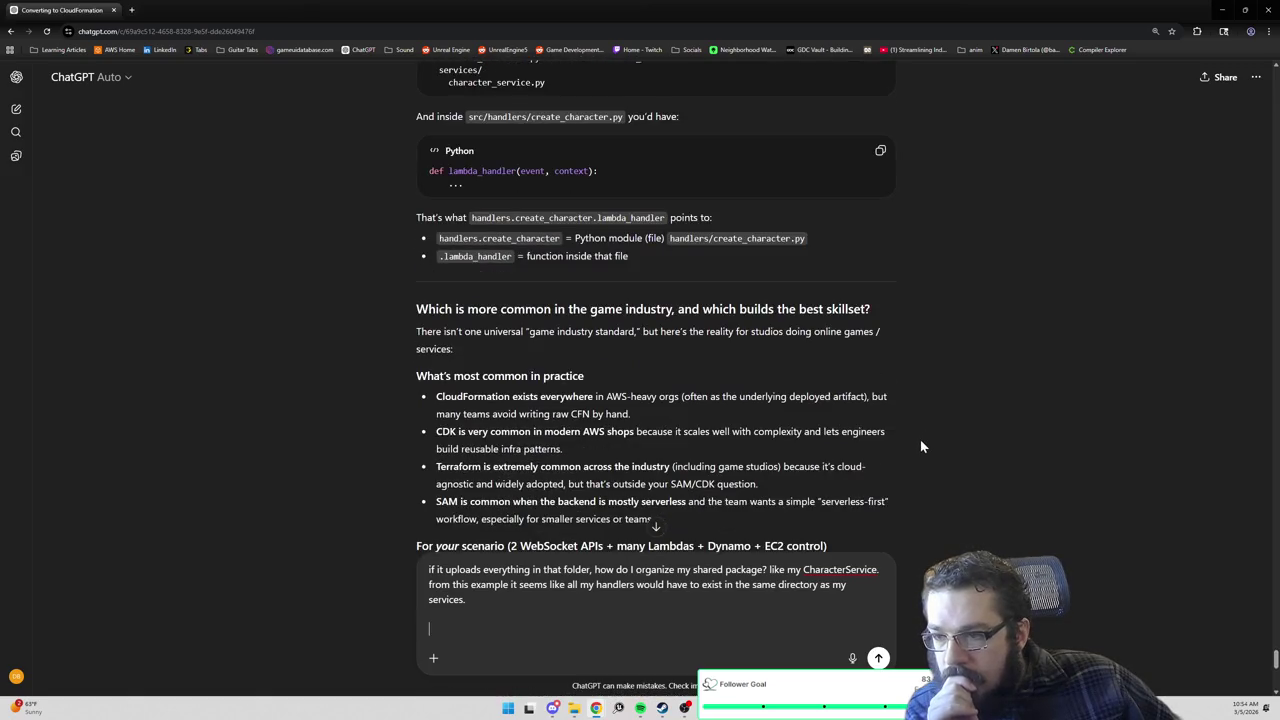
pyautogui.scroll(-1, 921, 447)
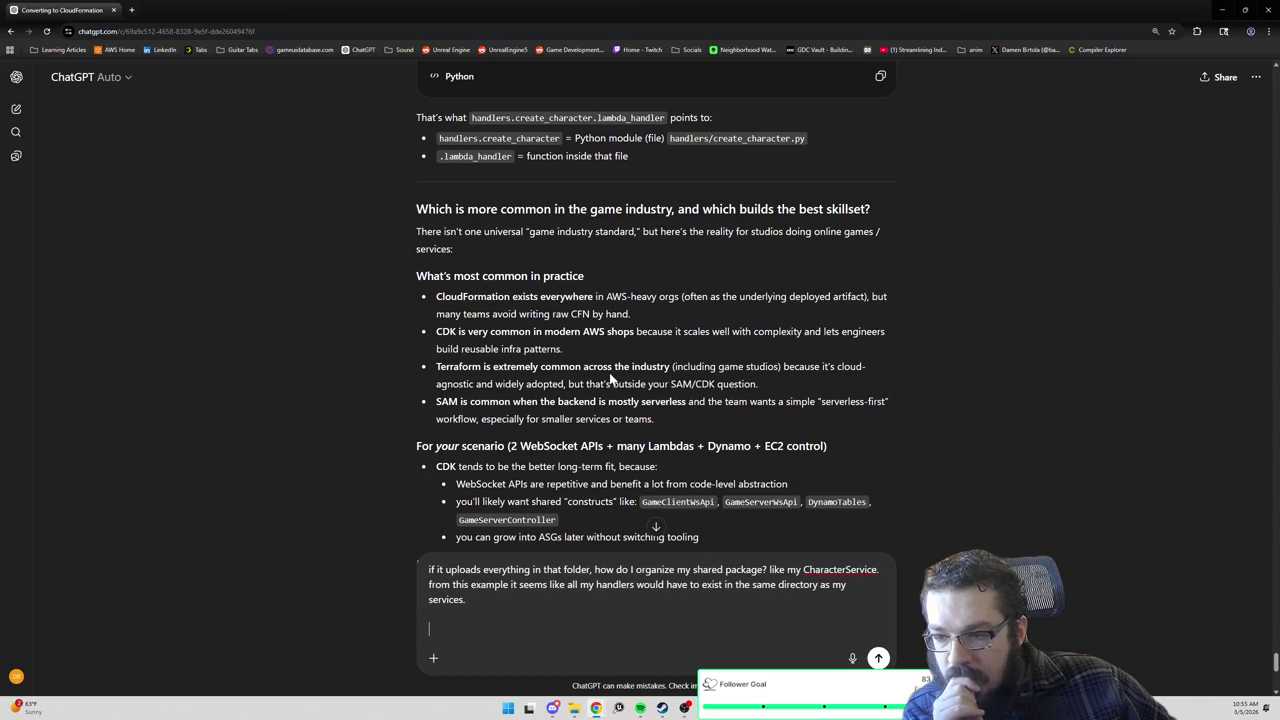
pyautogui.scroll(-1, 610, 377)
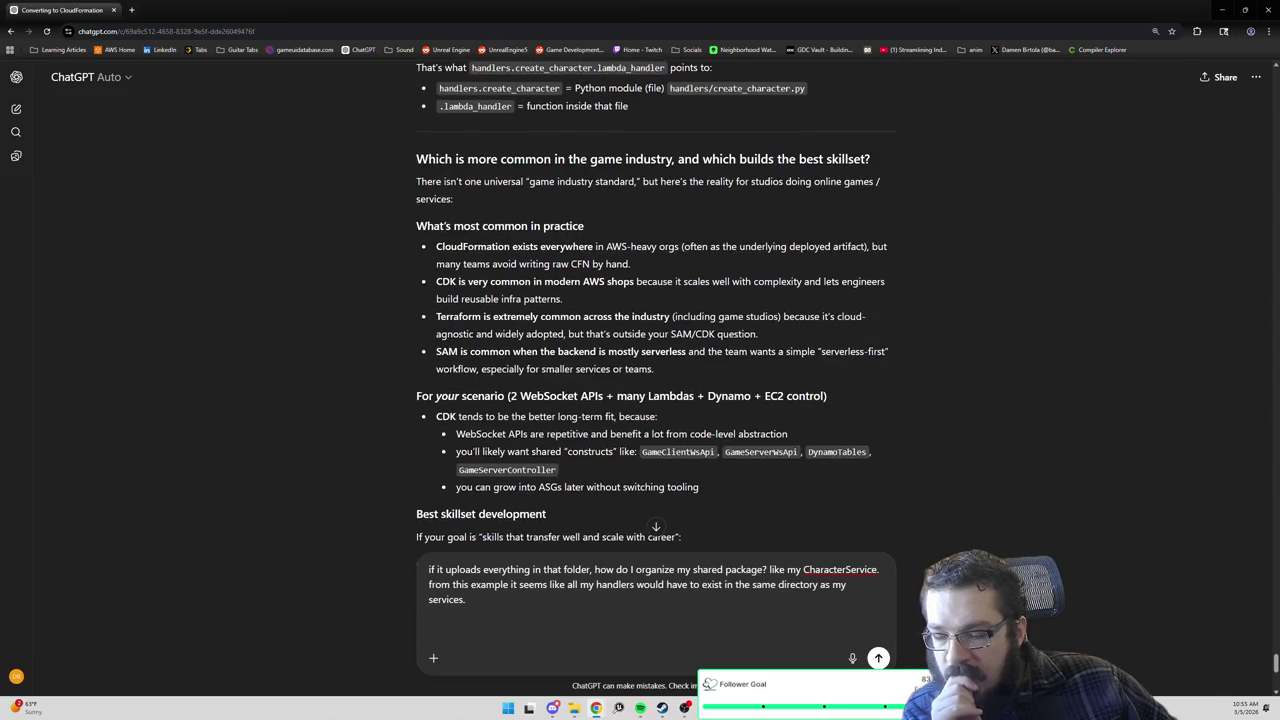
pyautogui.scroll(-1, 610, 377)
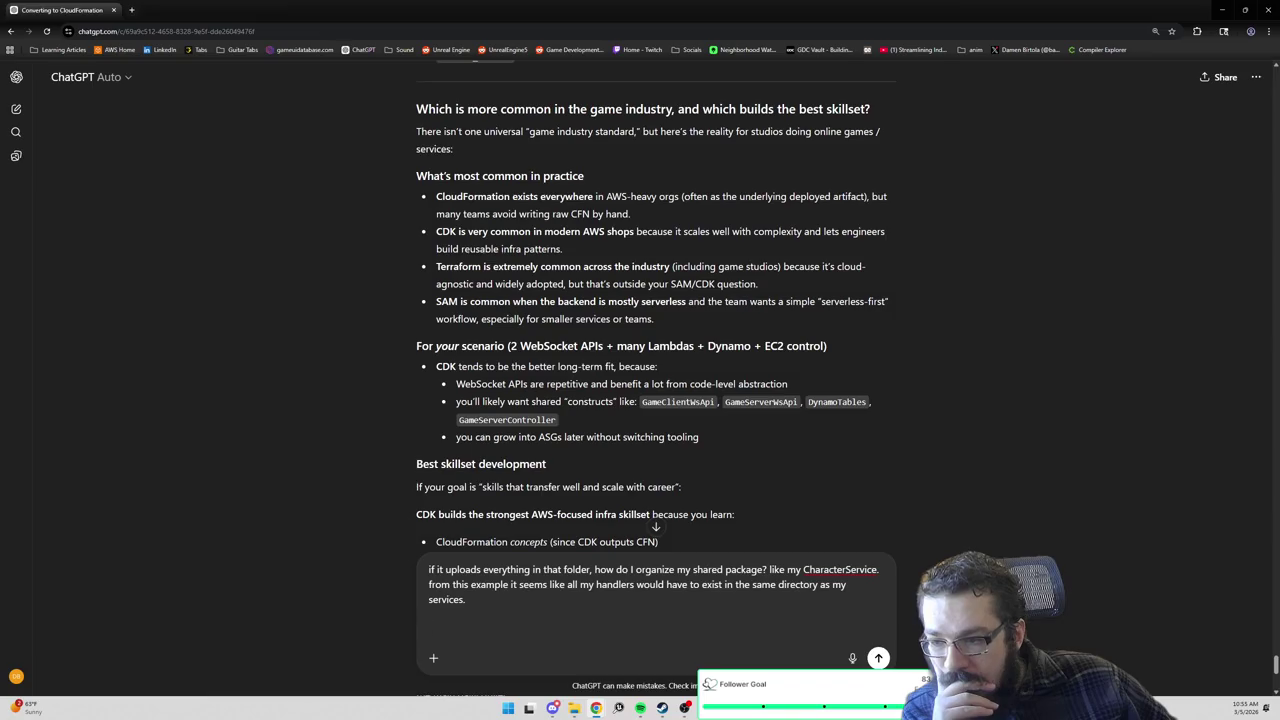
pyautogui.write('wou')
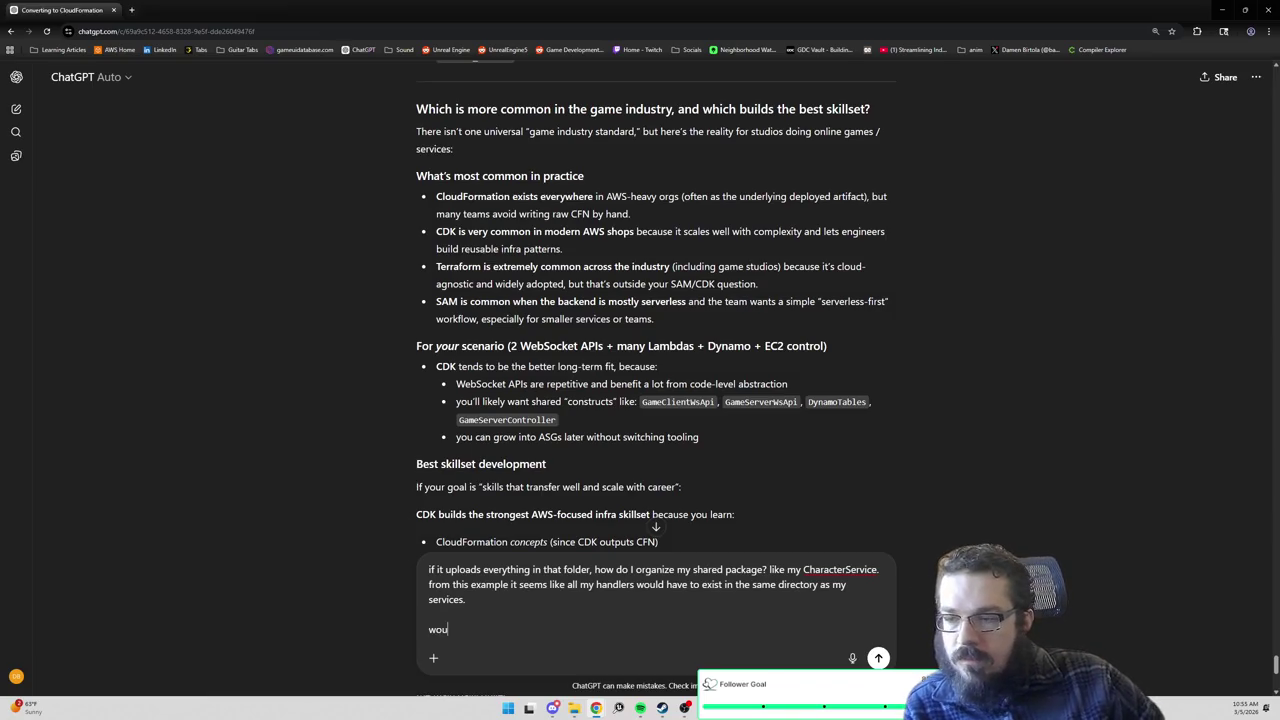
pyautogui.write('ld it be better t')
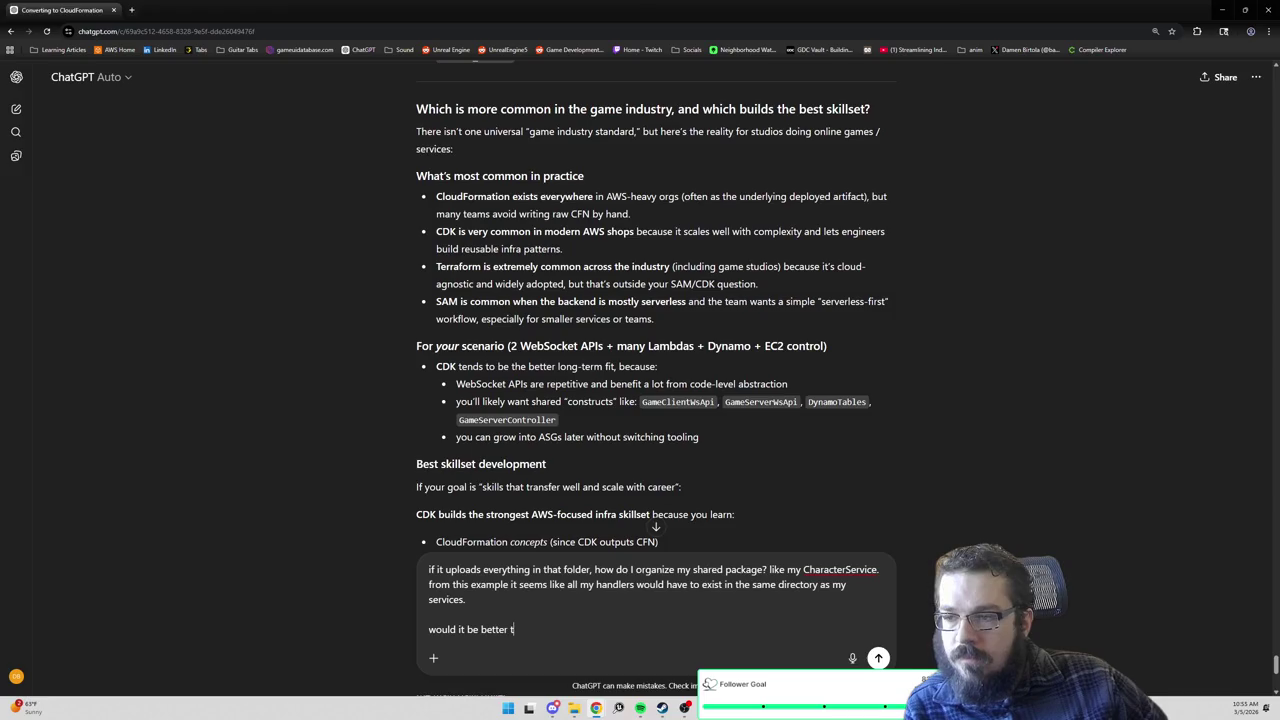
pyautogui.write('o learn Terraform than ')
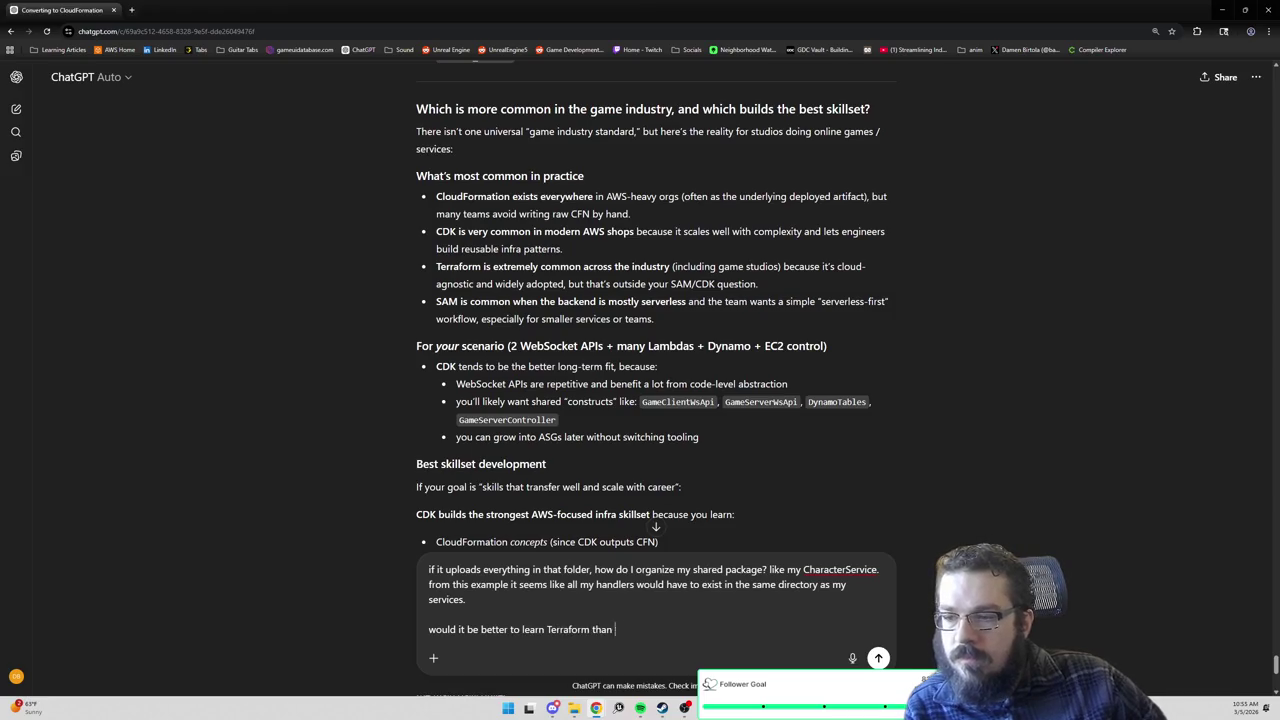
pyautogui.write('CDK?')
# Add 'what are the benefits and downsides of each?' below the Terraform vs CDK question.
pyautogui.hotkey('shift', 'Return')
pyautogui.hotkey('shift', 'Return')
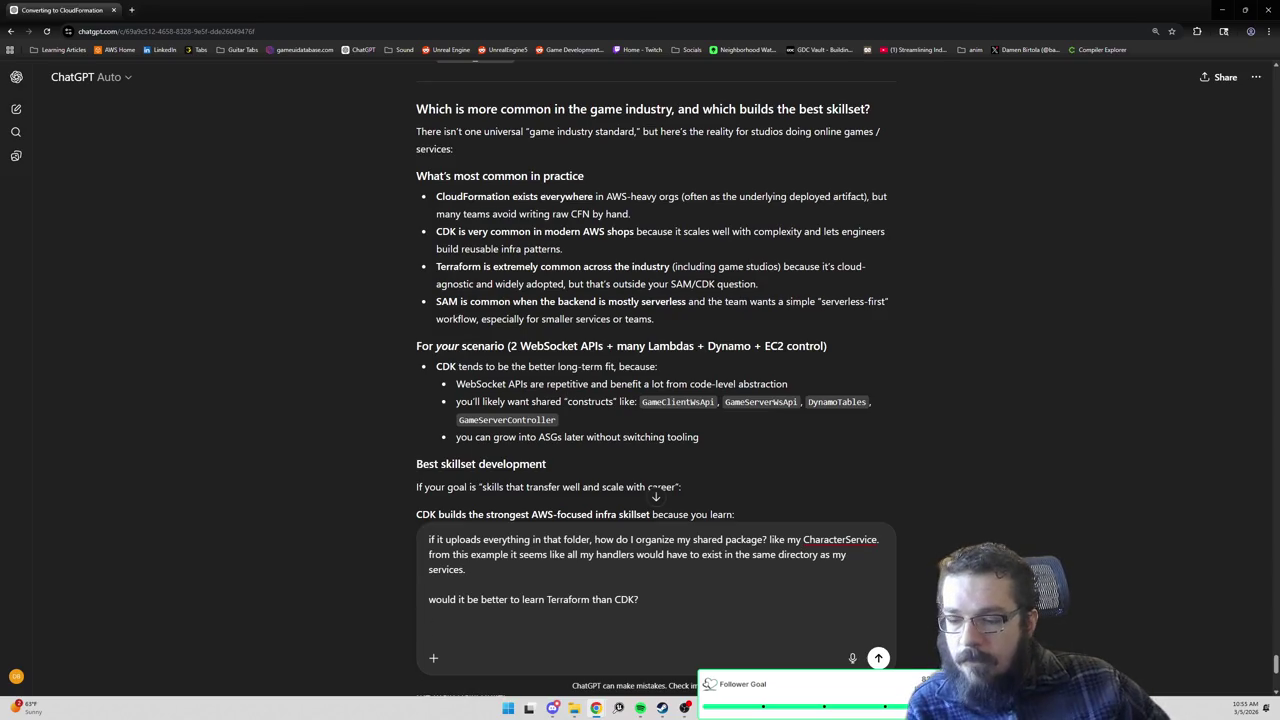
pyautogui.press('BackSpace')
pyautogui.press('BackSpace')
pyautogui.write('what ar')
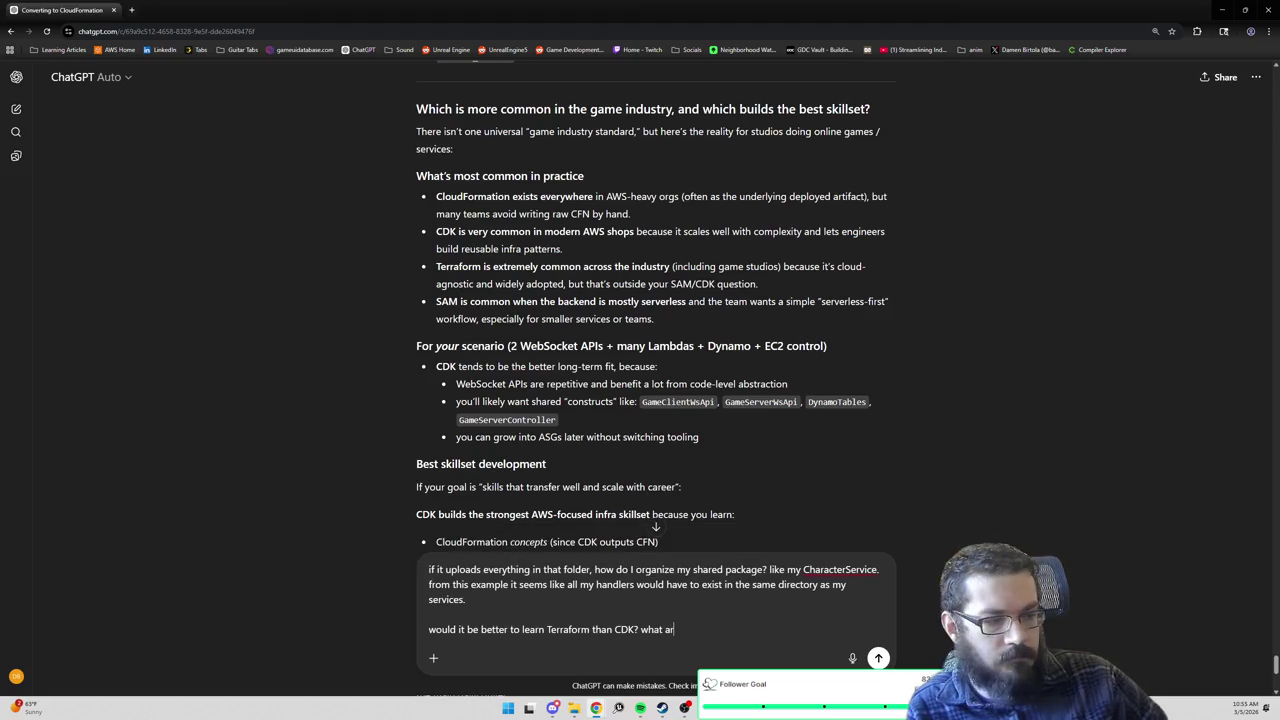
pyautogui.write('e the benefits of eac')
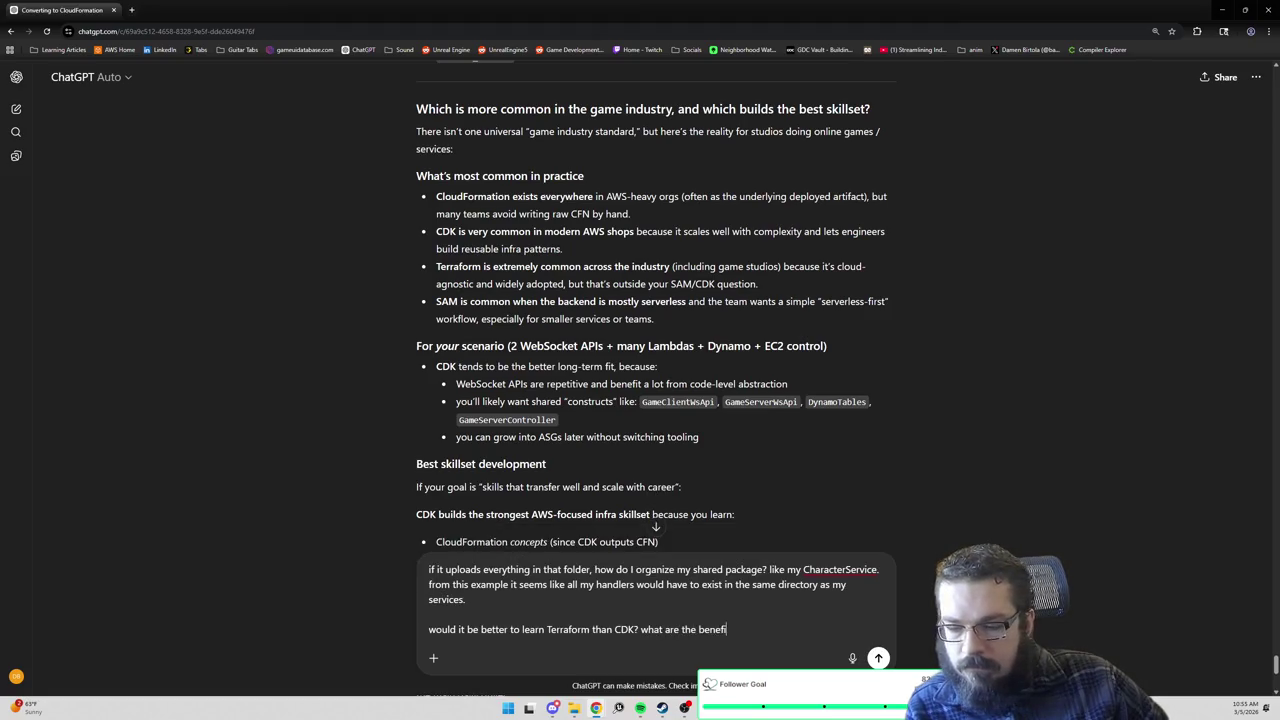
pyautogui.press('BackSpace')
pyautogui.press('BackSpace')
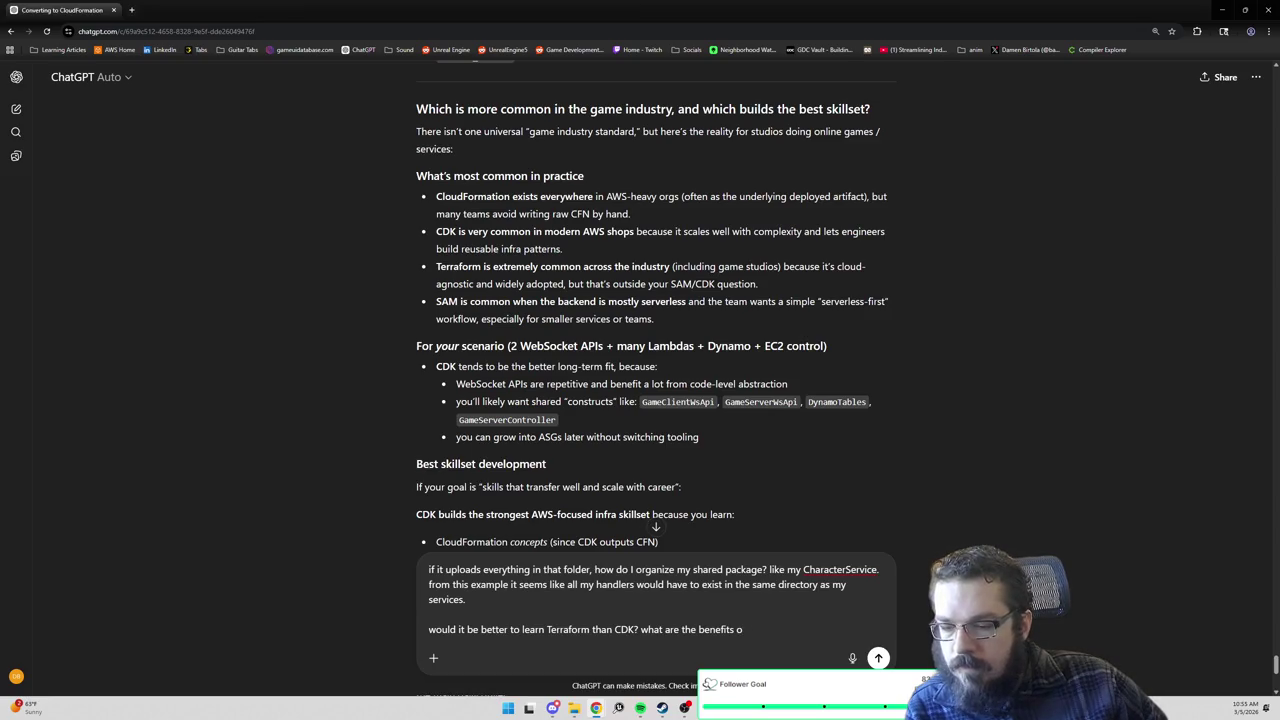
pyautogui.press('BackSpace')
pyautogui.write('and downsides of each?')
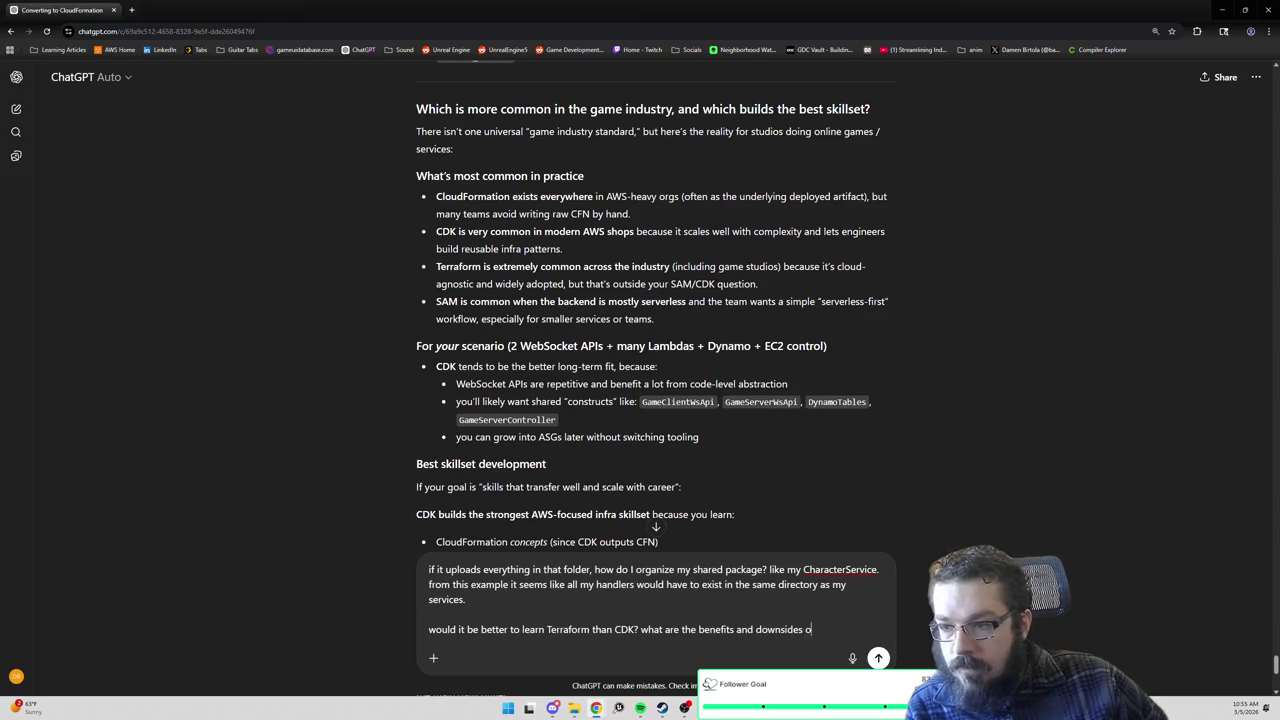
pyautogui.hotkey('shift', 'Return')
pyautogui.hotkey('shift', 'Return')
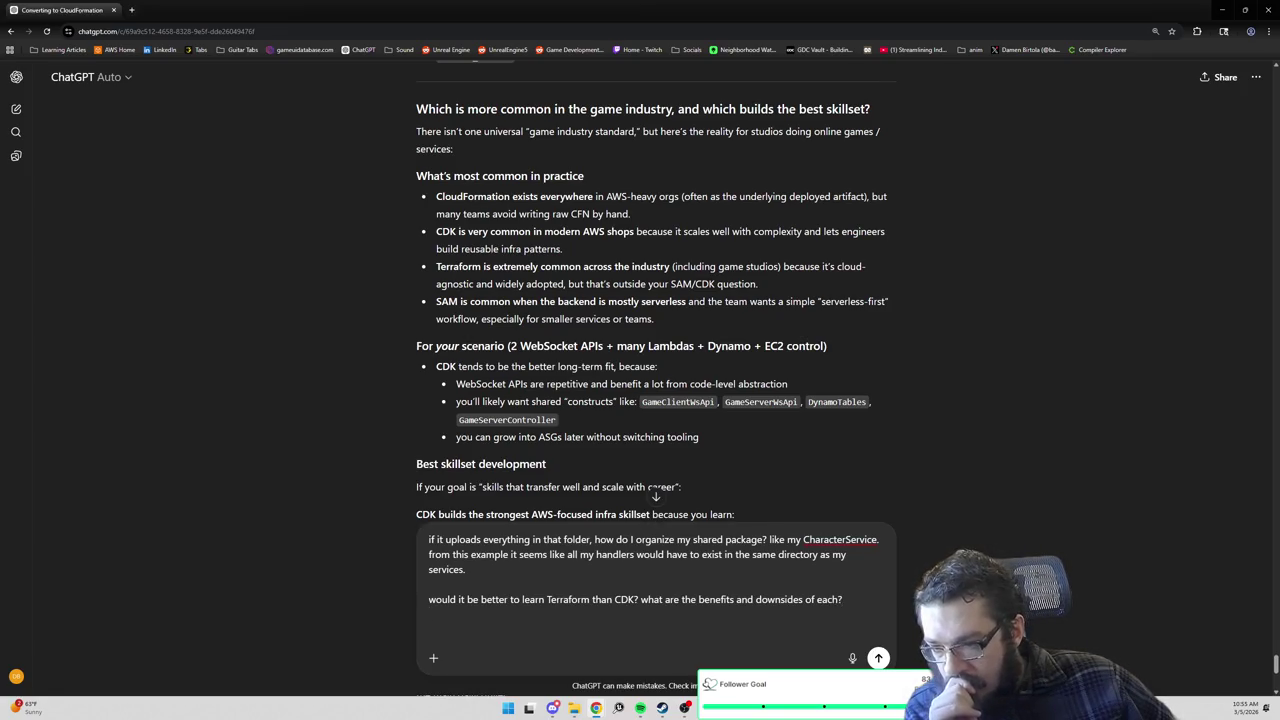
# Read down to the 'My candid guidance' section recommending CDK, then send the combined question.
pyautogui.scroll(-1, 502, 376)
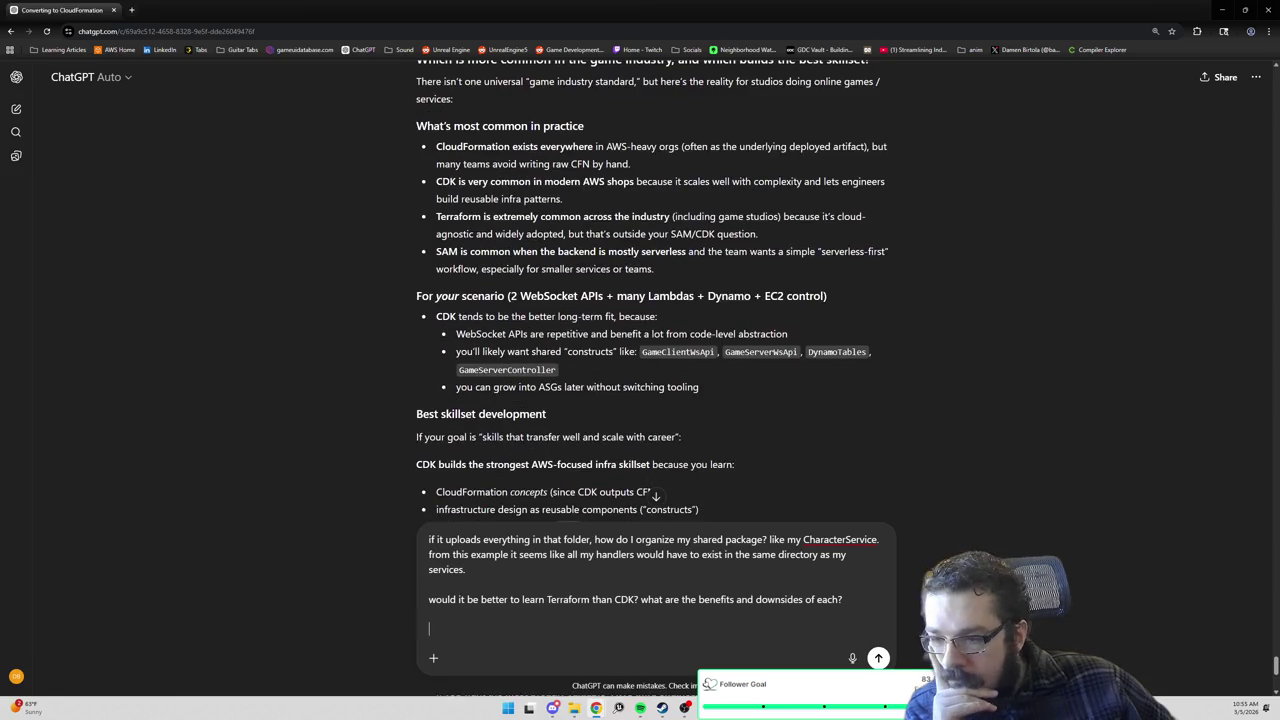
pyautogui.scroll(-1, 652, 378)
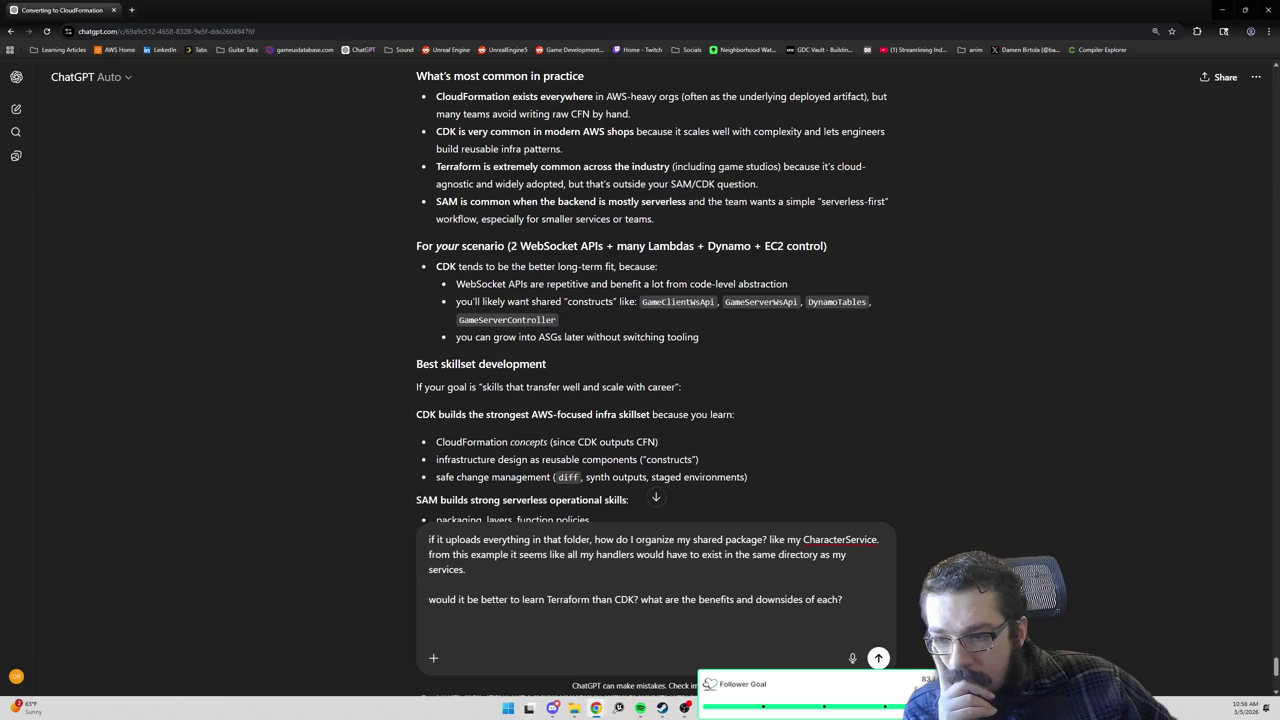
pyautogui.scroll(-1, 536, 388)
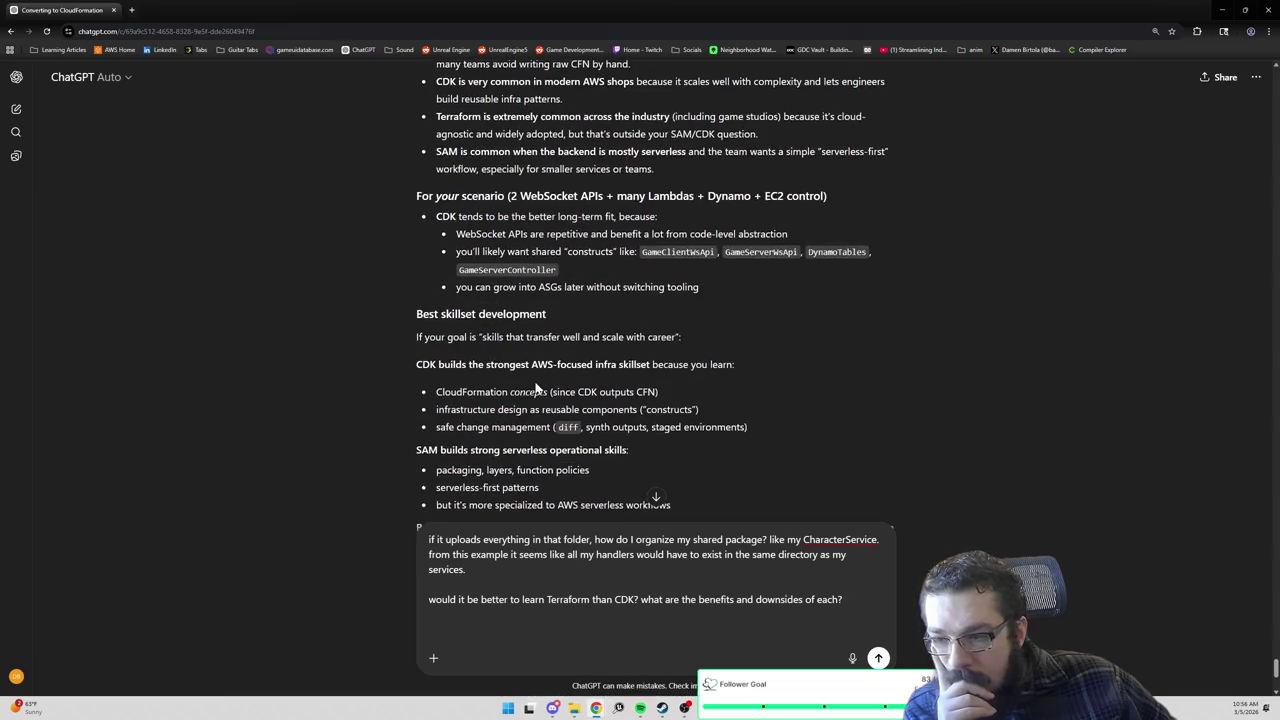
pyautogui.scroll(-1, 536, 388)
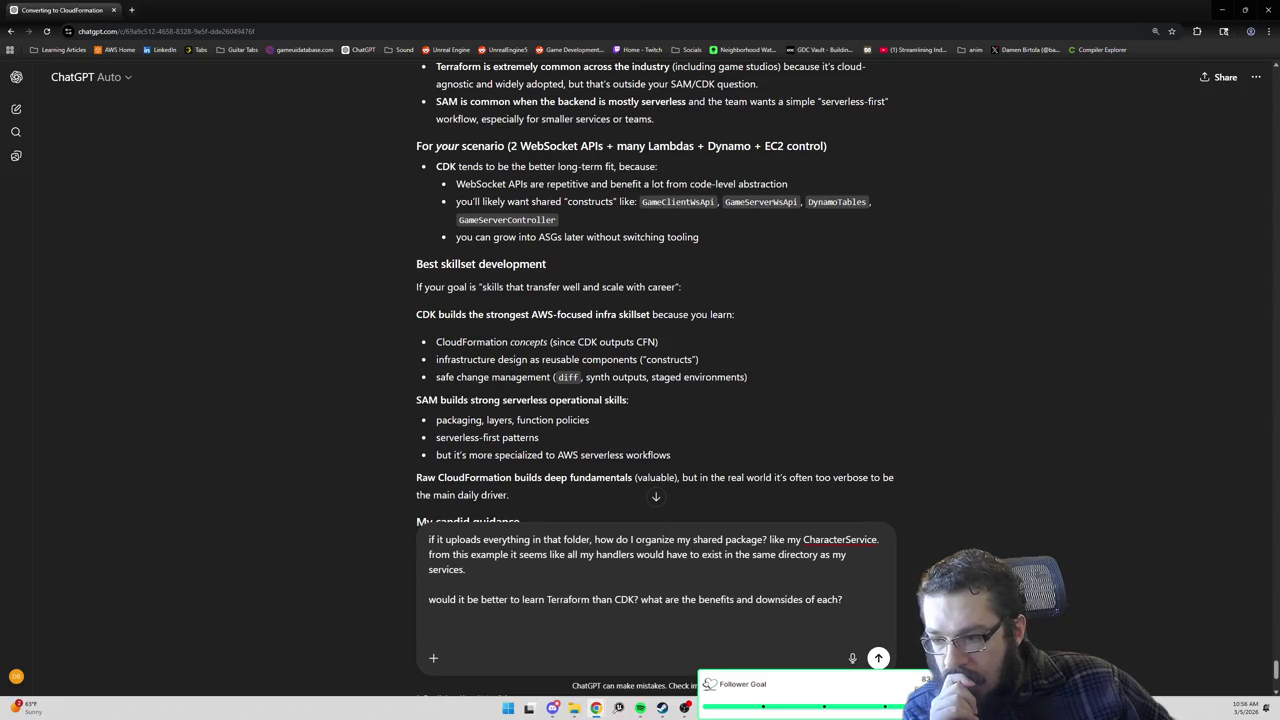
pyautogui.scroll(-1, 529, 377)
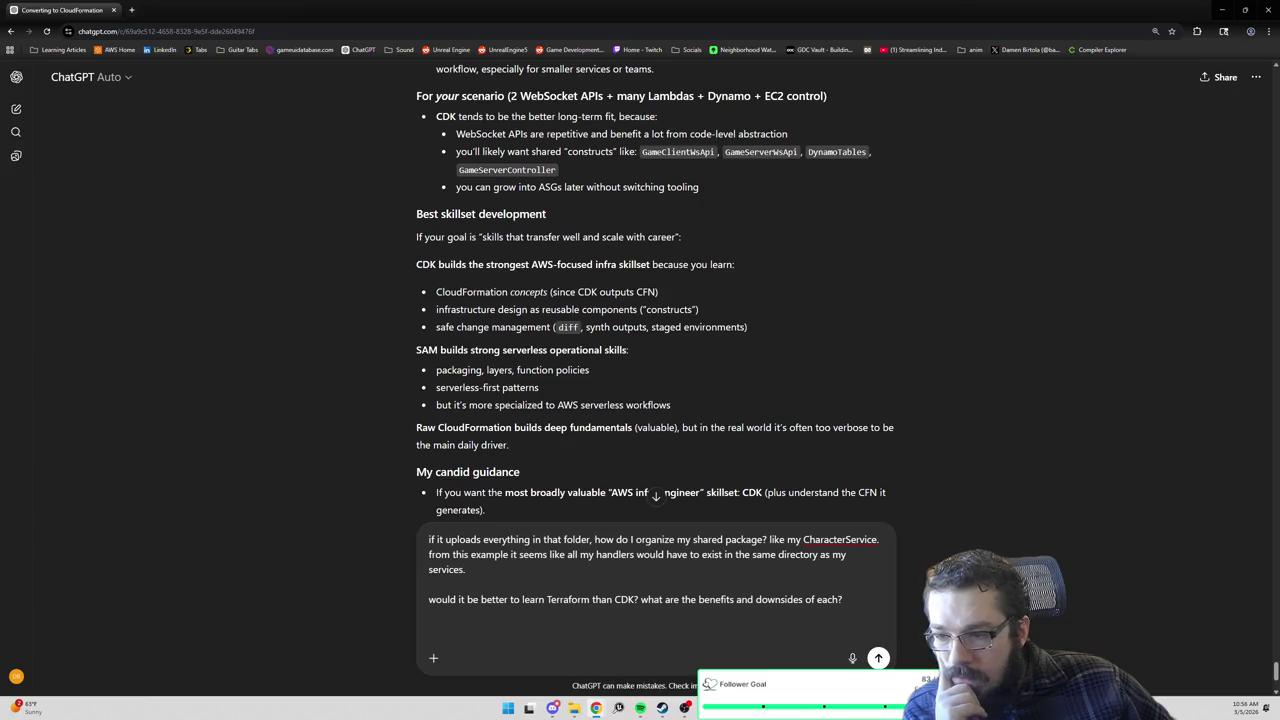
pyautogui.scroll(-3, 529, 400)
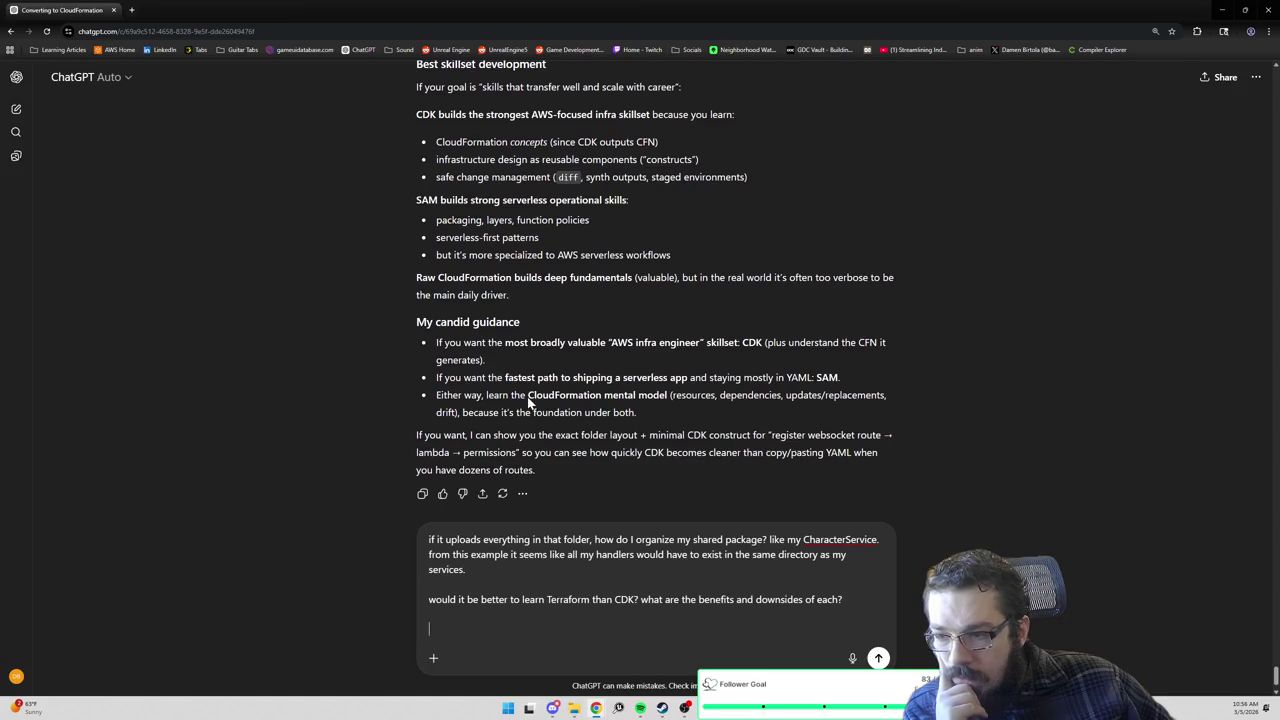
pyautogui.scroll(-1, 529, 400)
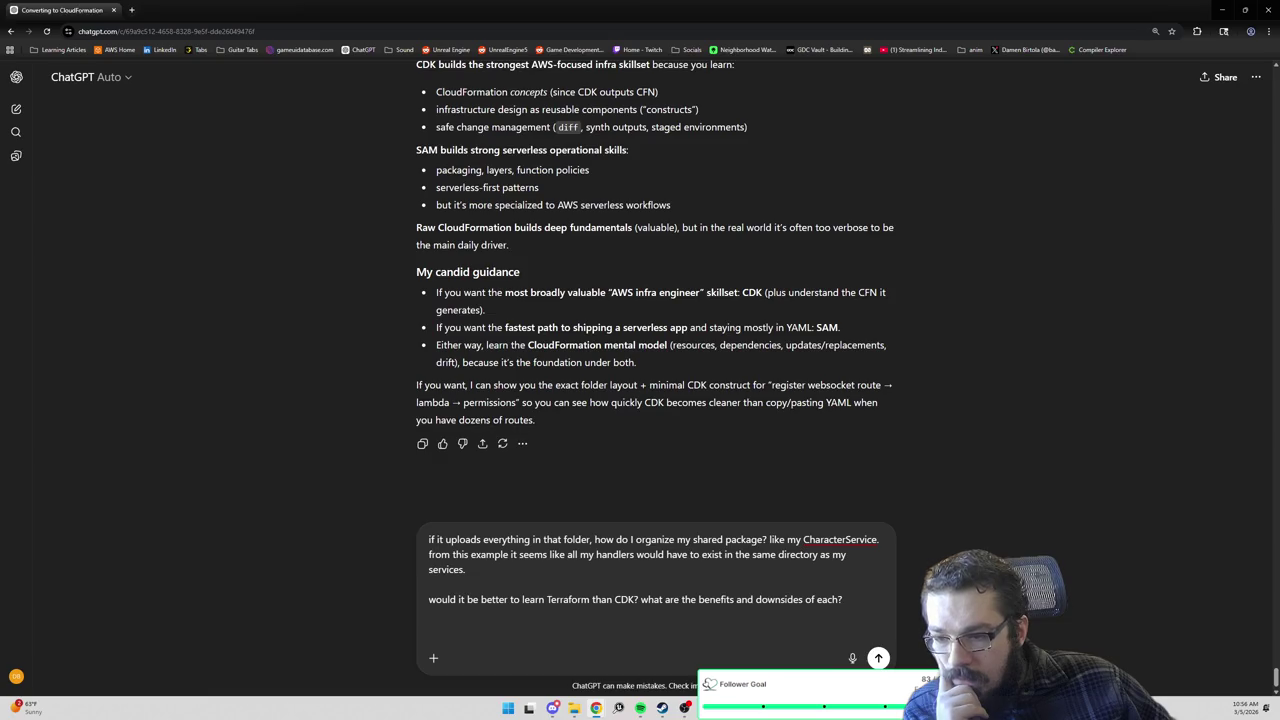
pyautogui.press('Return')
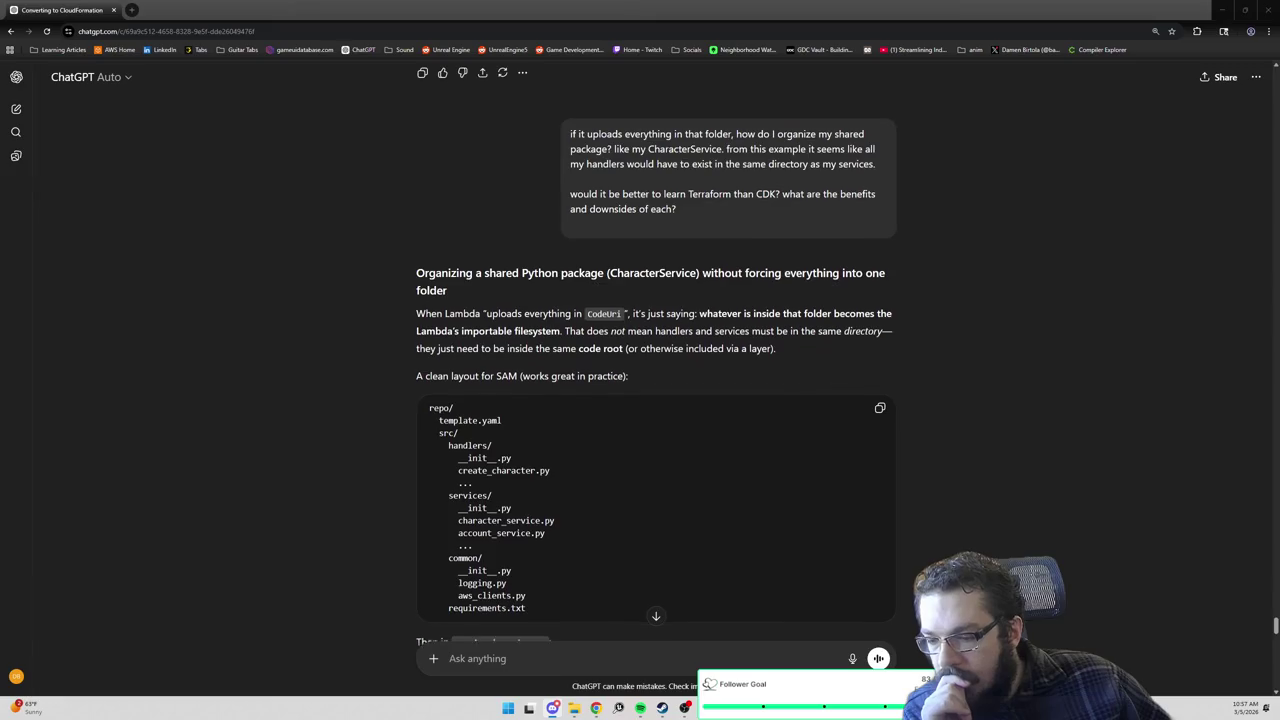
pyautogui.scroll(-1, 656, 380)
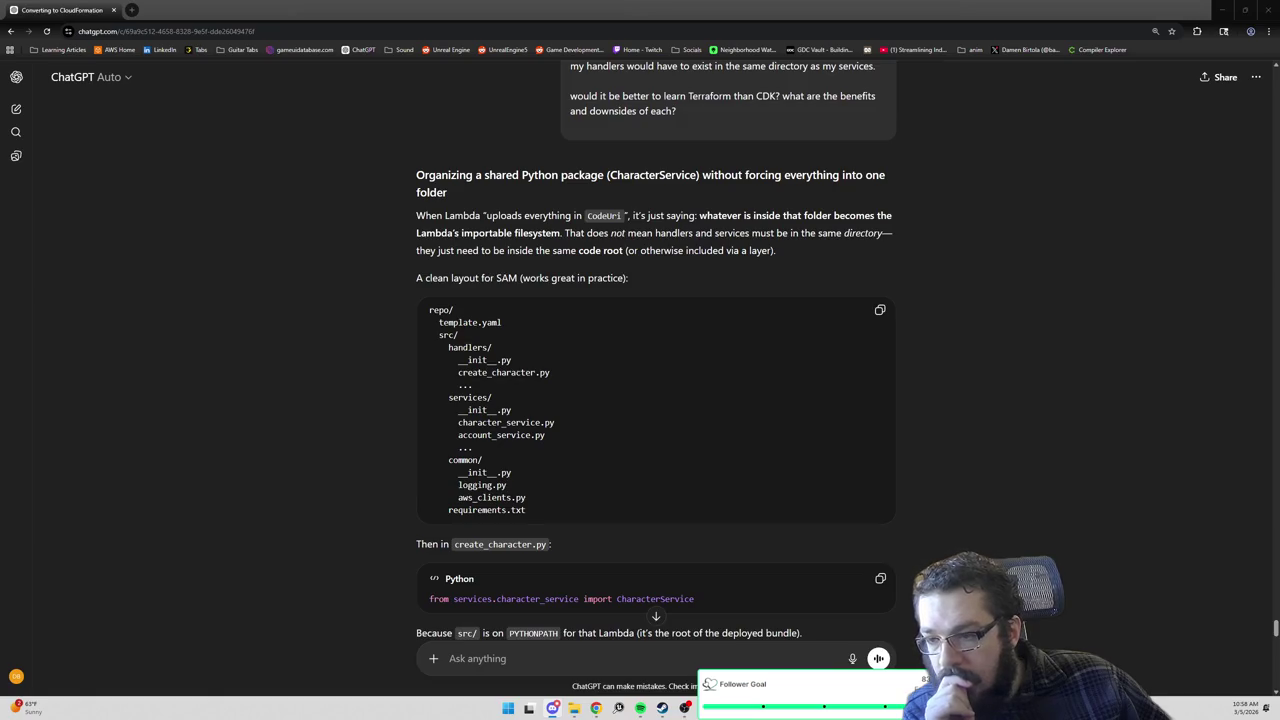
pyautogui.scroll(-1, 656, 350)
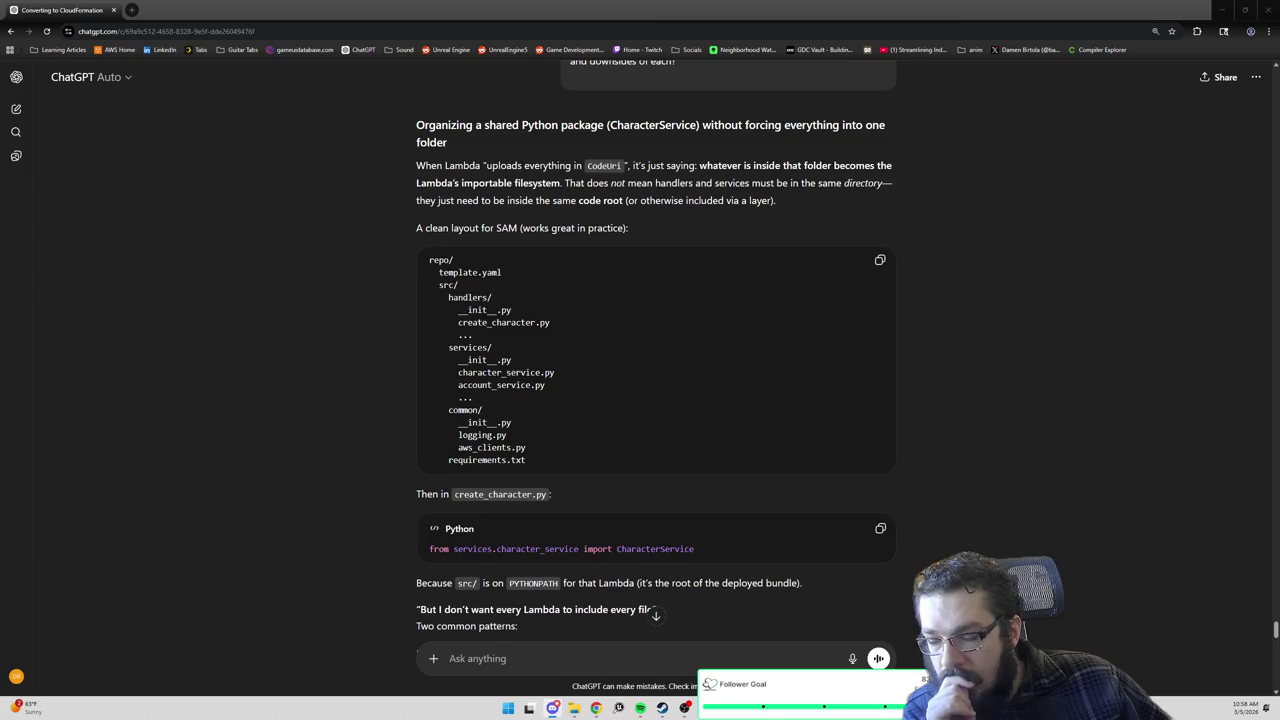
pyautogui.scroll(-1, 656, 350)
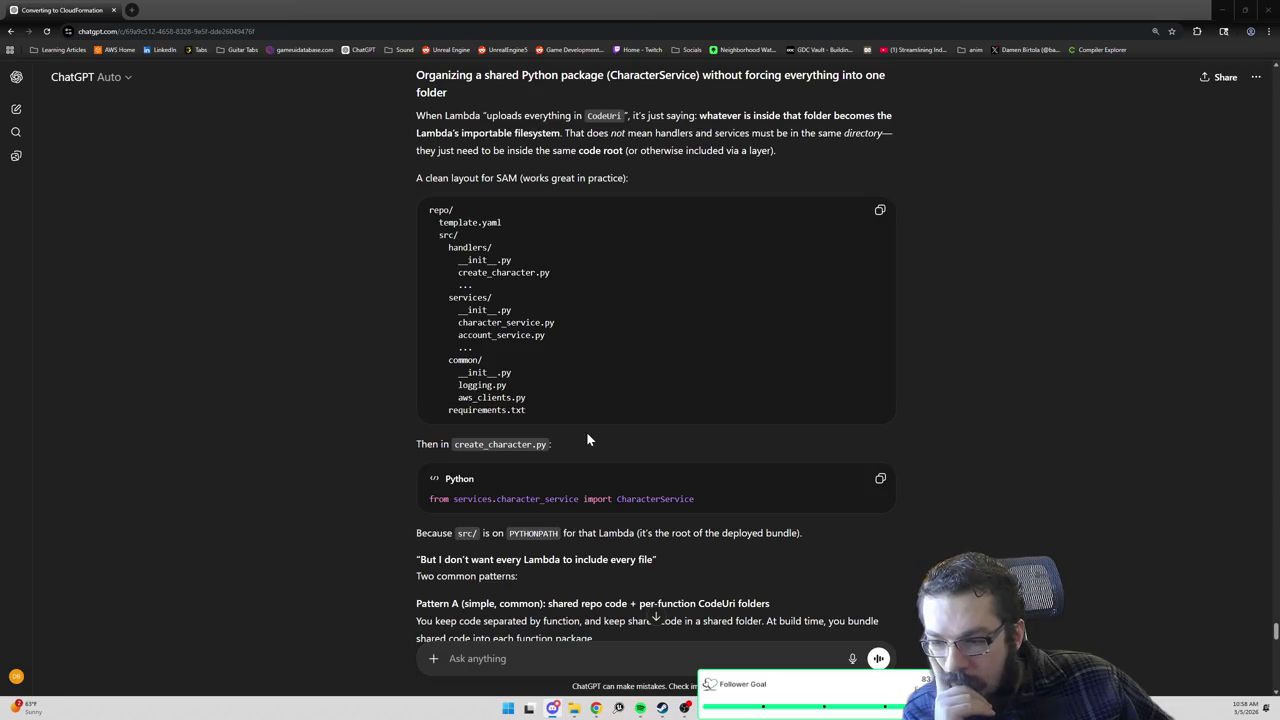
pyautogui.scroll(-2, 586, 438)
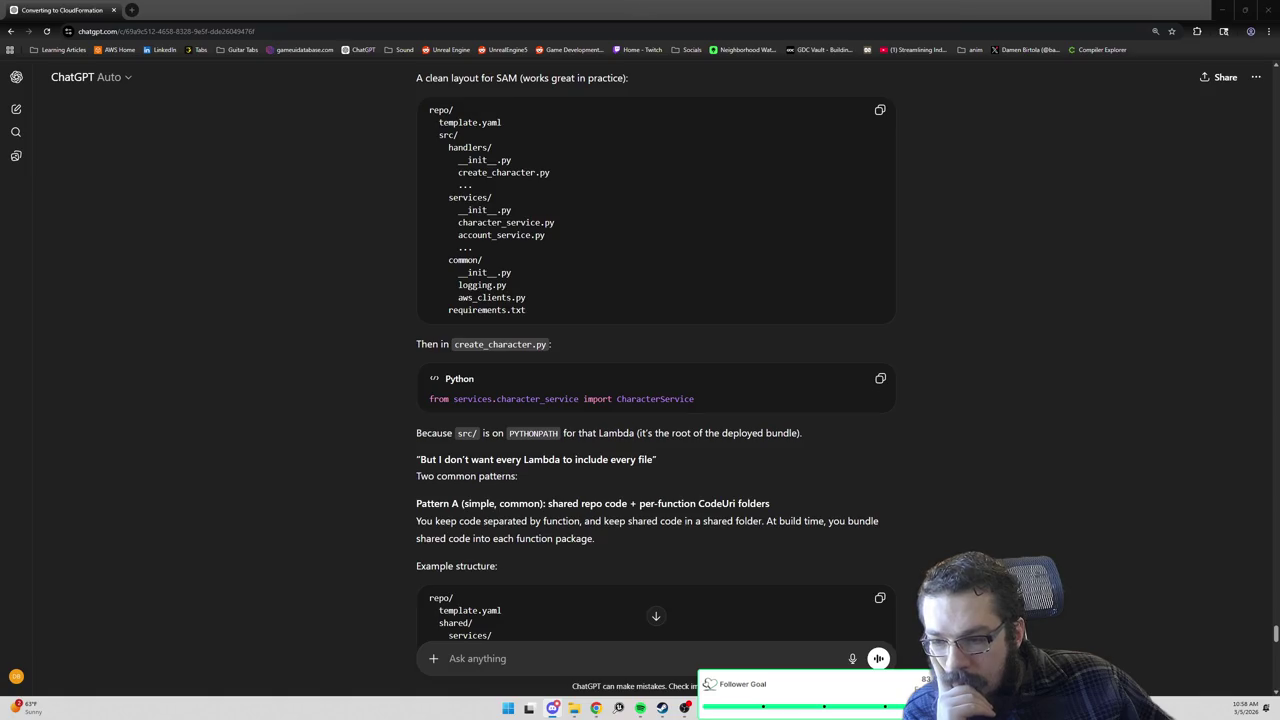
pyautogui.scroll(-2, 656, 400)
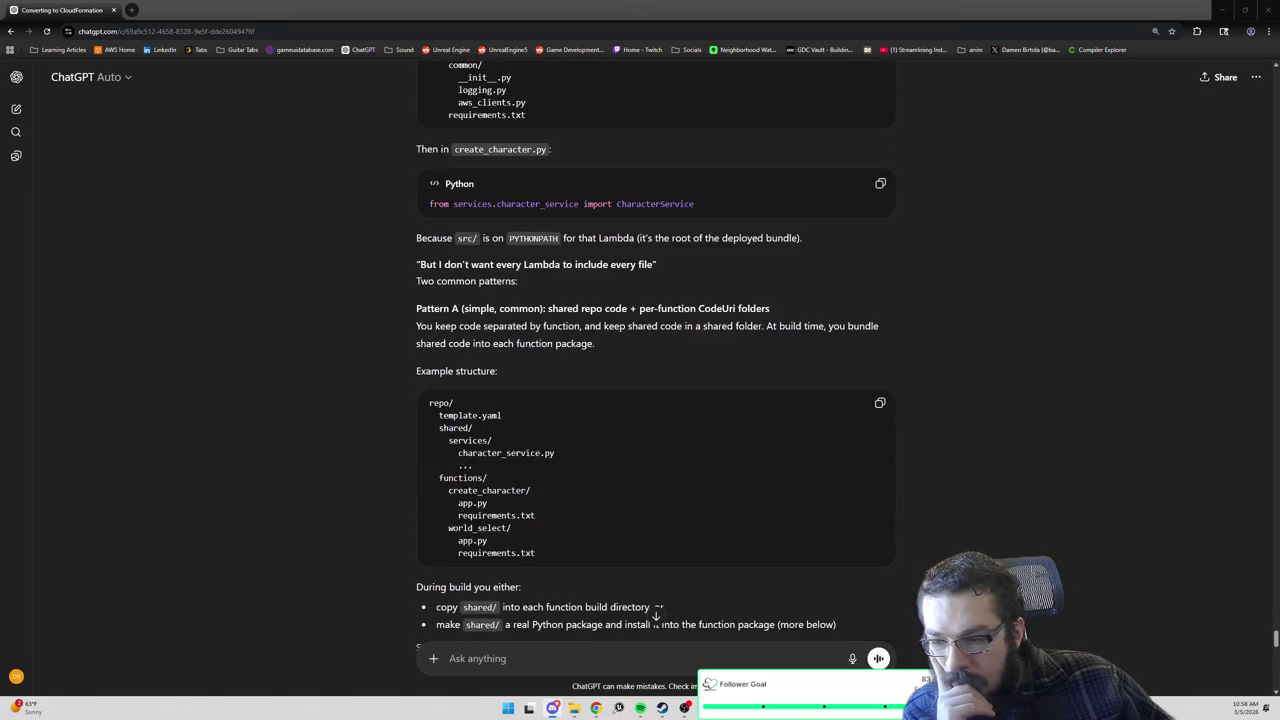
pyautogui.scroll(-3, 656, 400)
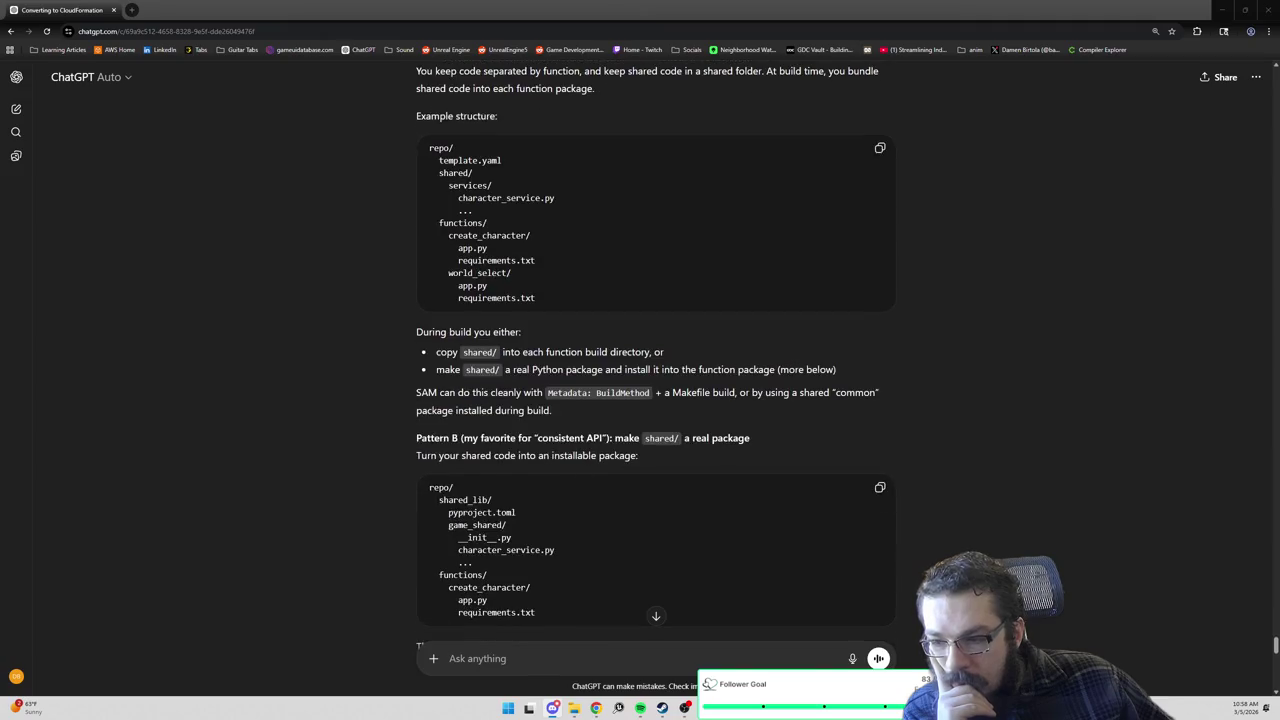
pyautogui.scroll(-3, 655, 350)
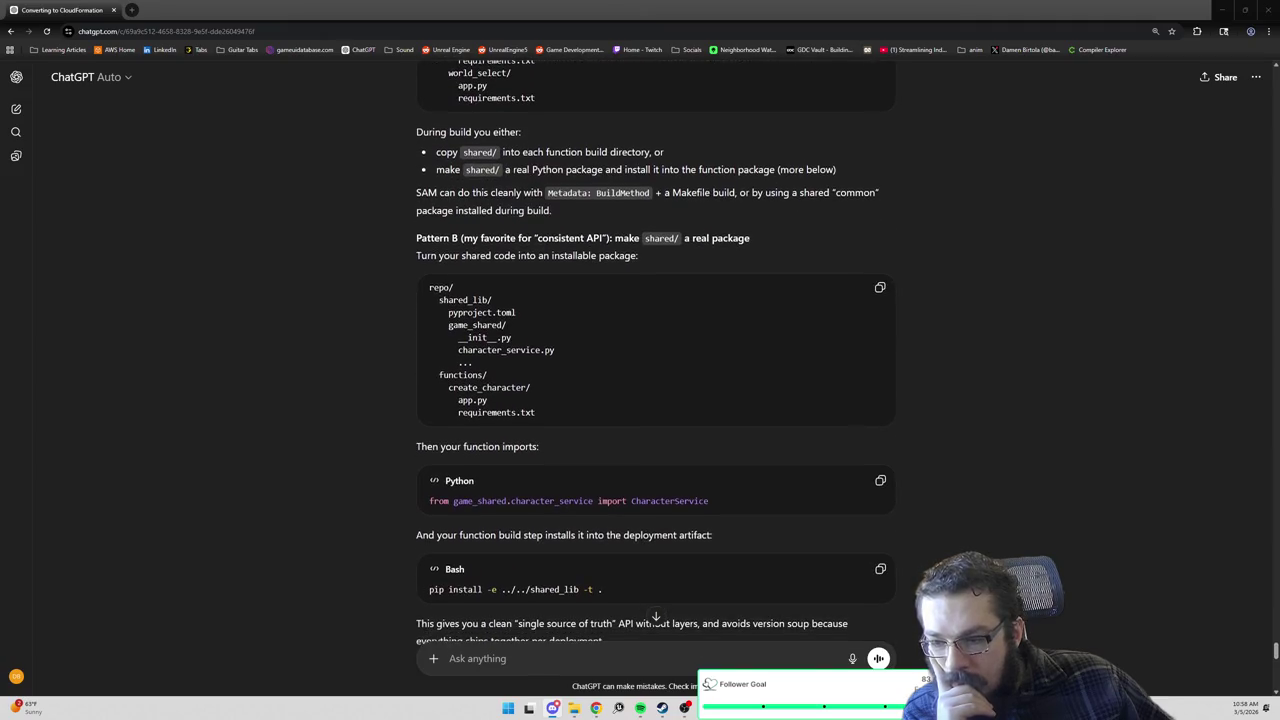
pyautogui.scroll(-1, 655, 350)
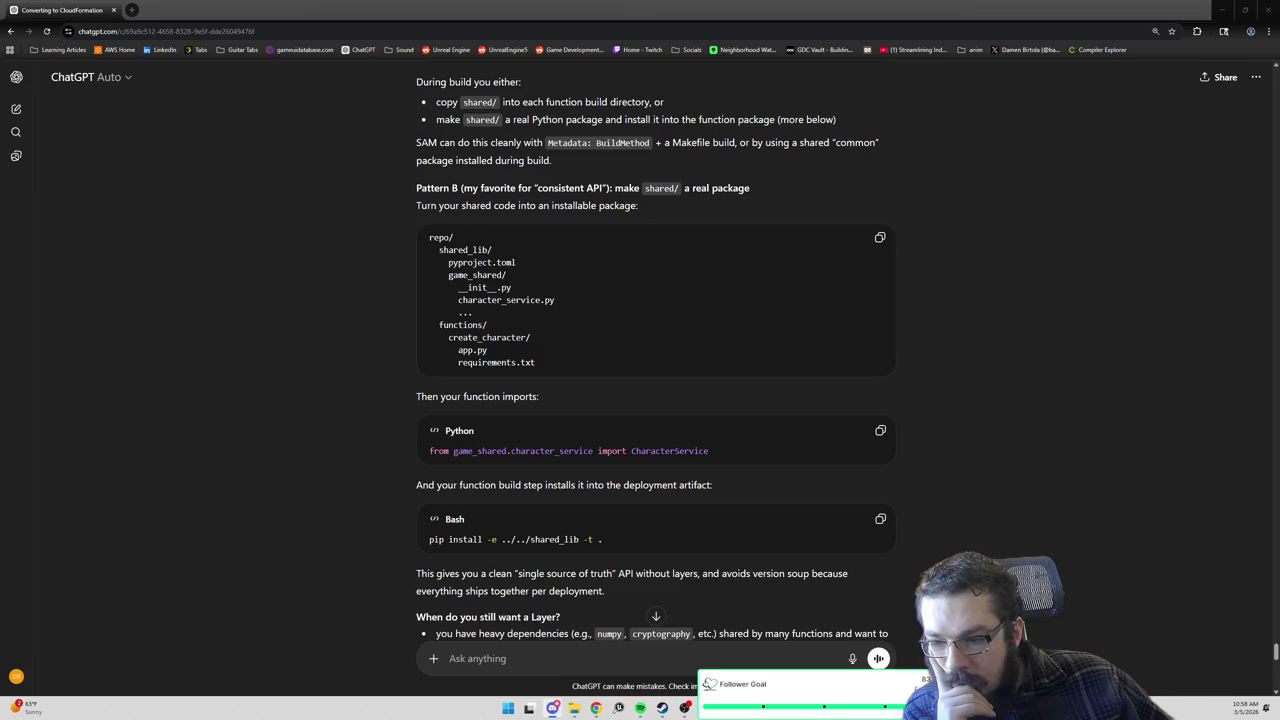
pyautogui.scroll(-2, 655, 350)
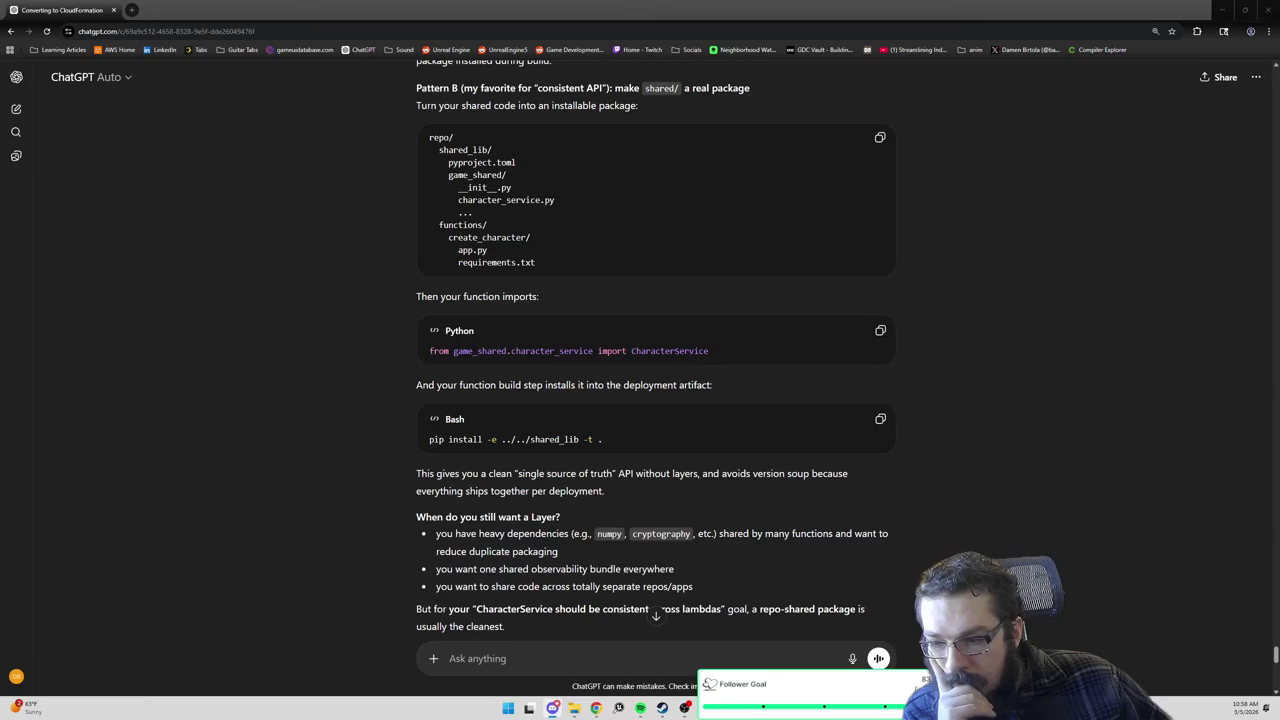
pyautogui.scroll(1, 655, 350)
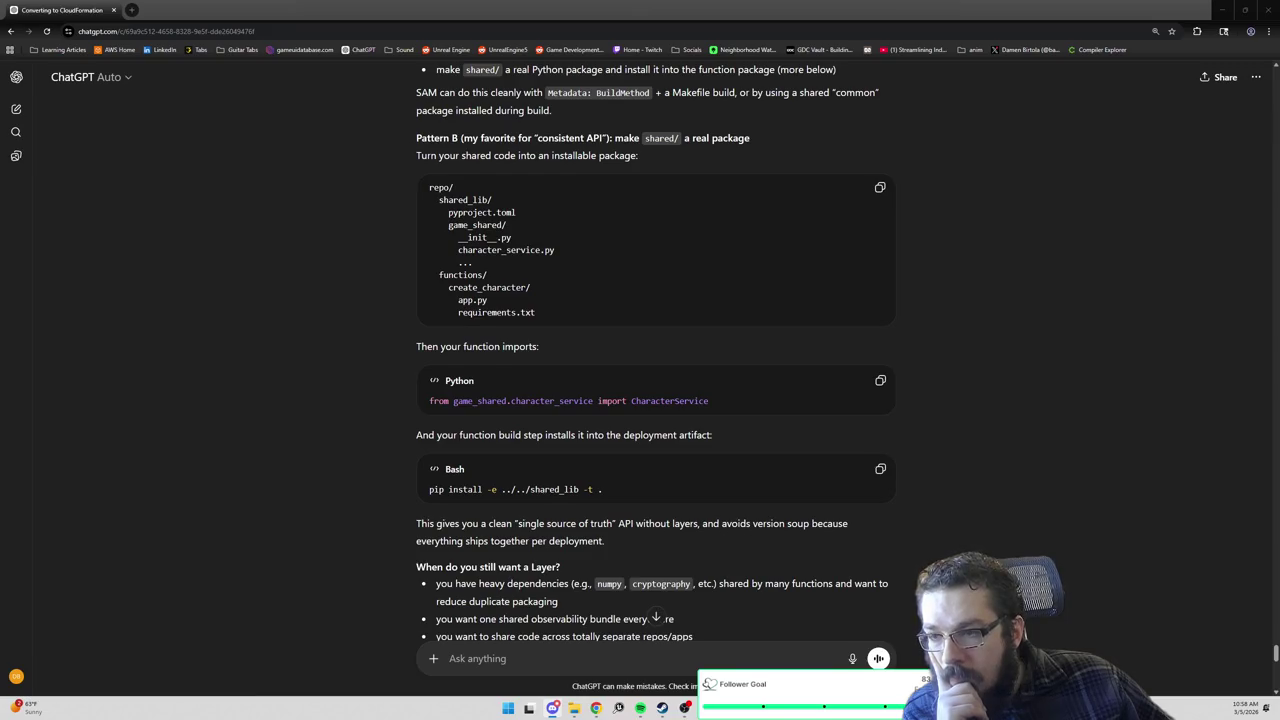
pyautogui.scroll(3, 655, 350)
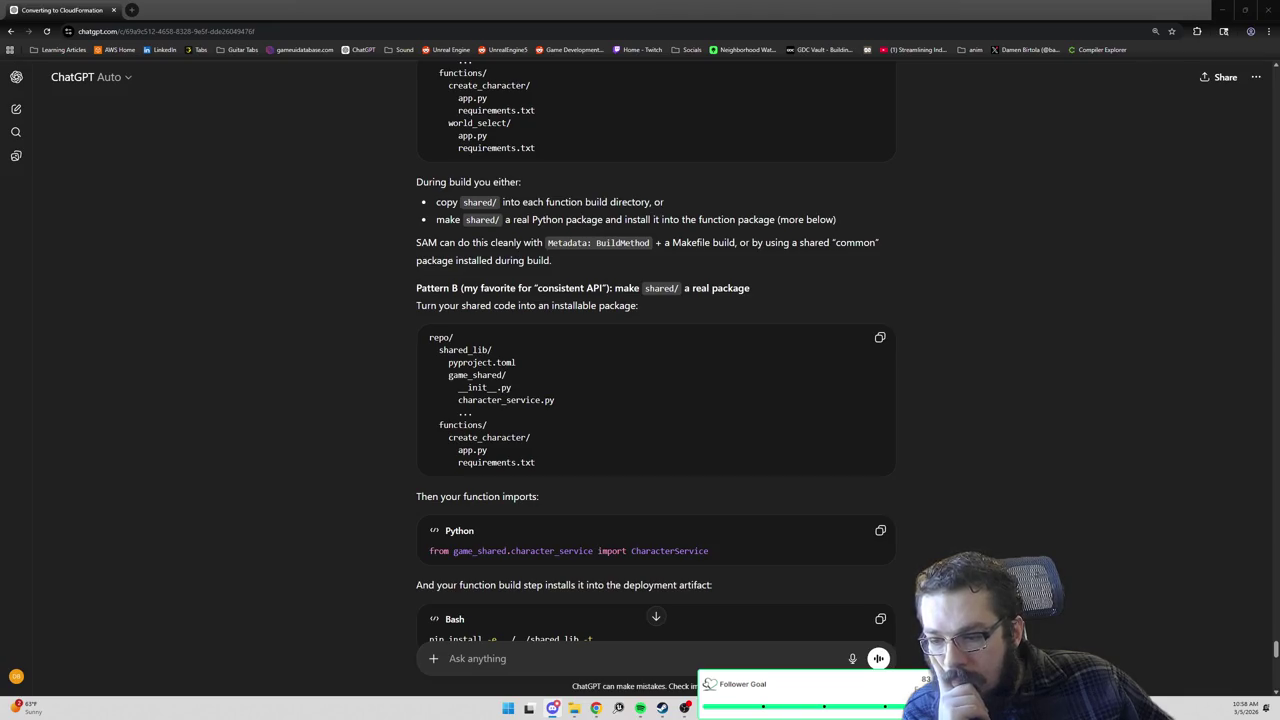
# Reread the Pattern A and Pattern B layouts down to the 'Terraform vs CDK: which is better to learn?' heading.
pyautogui.scroll(6, 655, 350)
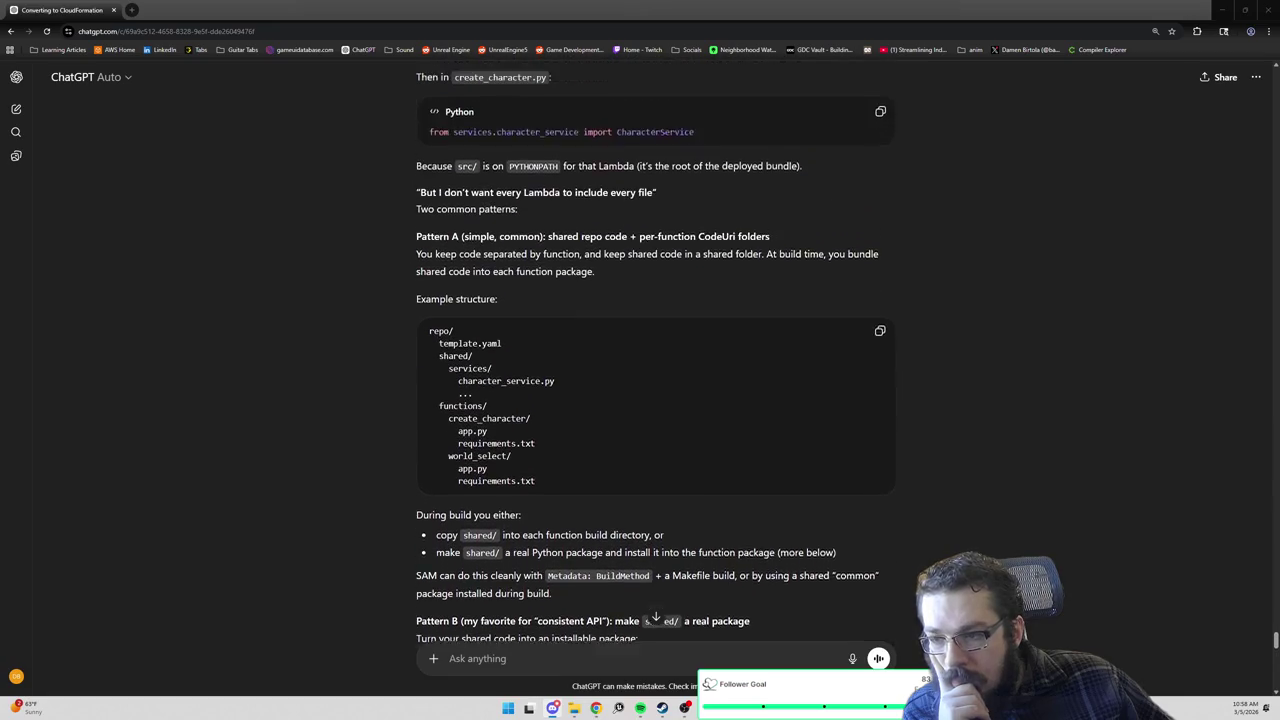
pyautogui.scroll(3, 655, 350)
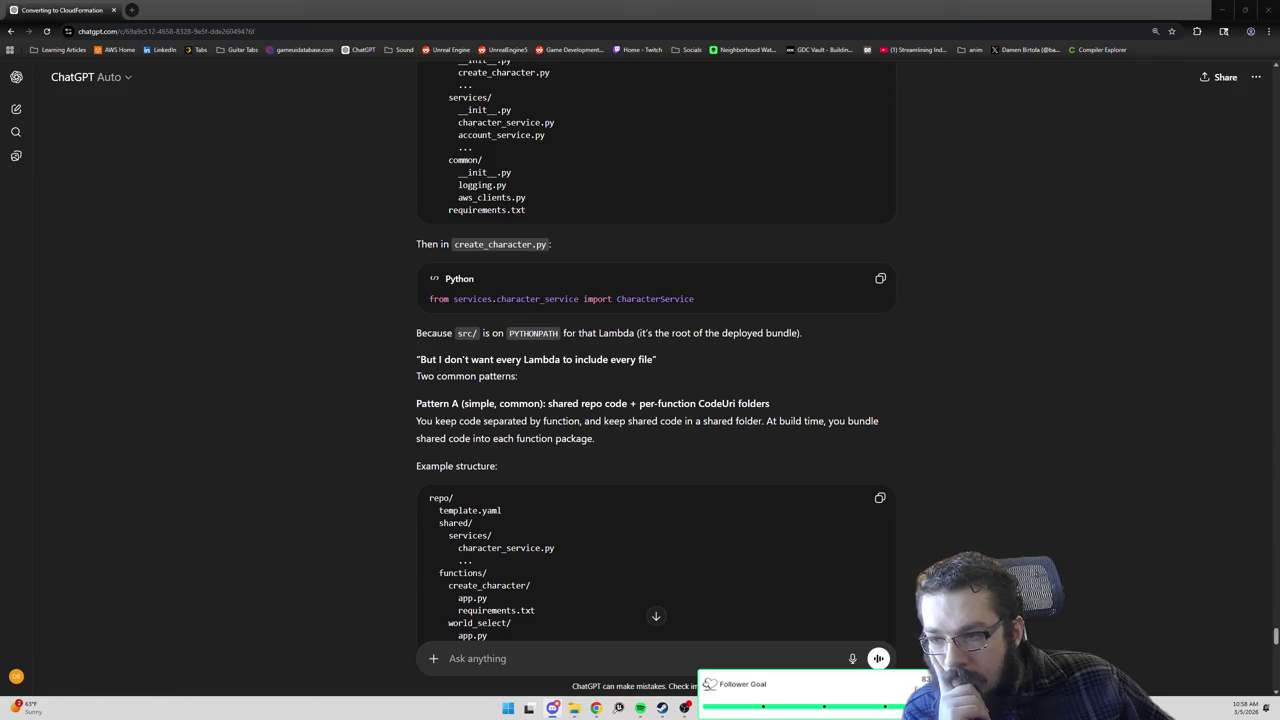
pyautogui.scroll(3, 655, 350)
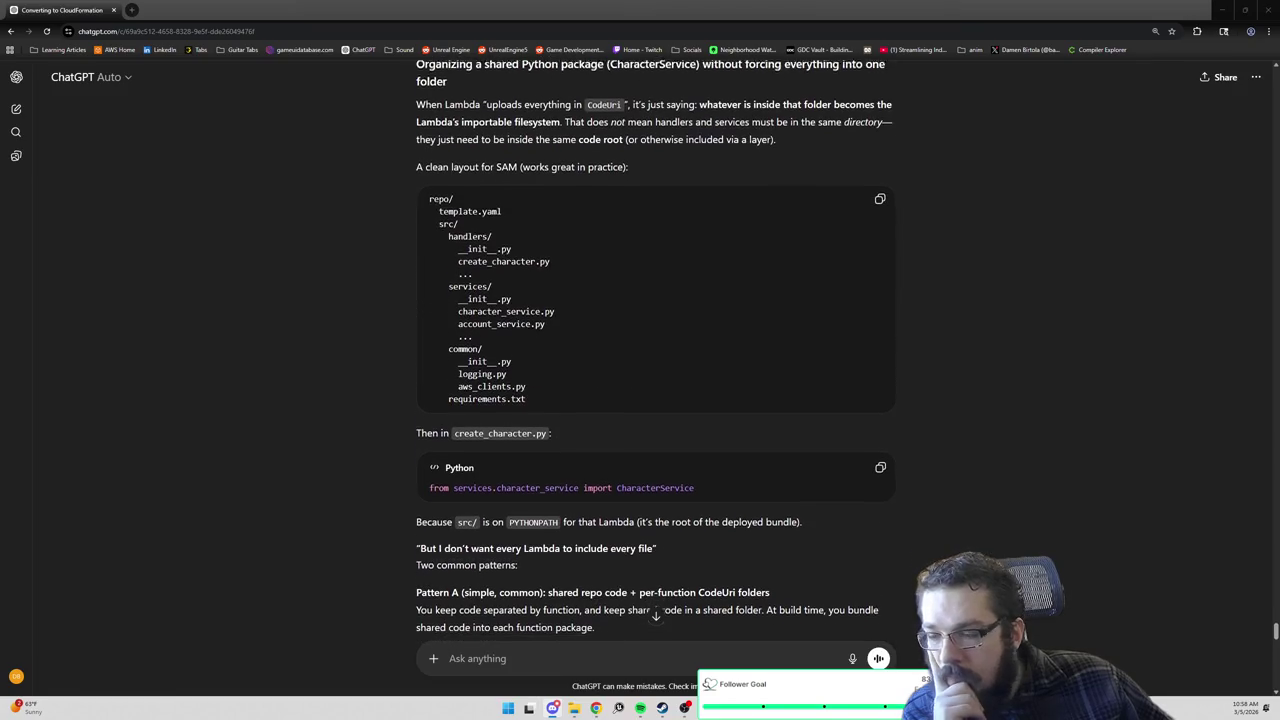
pyautogui.scroll(-1, 655, 350)
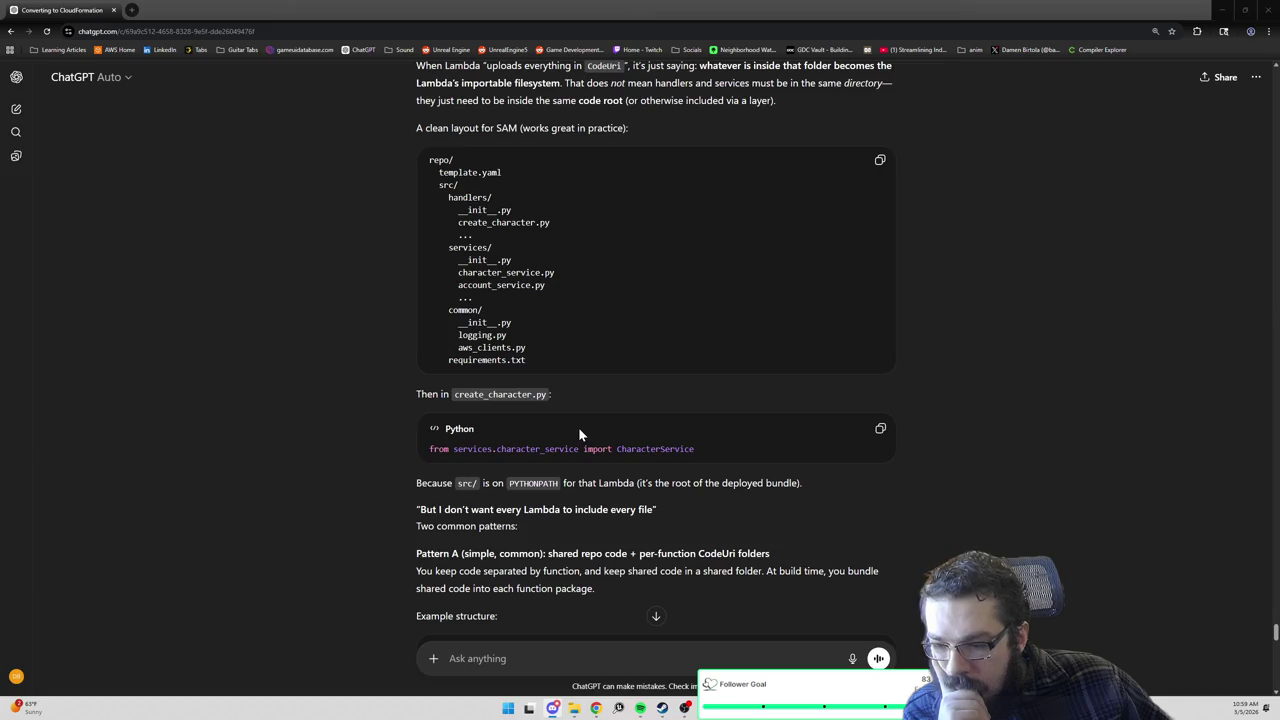
pyautogui.scroll(-3, 578, 430)
pyautogui.scroll(-1, 580, 437)
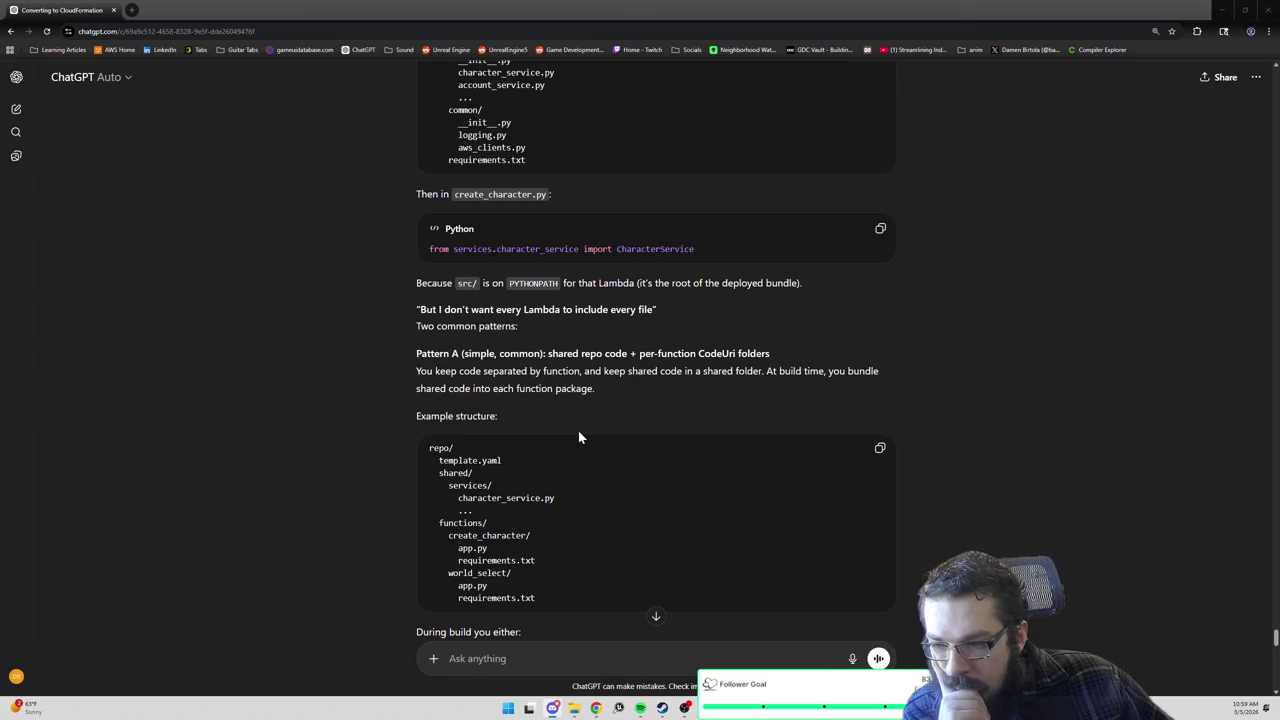
pyautogui.scroll(-3, 578, 437)
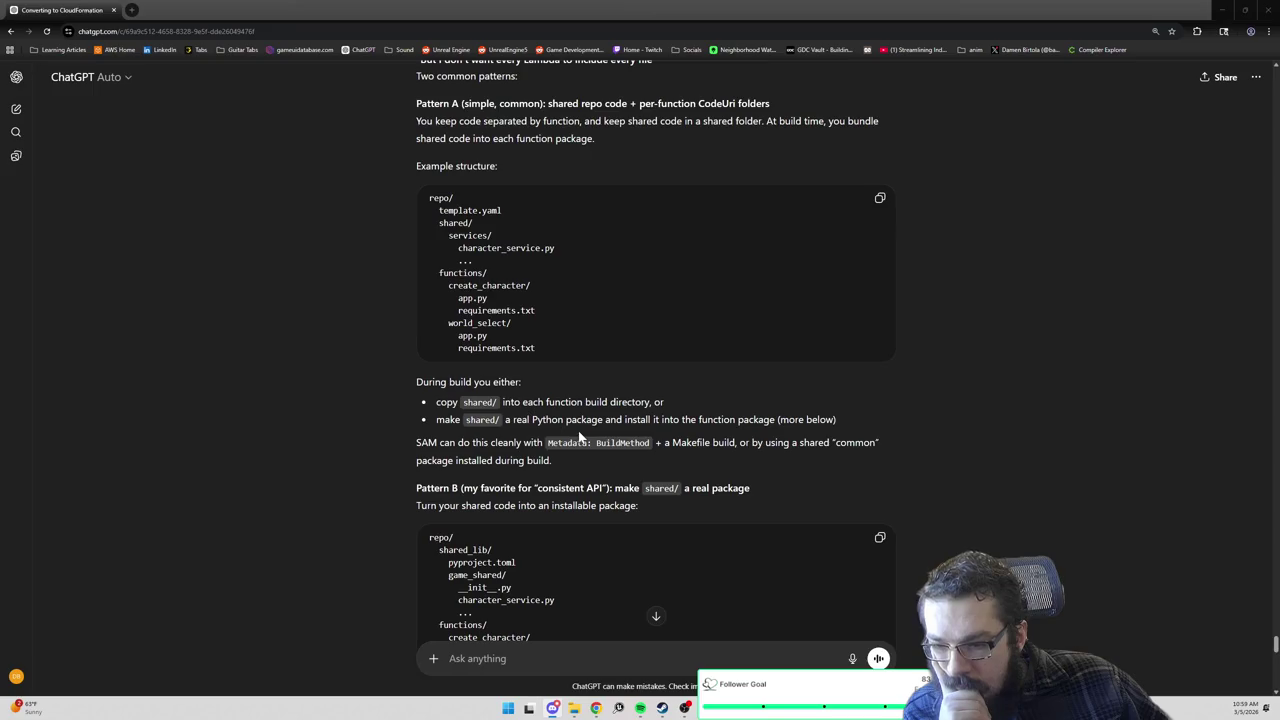
pyautogui.scroll(-3, 579, 437)
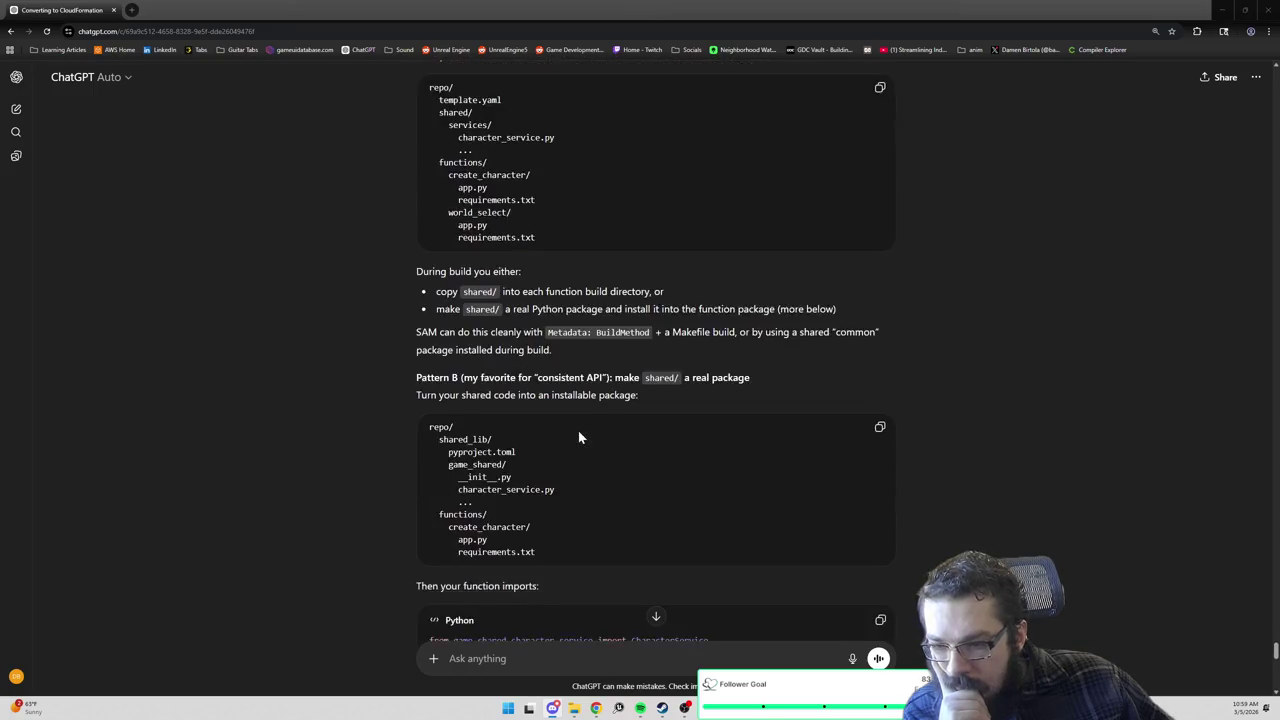
pyautogui.scroll(-1, 580, 437)
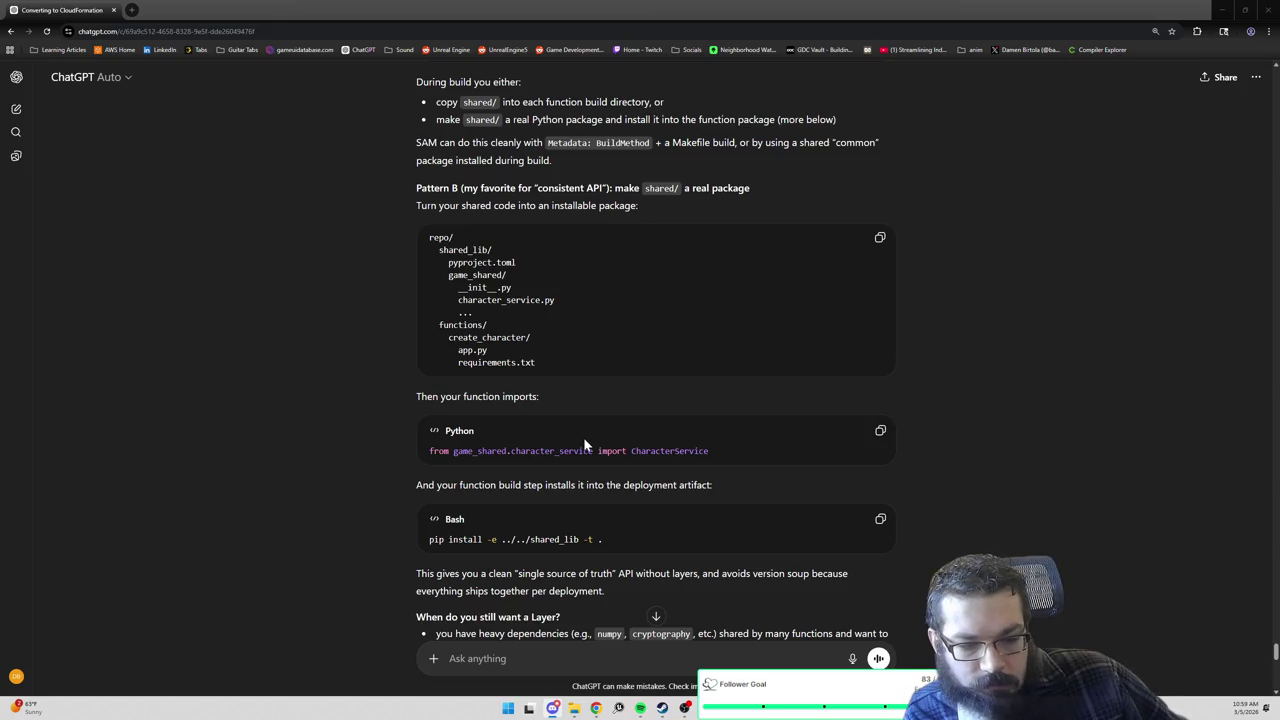
pyautogui.scroll(-1, 583, 437)
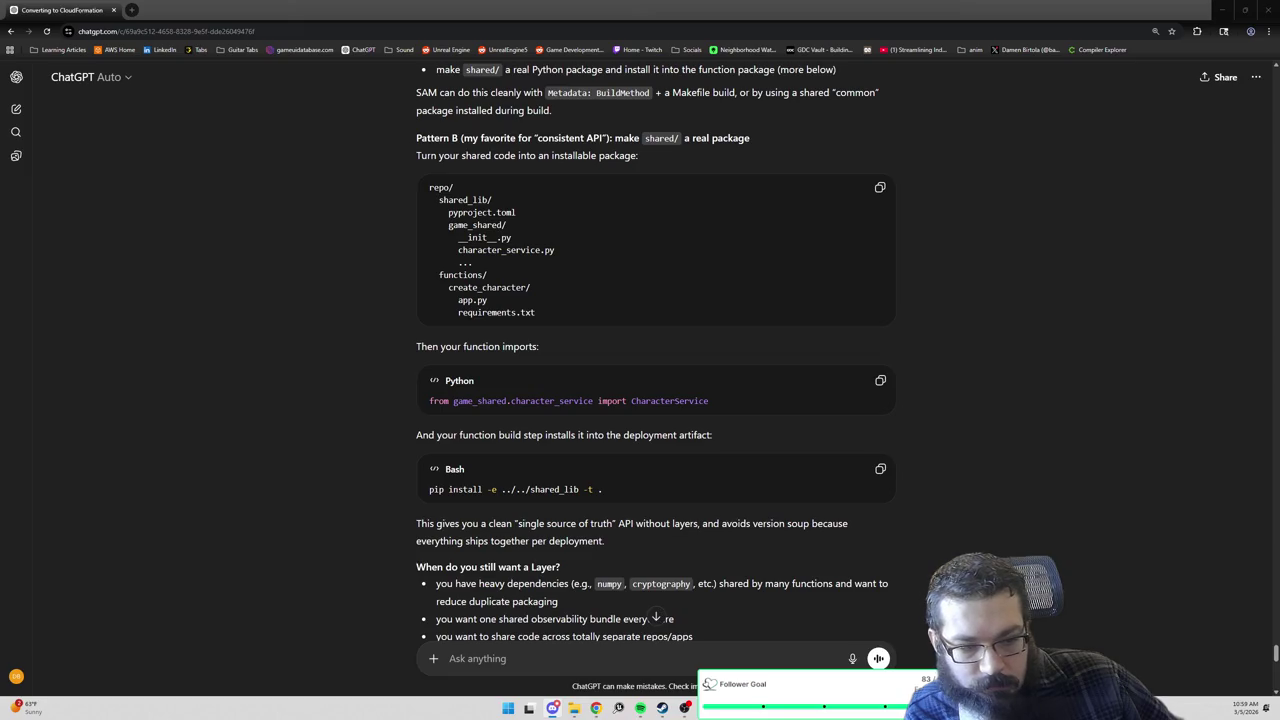
pyautogui.scroll(-1, 655, 350)
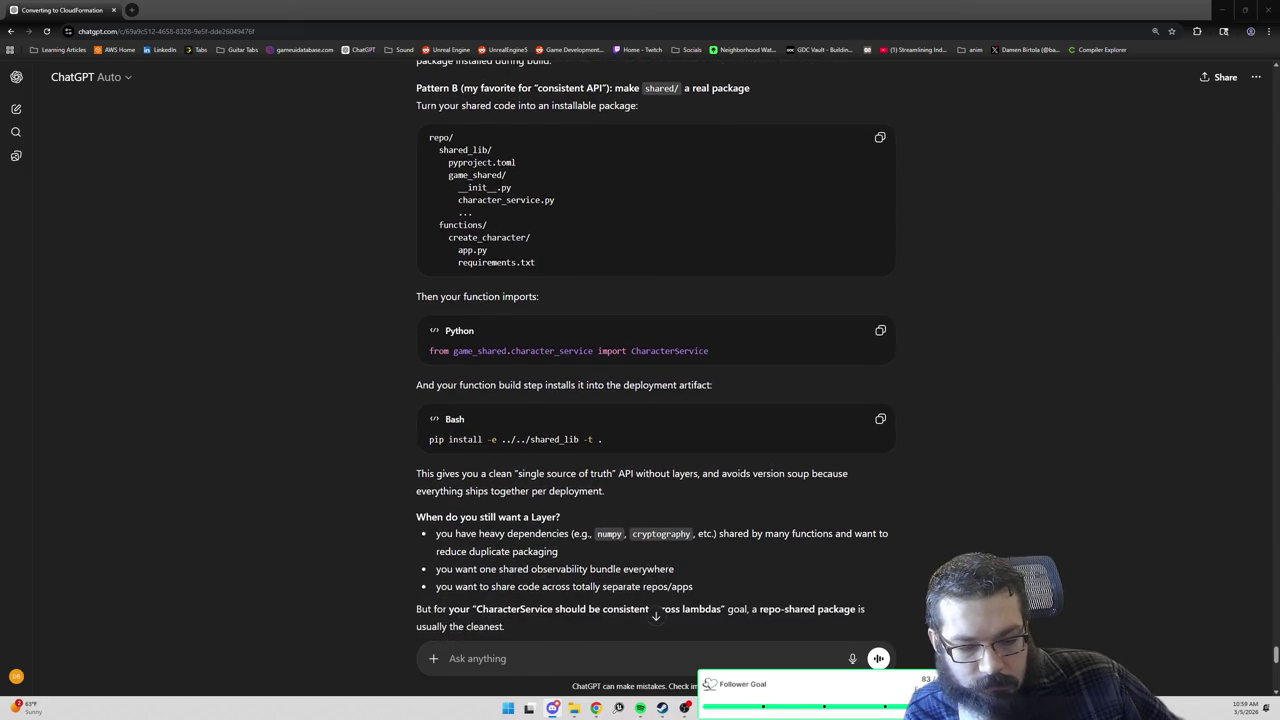
pyautogui.scroll(-2, 655, 350)
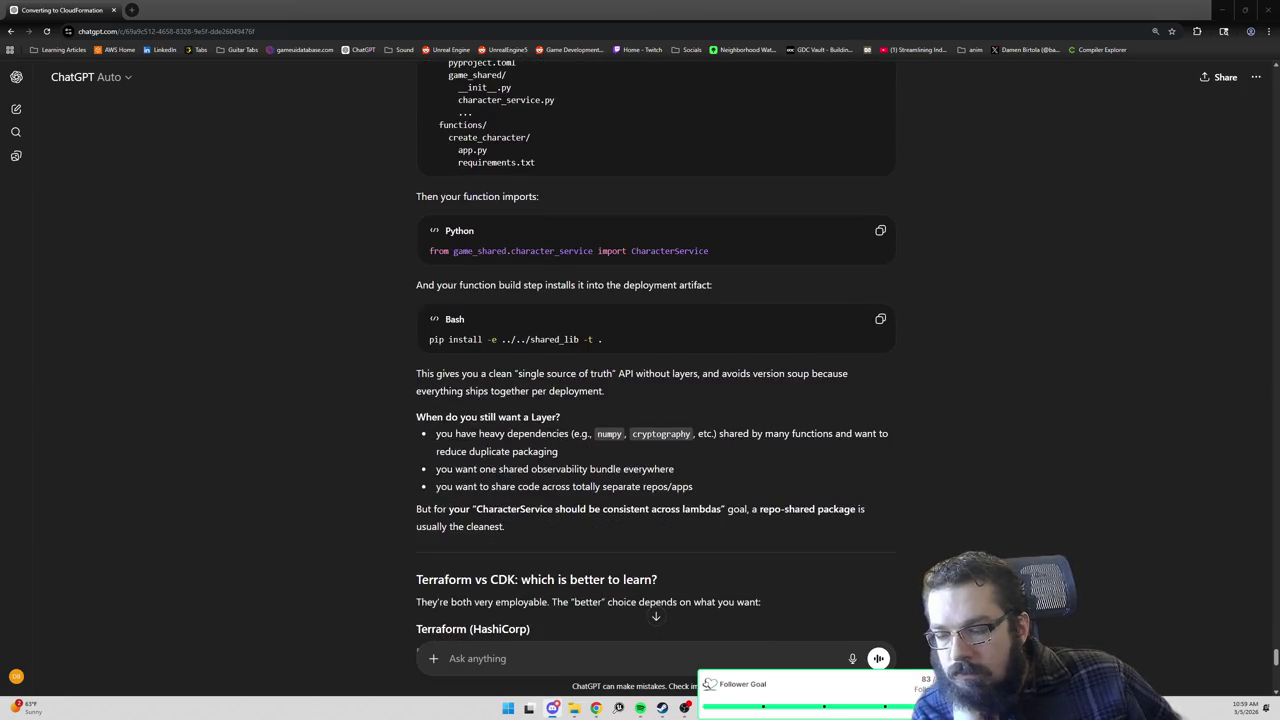
# Scroll through the Terraform and CDK benefits and downsides to the 'My practical recommendation for you' section.
pyautogui.scroll(-1, 655, 350)
pyautogui.scroll(-1, 656, 356)
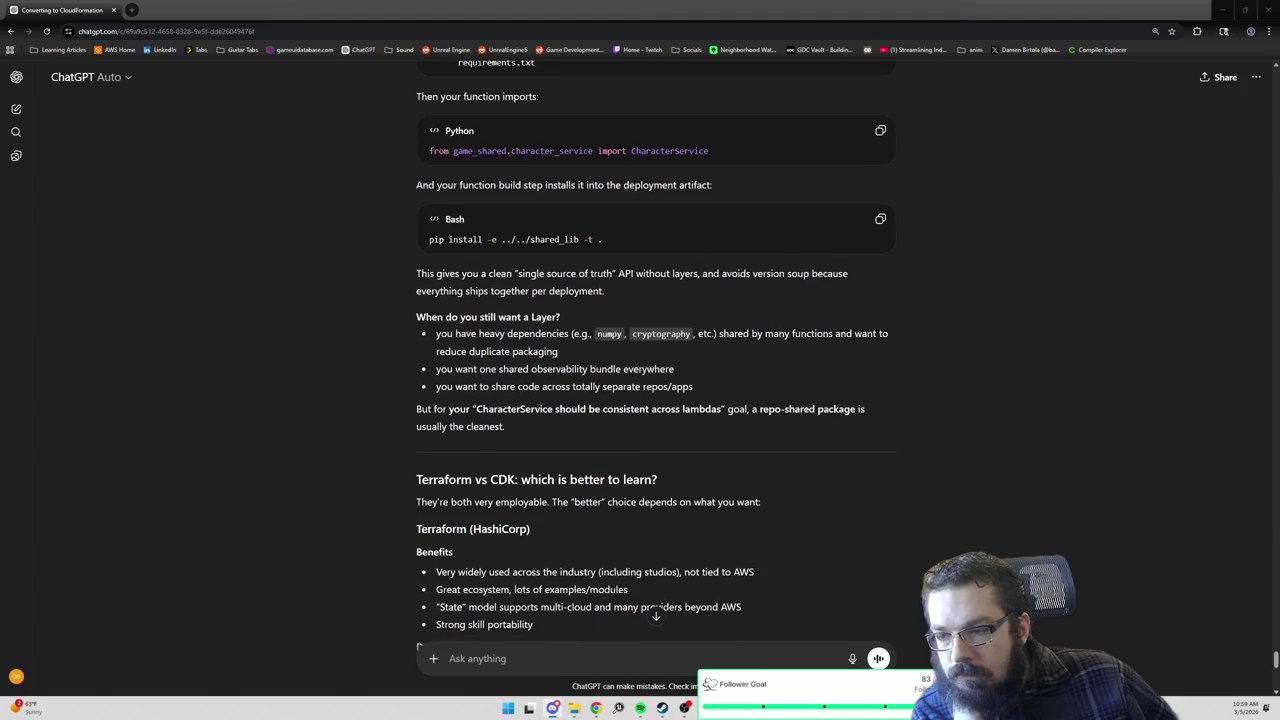
pyautogui.scroll(-1, 656, 356)
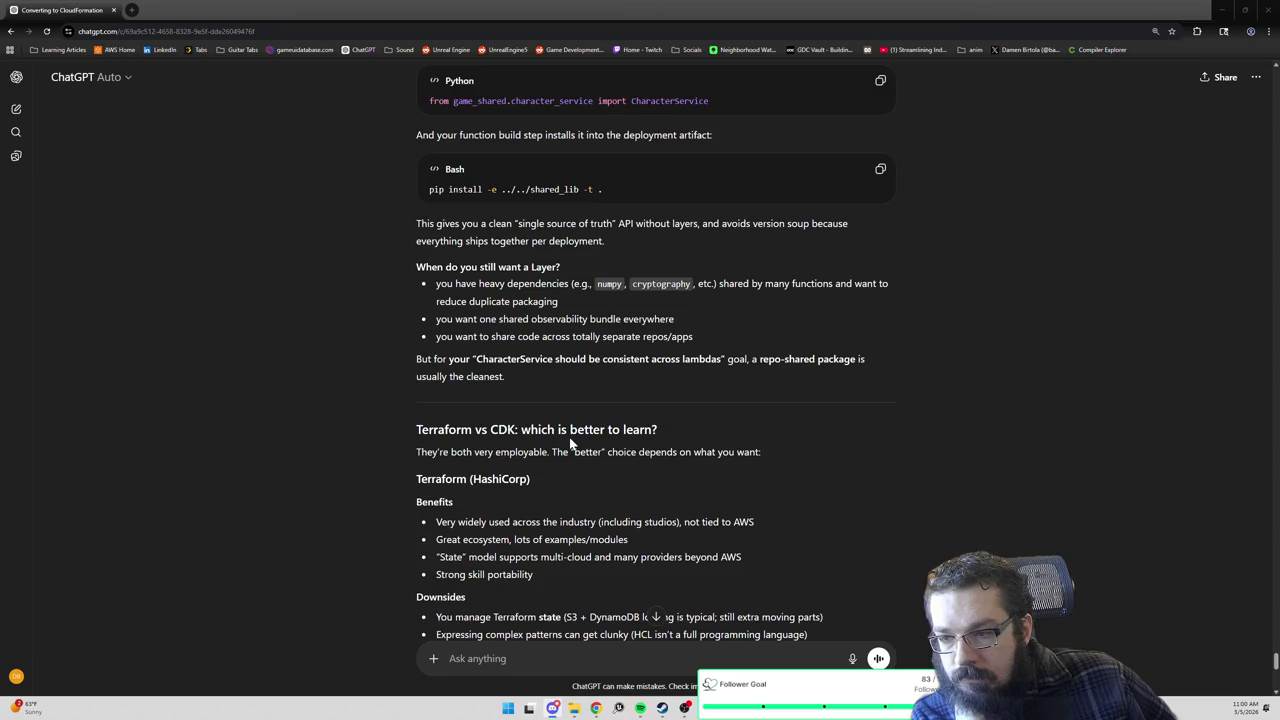
pyautogui.scroll(-2, 569, 437)
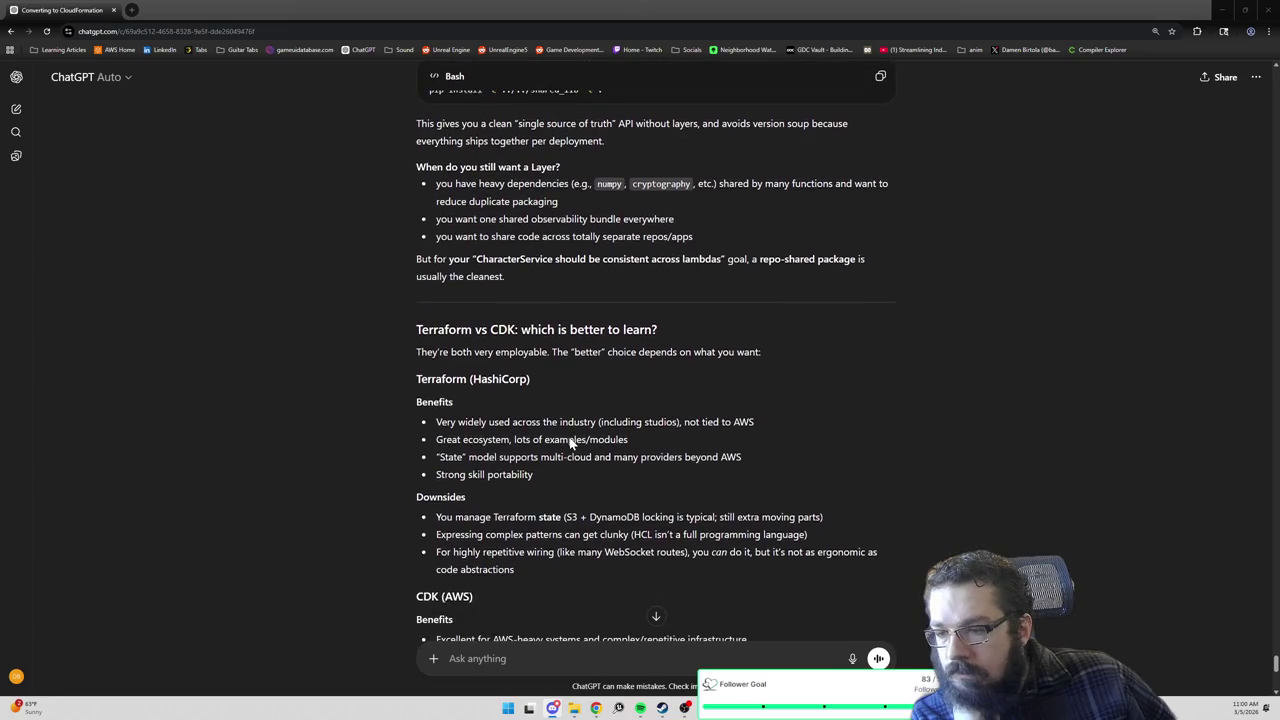
pyautogui.scroll(-1, 563, 440)
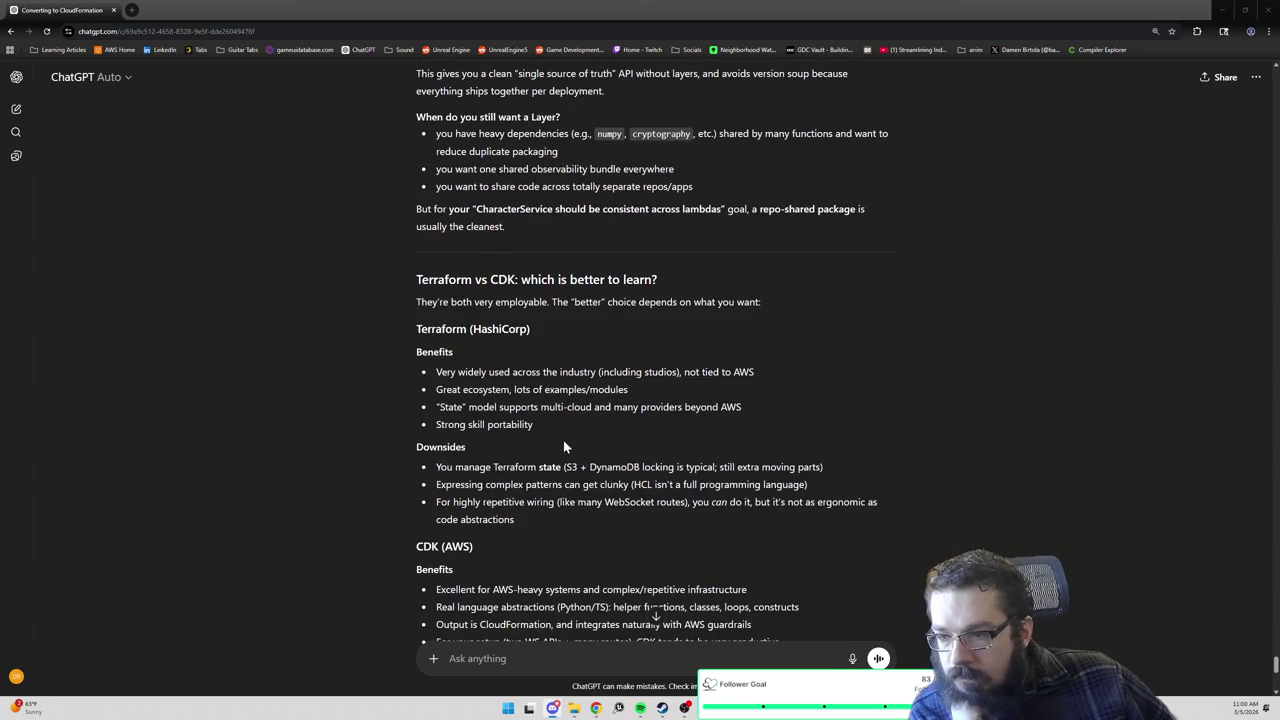
pyautogui.scroll(-1, 563, 440)
pyautogui.scroll(-1, 572, 455)
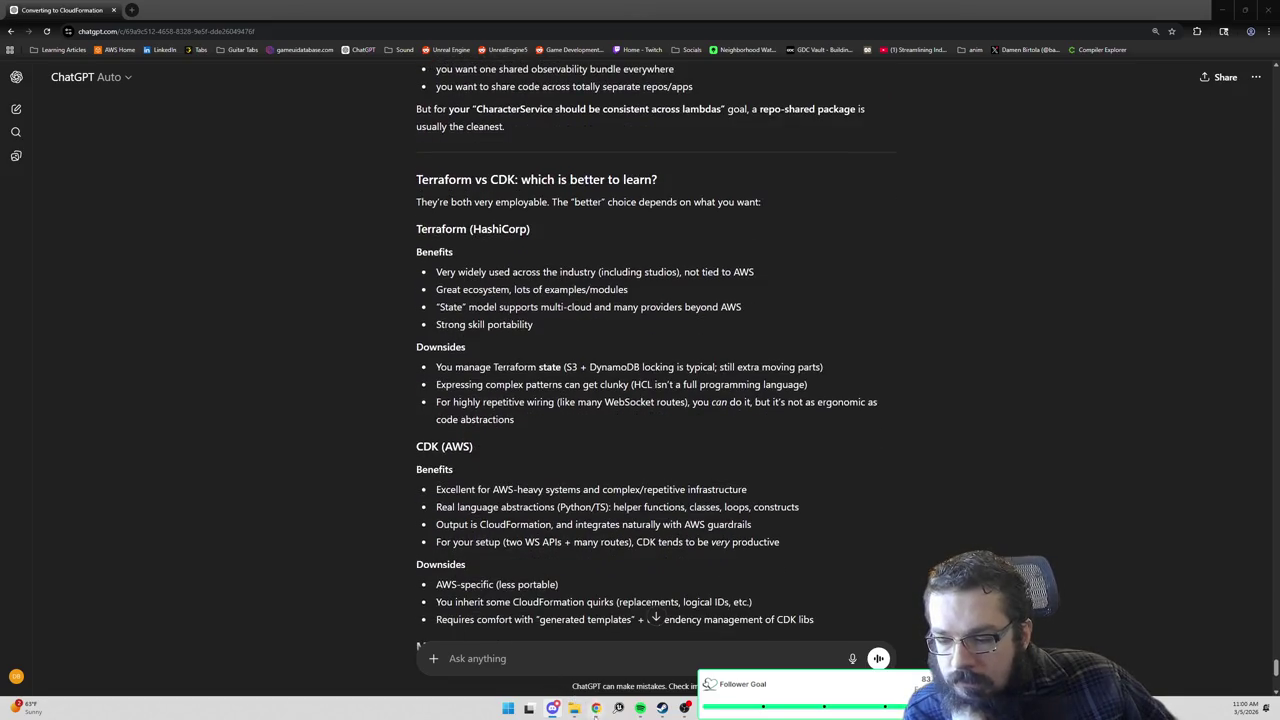
pyautogui.moveTo(597, 706)
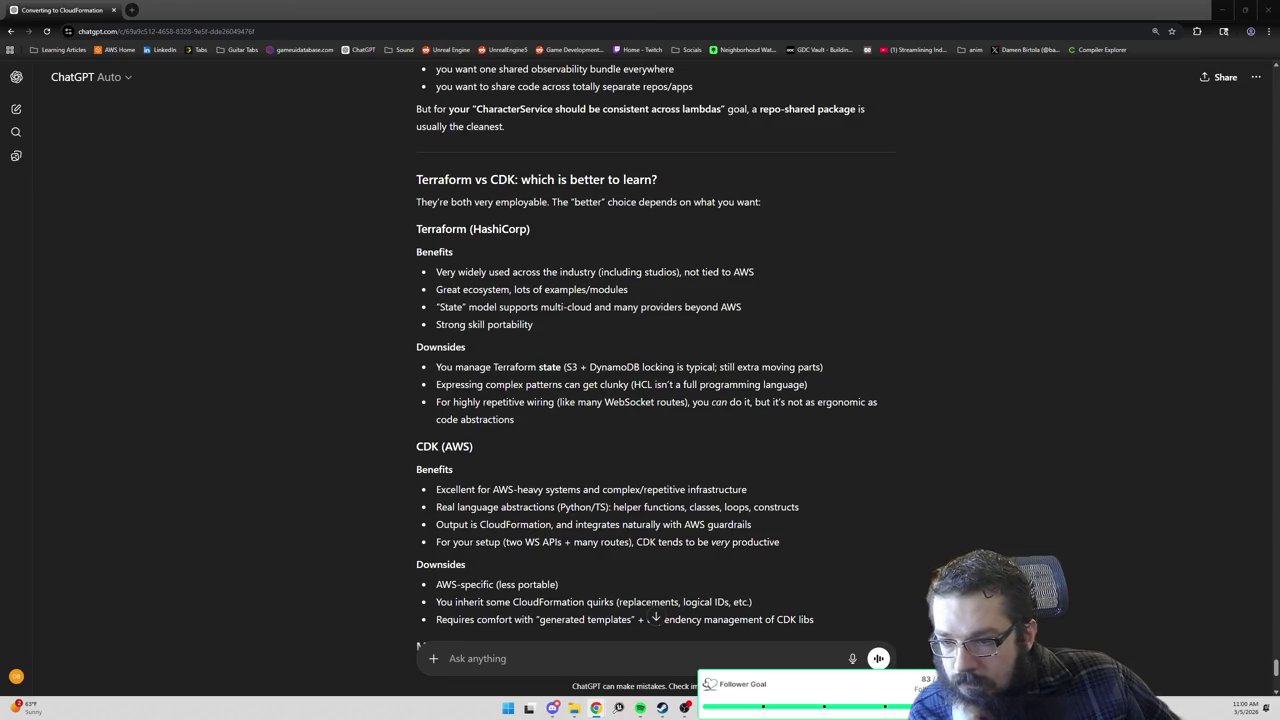
pyautogui.click(519, 292)
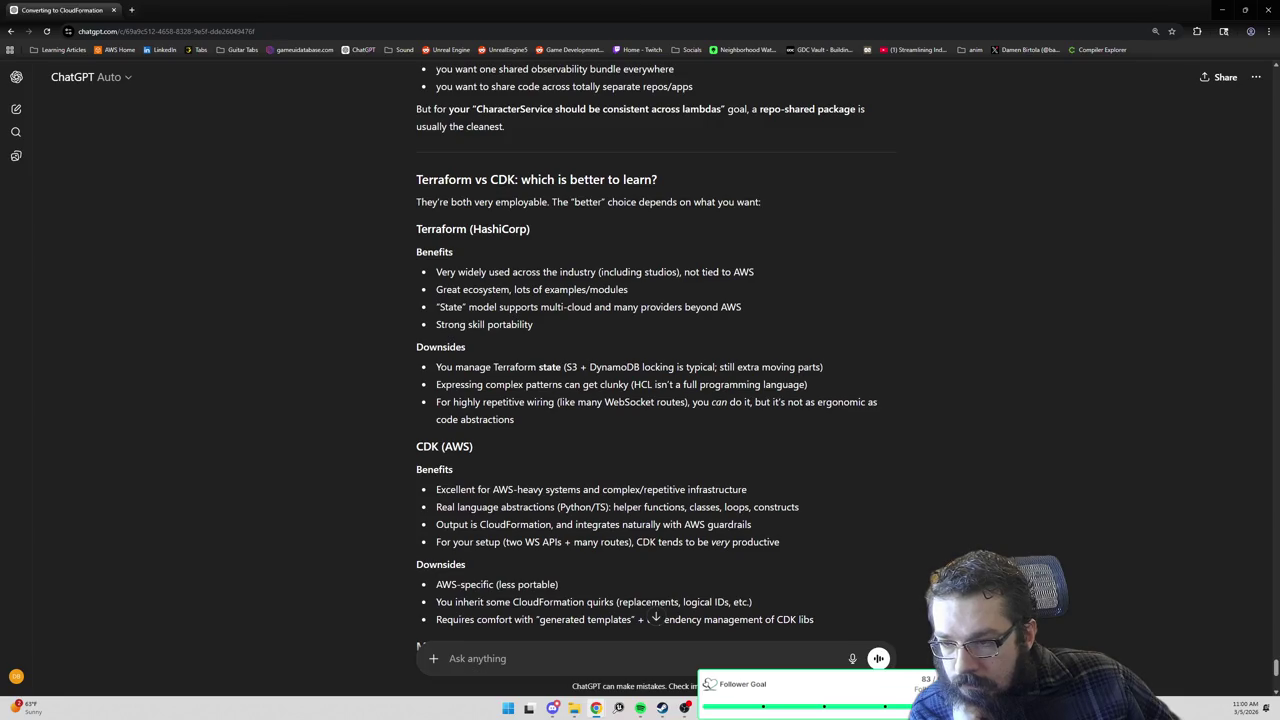
pyautogui.scroll(-1, 494, 311)
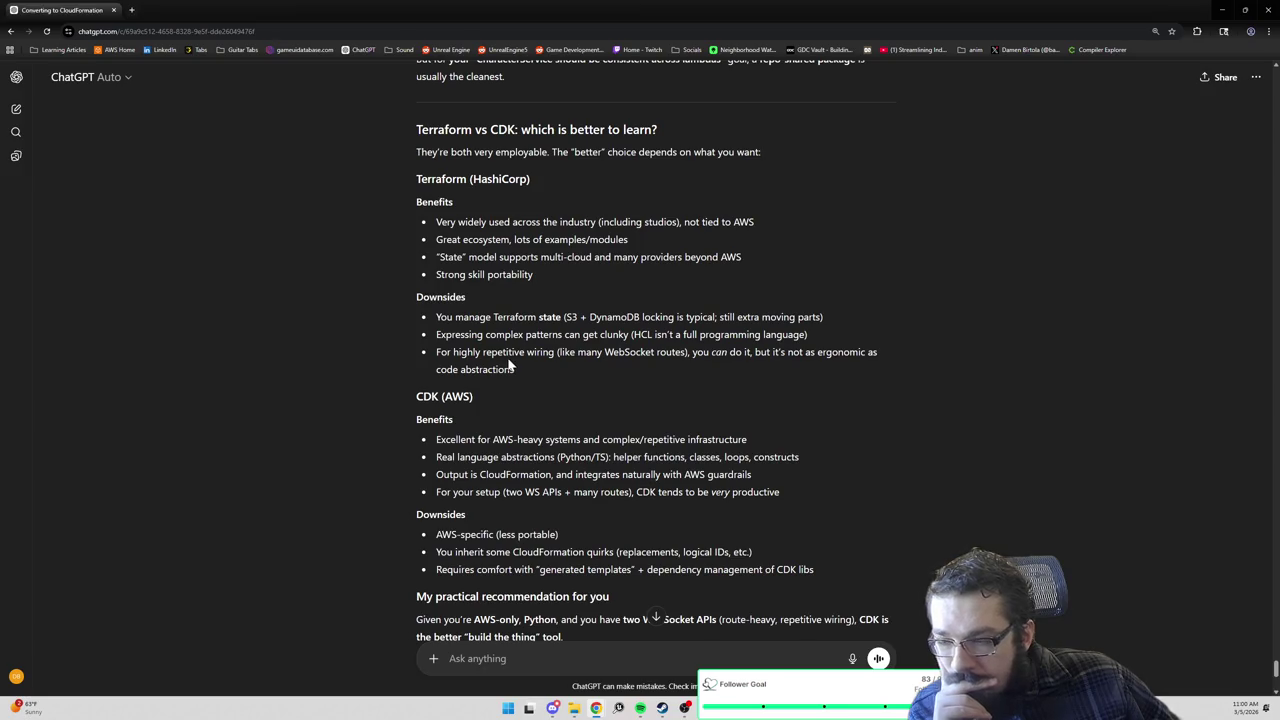
pyautogui.scroll(1, 507, 362)
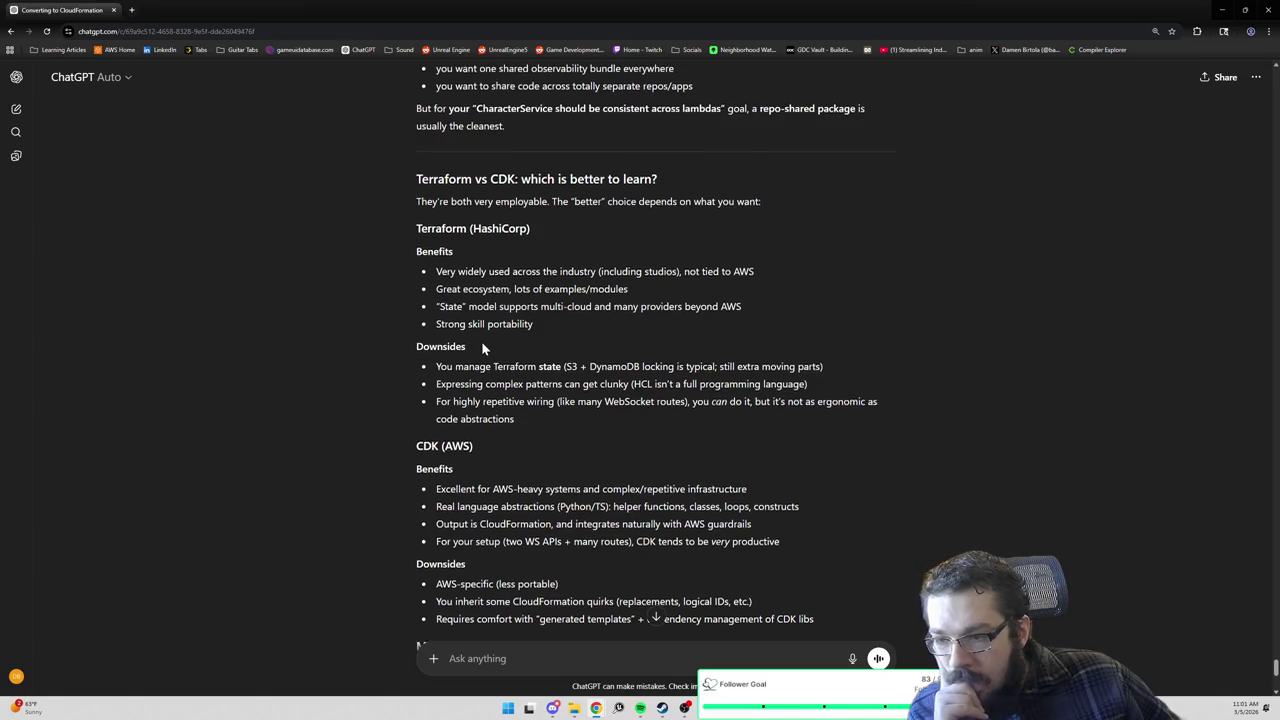
pyautogui.scroll(-1, 482, 344)
pyautogui.scroll(-1, 482, 346)
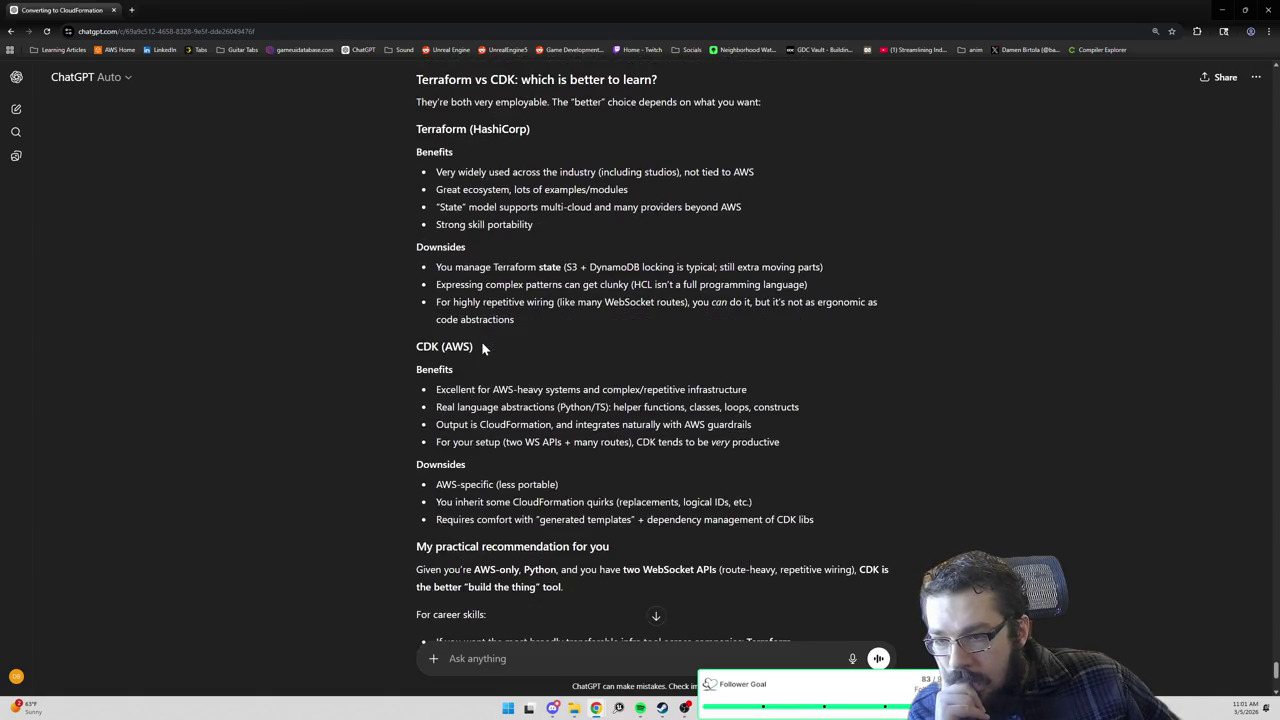
pyautogui.scroll(-1, 481, 347)
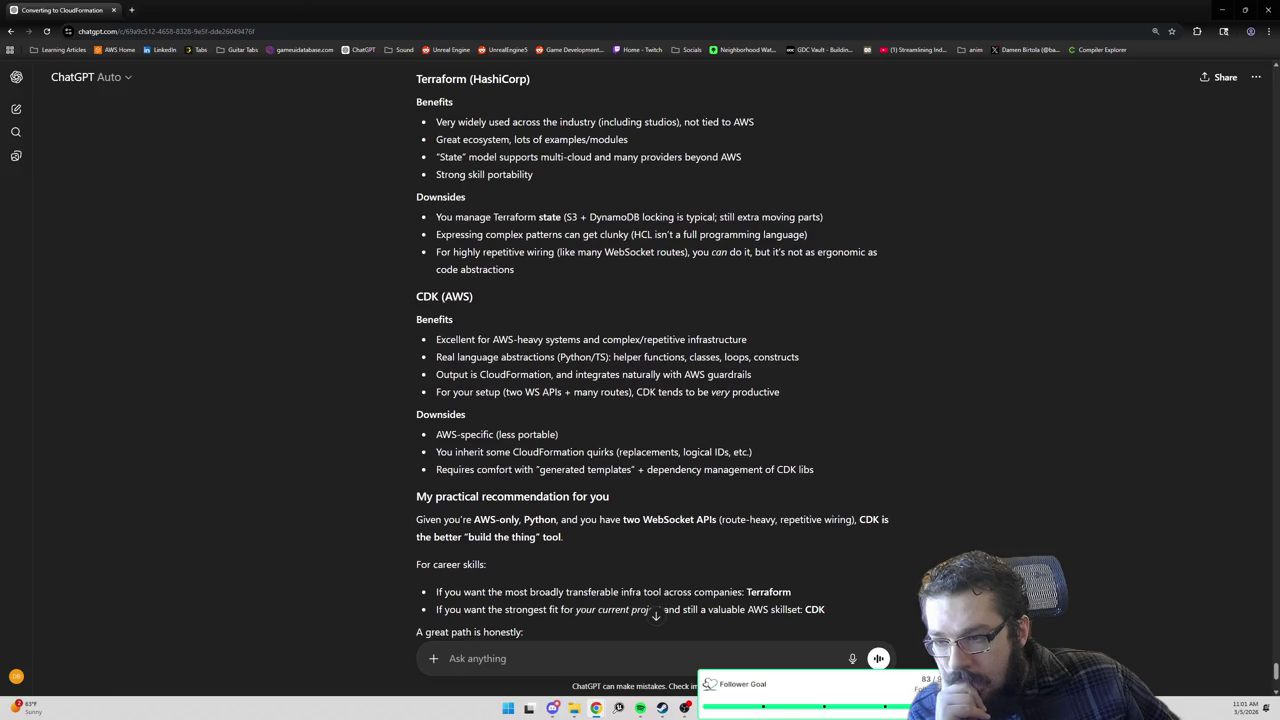
pyautogui.scroll(-1, 481, 347)
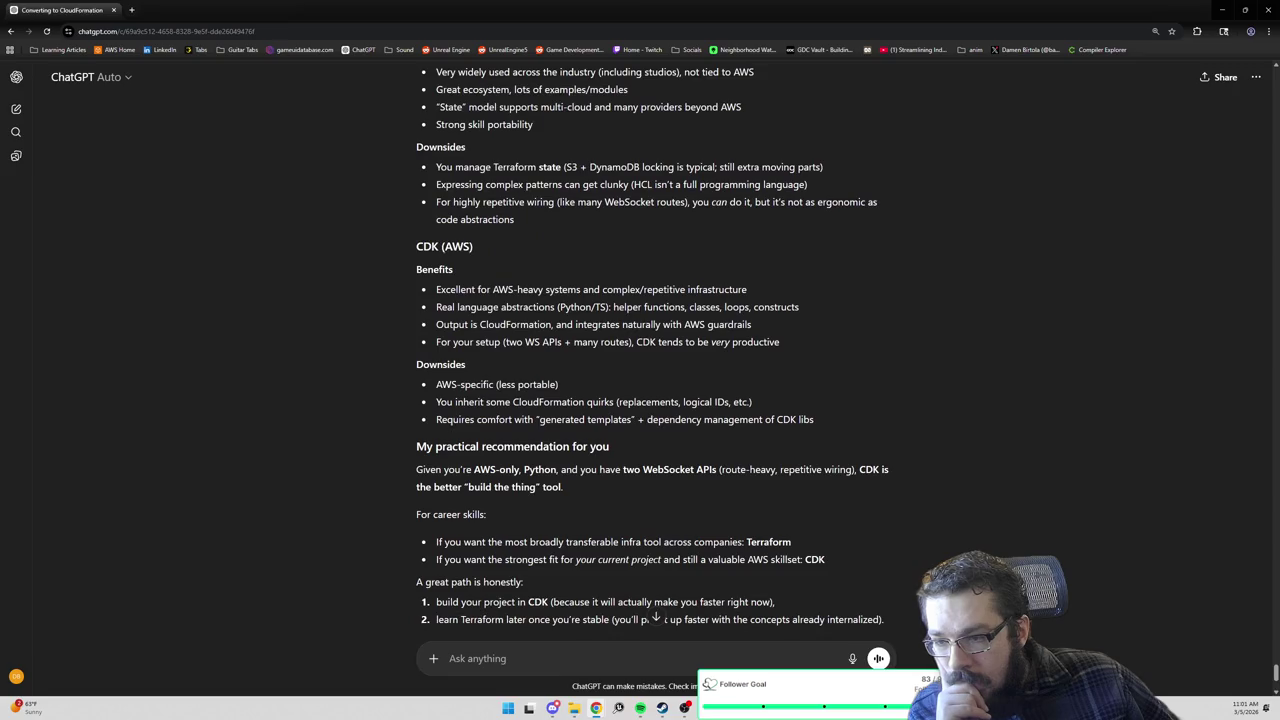